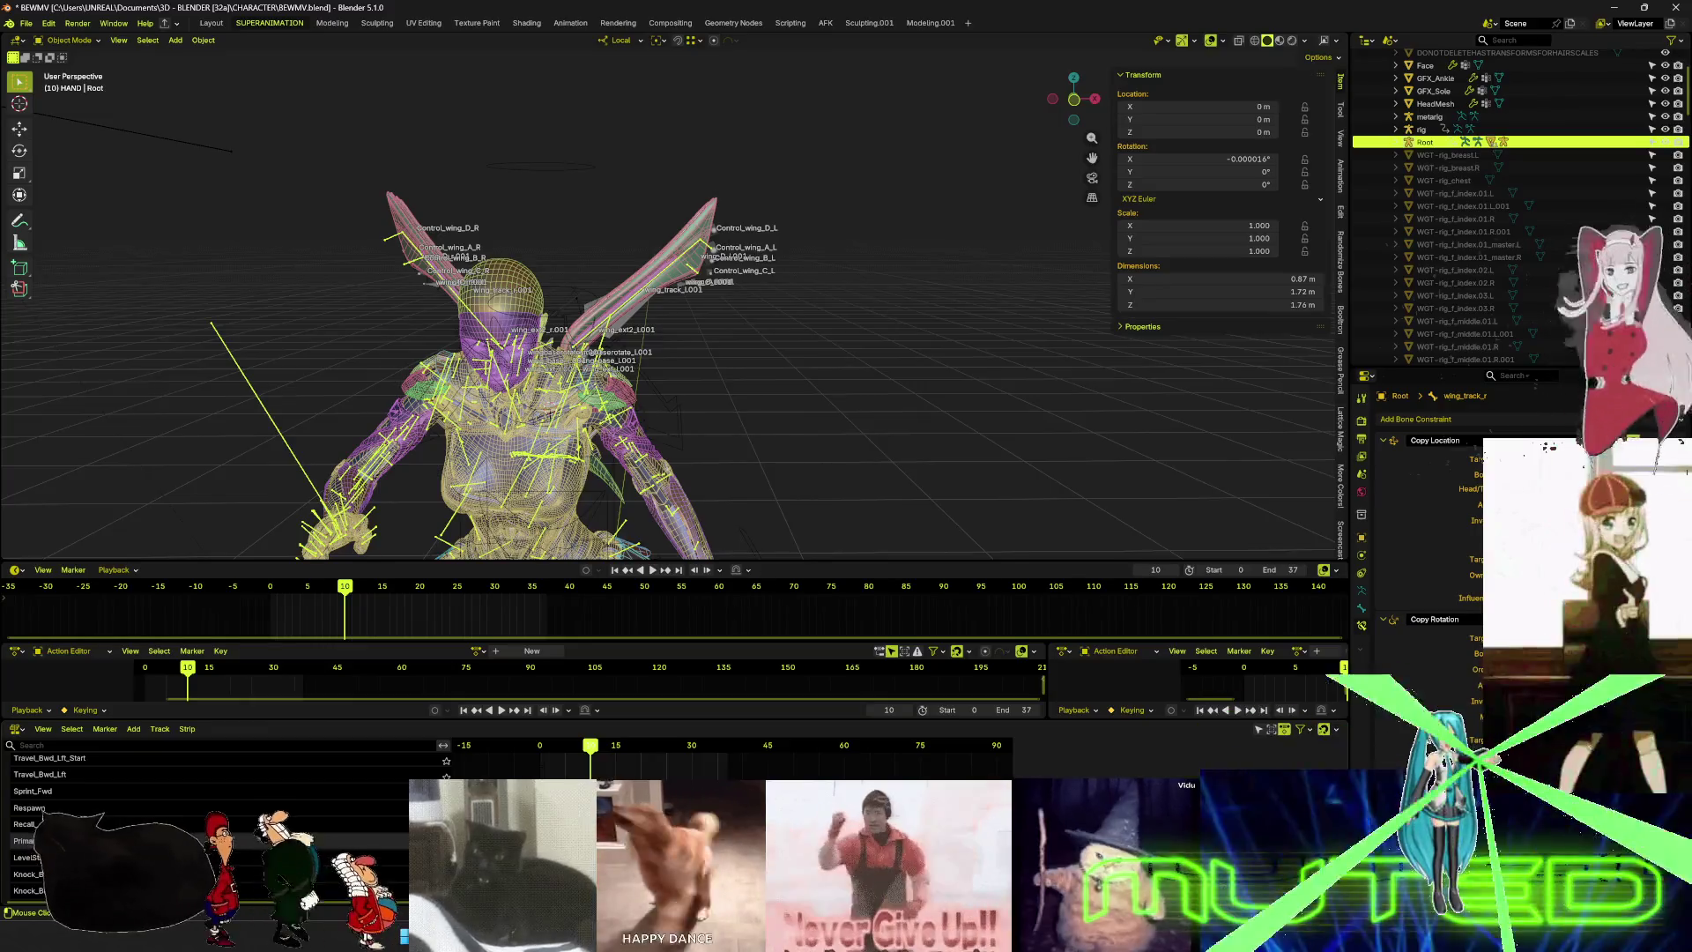
- Hide the overlays, play the character's animation, and stop it back at frame 0
{"action": "key", "text": "space"}
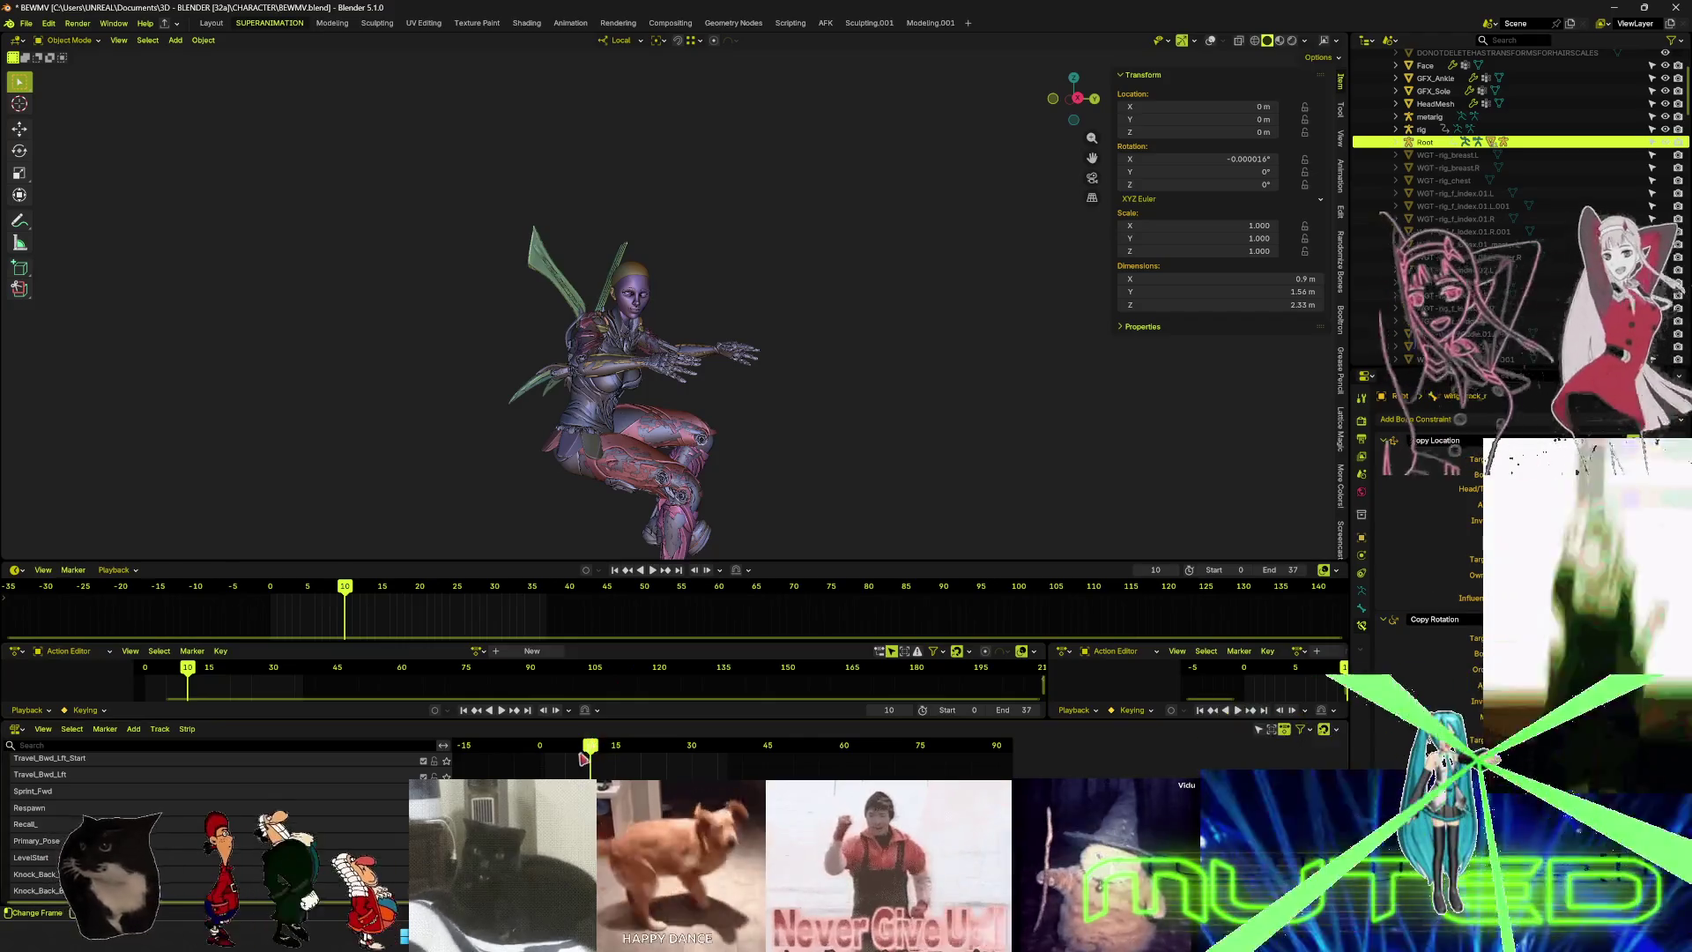
{"action": "key", "text": "space"}
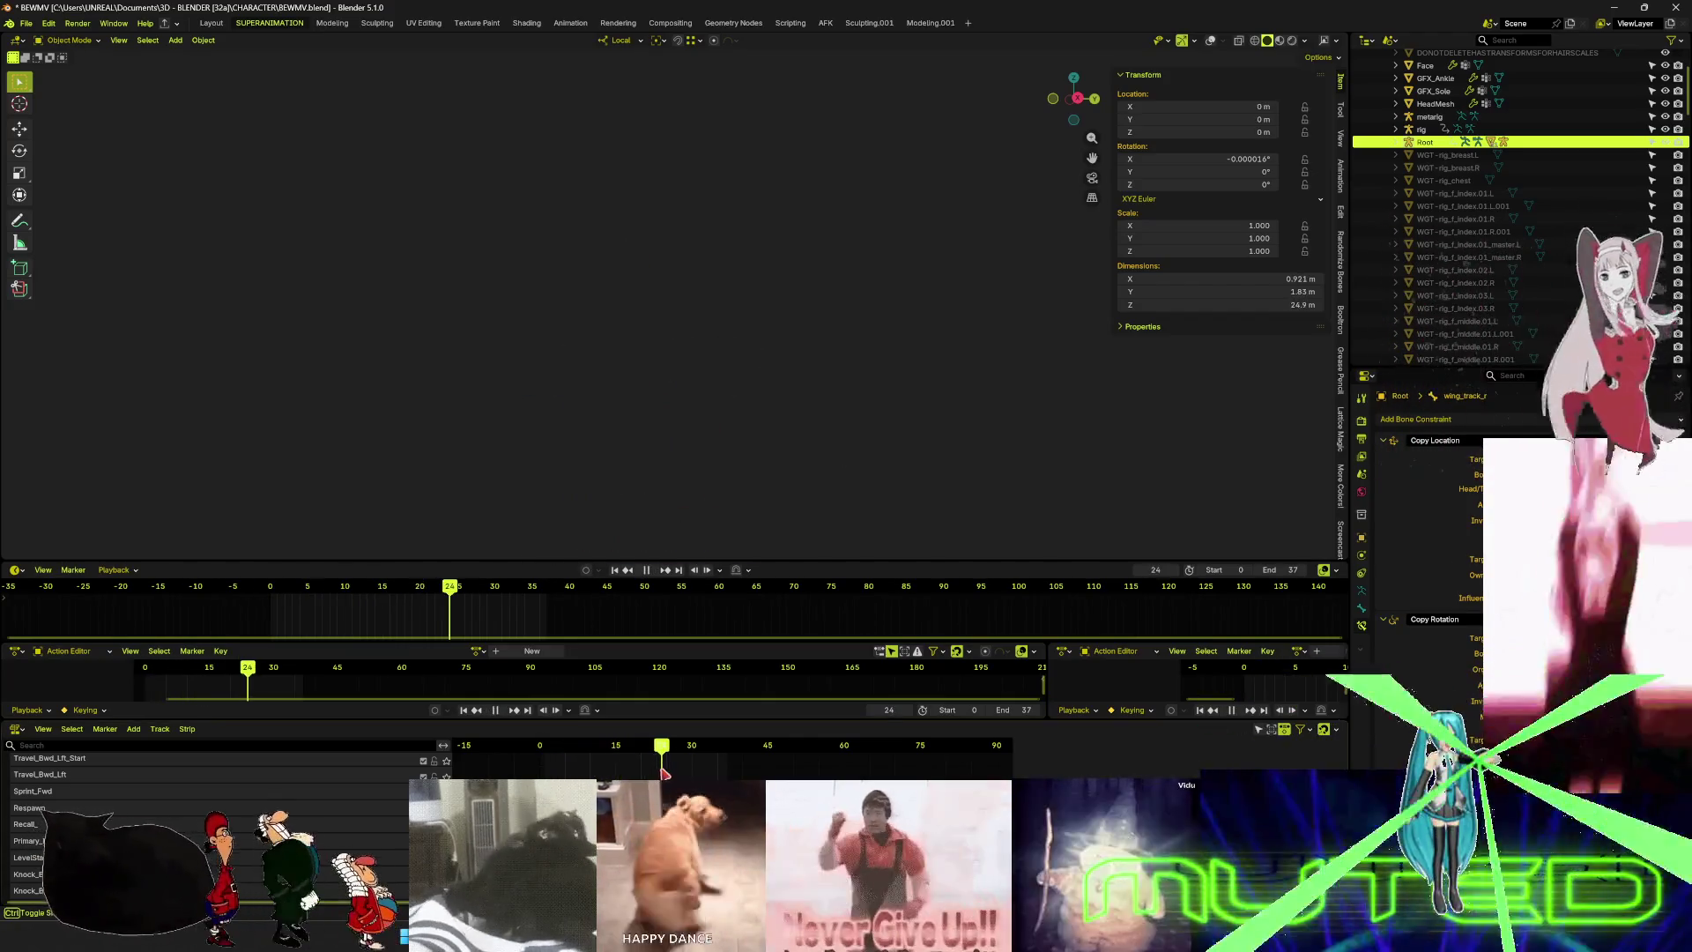
{"action": "key", "text": "shift+Left"}
{"action": "key", "text": "space"}
- Zoom in and bring the bone and wireframe overlays back
{"action": "scroll", "coordinate": [276, 797], "scroll_direction": "up", "scroll_amount": 5}
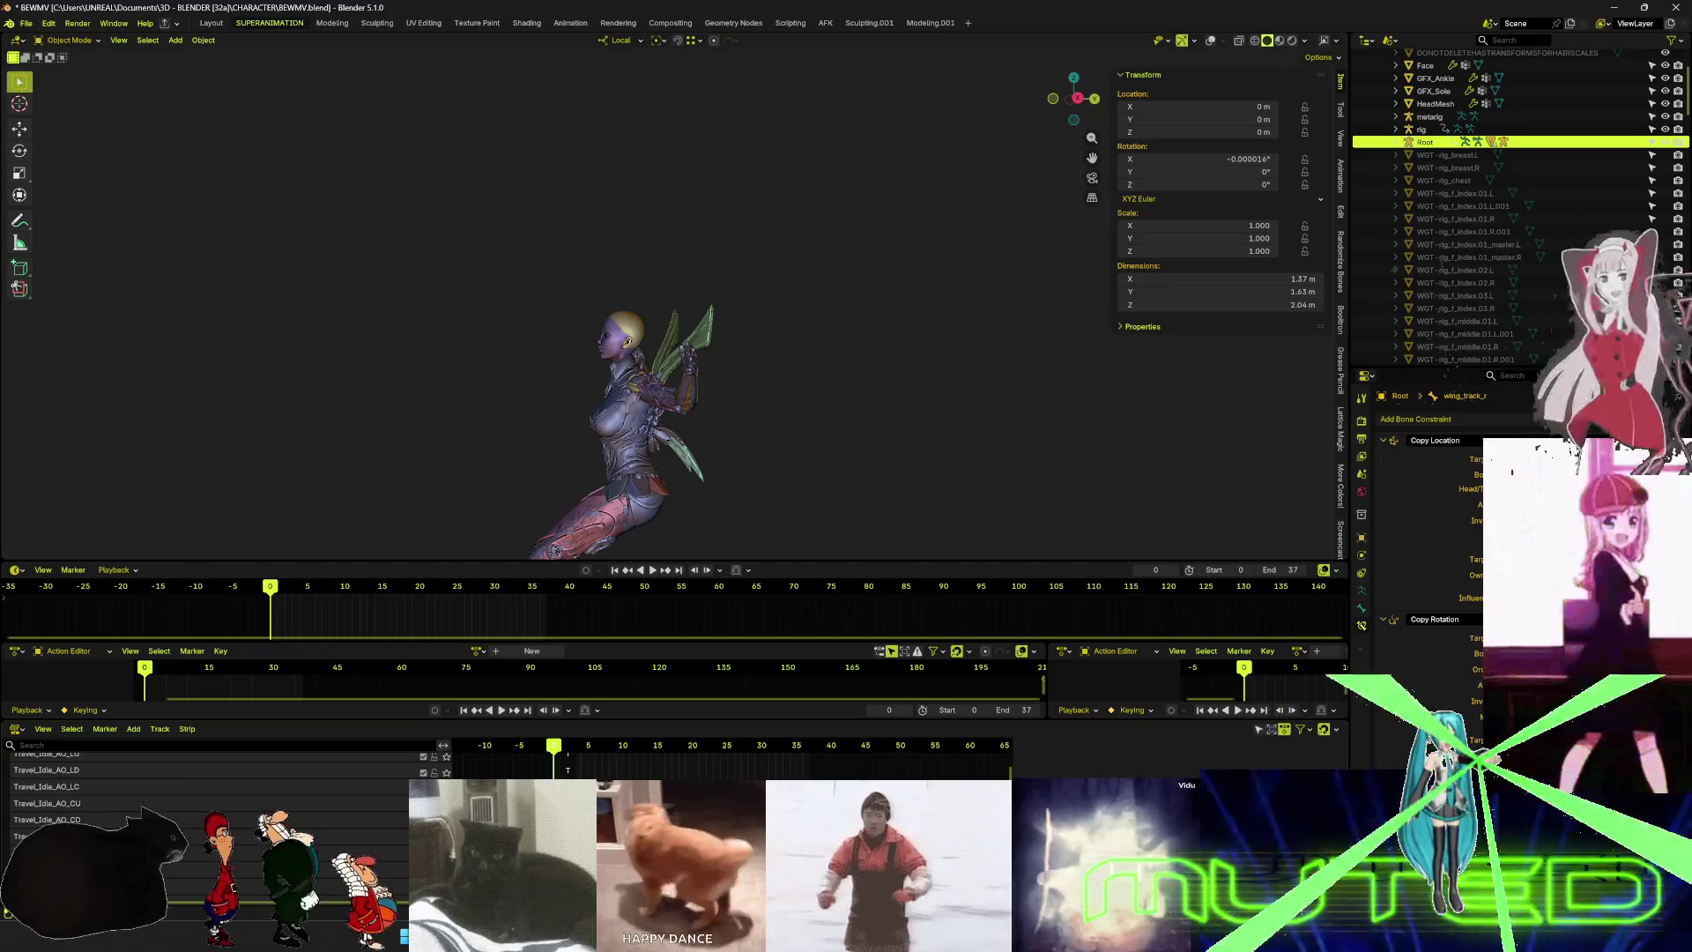
{"action": "scroll", "coordinate": [211, 820], "scroll_direction": "up", "scroll_amount": 5}
{"action": "key", "text": "shift+alt+z"}
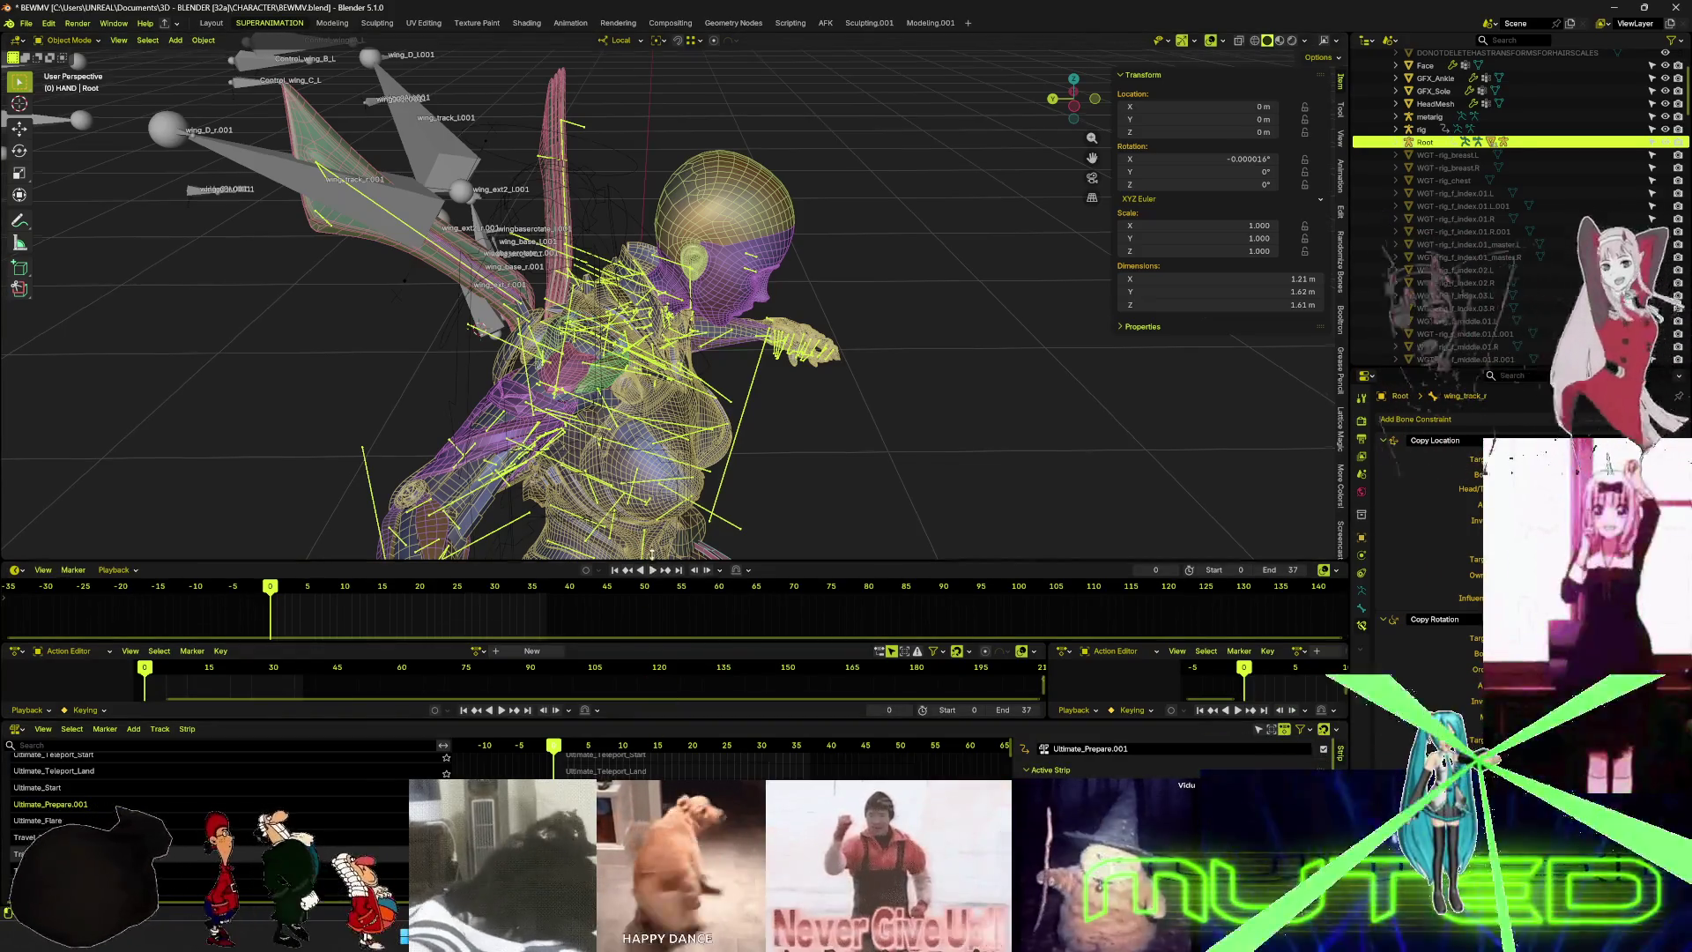
- Give the 3D view more height and orbit to the character's side to see the wings
{"action": "left_click_drag", "start_coordinate": [657, 563], "coordinate": [657, 551]}
{"action": "middle_click_drag", "start_coordinate": [661, 523], "coordinate": [542, 360]}
{"action": "mouse_move", "coordinate": [688, 401]}
{"action": "middle_mouse_down"}
{"action": "mouse_move", "coordinate": [664, 295]}
{"action": "mouse_move", "coordinate": [670, 352]}
{"action": "middle_mouse_up"}
{"action": "key", "text": "shift+alt+z"}
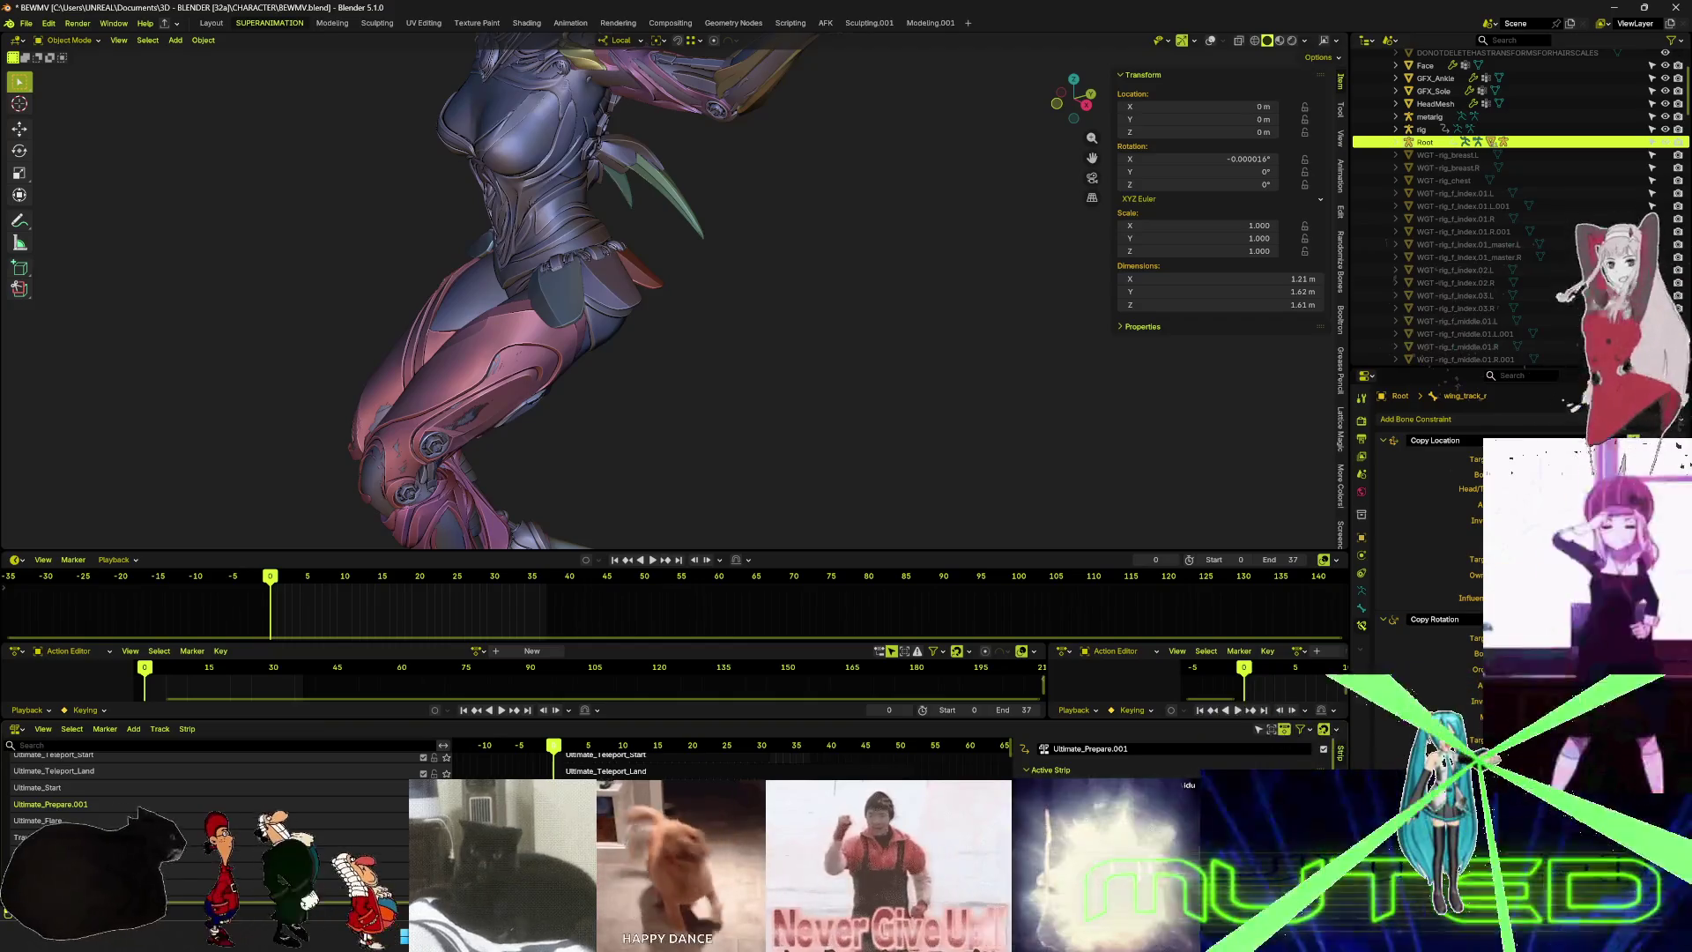
{"action": "scroll", "coordinate": [202, 785], "scroll_direction": "down", "scroll_amount": 5}
{"action": "mouse_move", "coordinate": [793, 414]}
{"action": "middle_mouse_down"}
{"action": "mouse_move", "coordinate": [776, 388]}
{"action": "mouse_move", "coordinate": [798, 423]}
{"action": "mouse_move", "coordinate": [784, 414]}
{"action": "middle_mouse_up"}
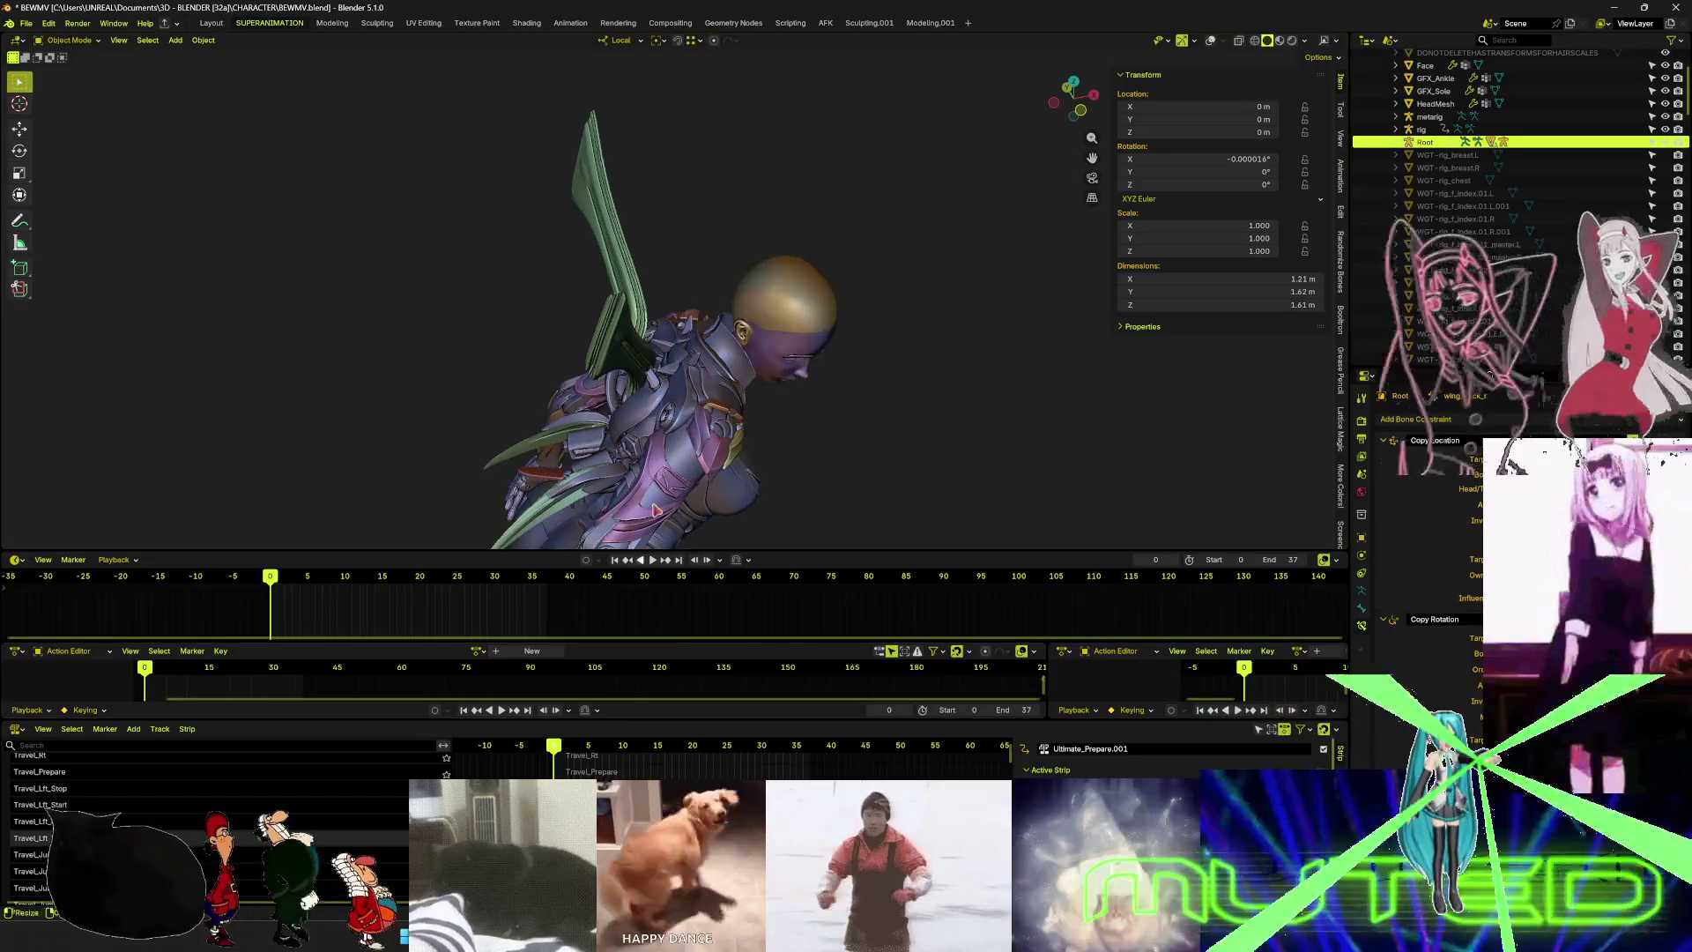
{"action": "key", "text": "shift+alt+z"}
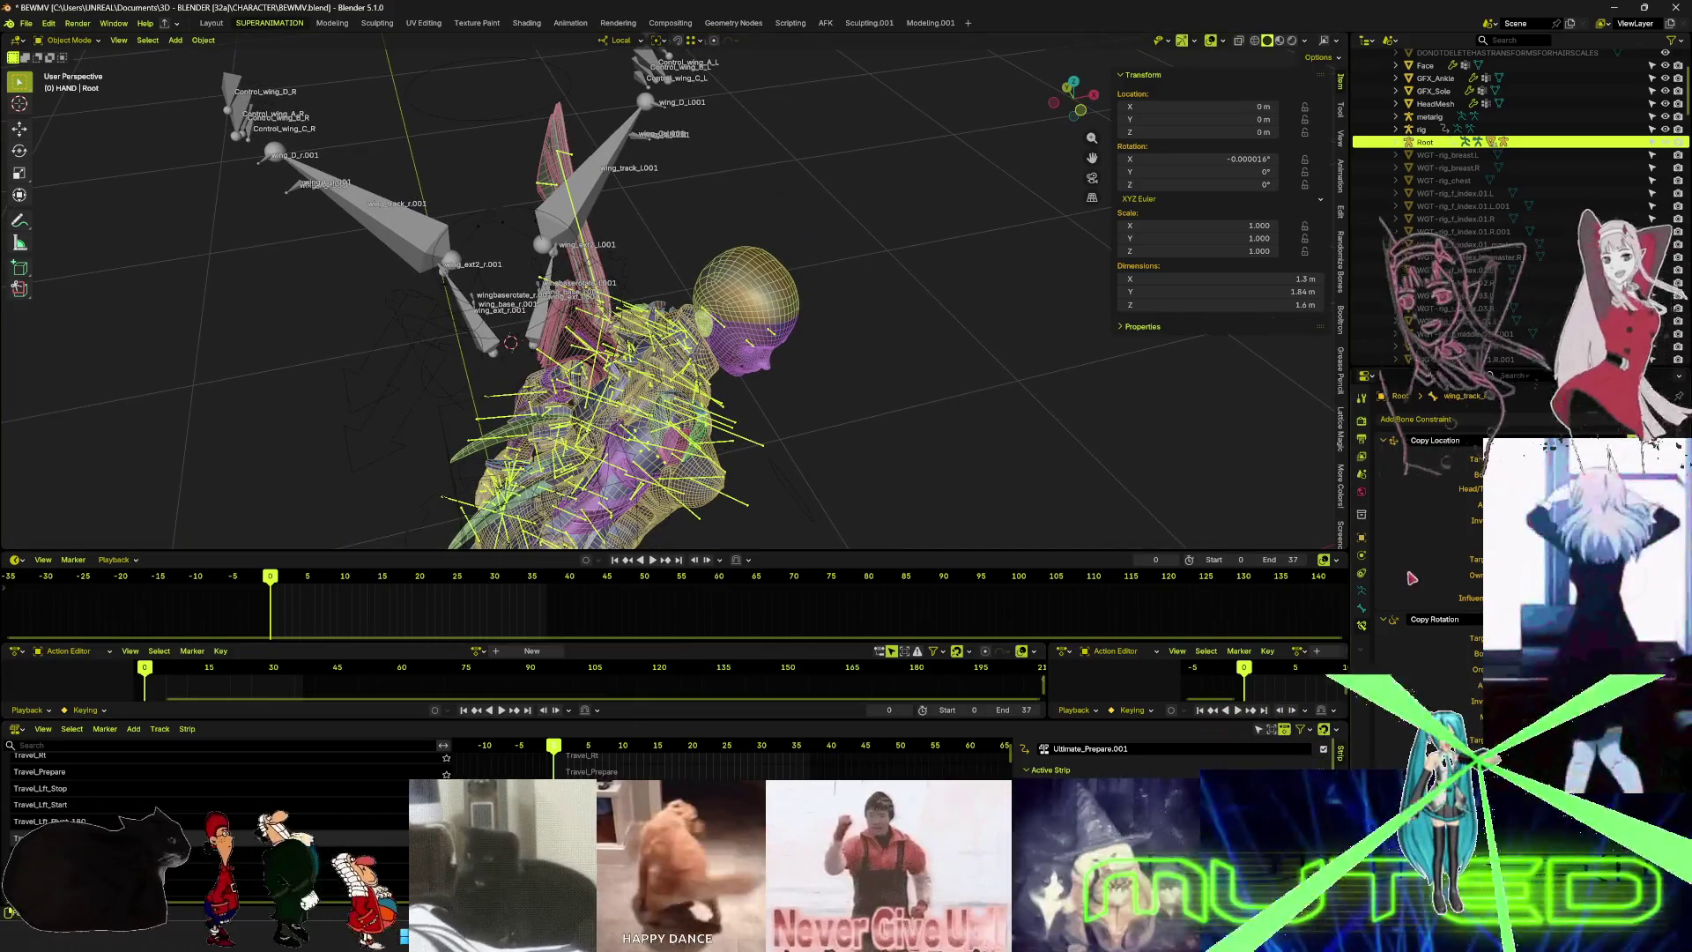
- Maximize the overlay-free 3D view in close on the head and wing root
{"action": "left_click", "coordinate": [1362, 591]}
{"action": "middle_click_drag", "start_coordinate": [669, 353], "coordinate": [705, 319]}
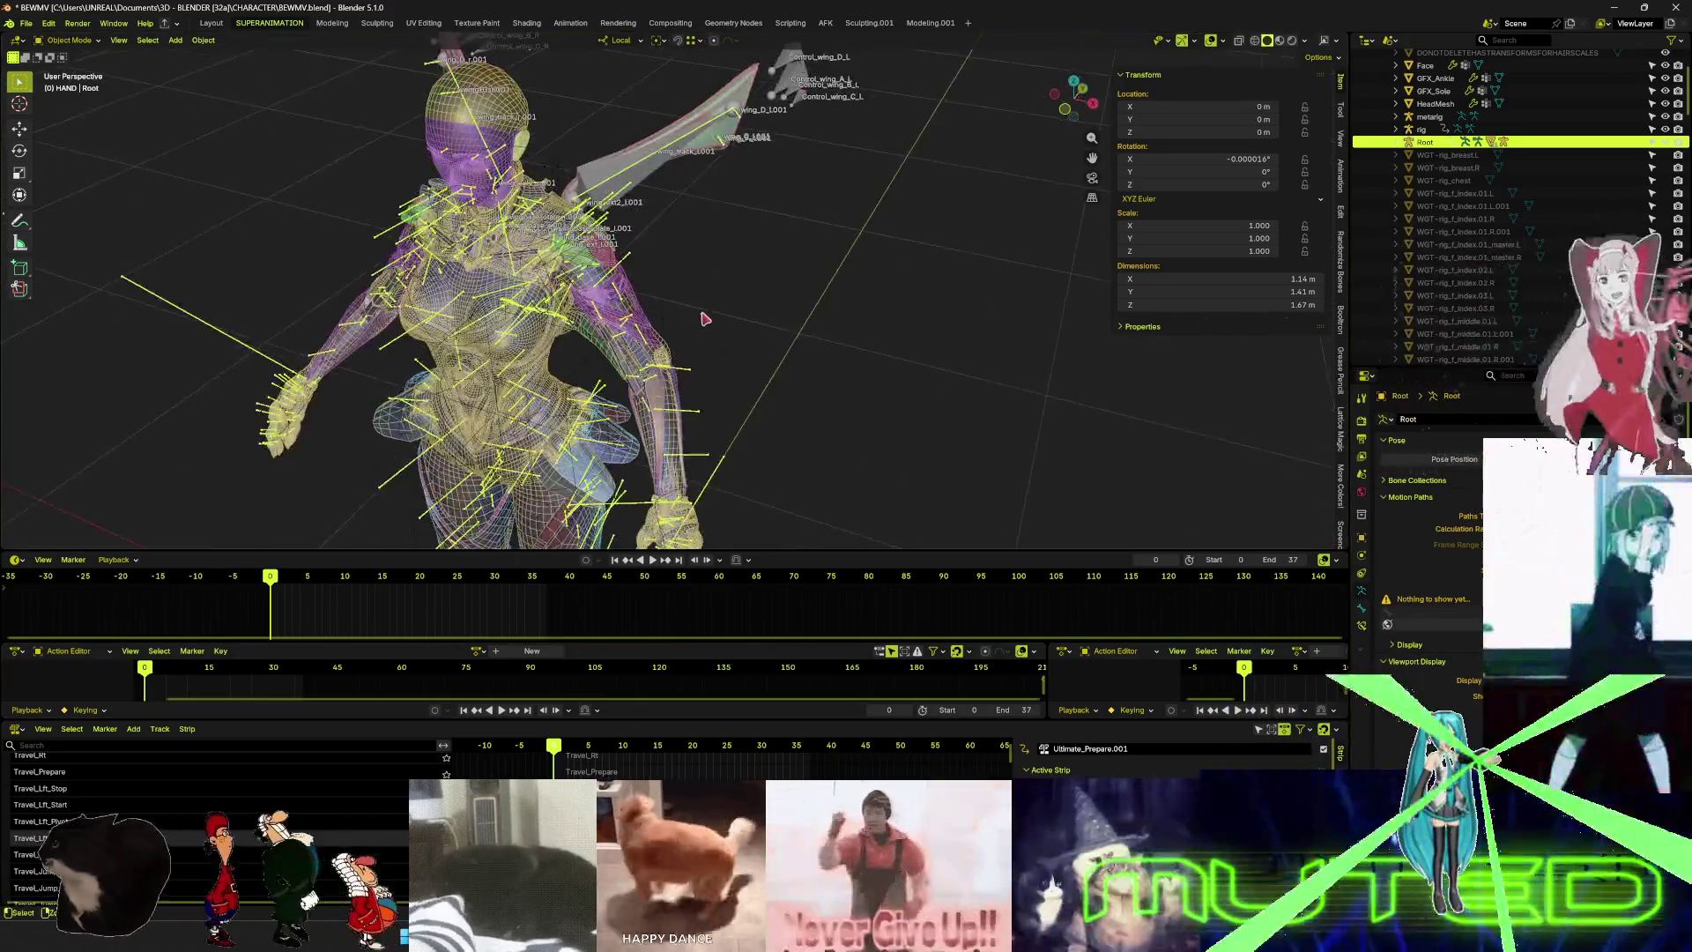
{"action": "key", "text": "shift+alt+z"}
{"action": "key", "text": "ctrl+space"}
{"action": "middle_click_drag", "start_coordinate": [854, 352], "coordinate": [793, 423]}
{"action": "scroll", "coordinate": [793, 423], "scroll_direction": "up", "scroll_amount": 5}
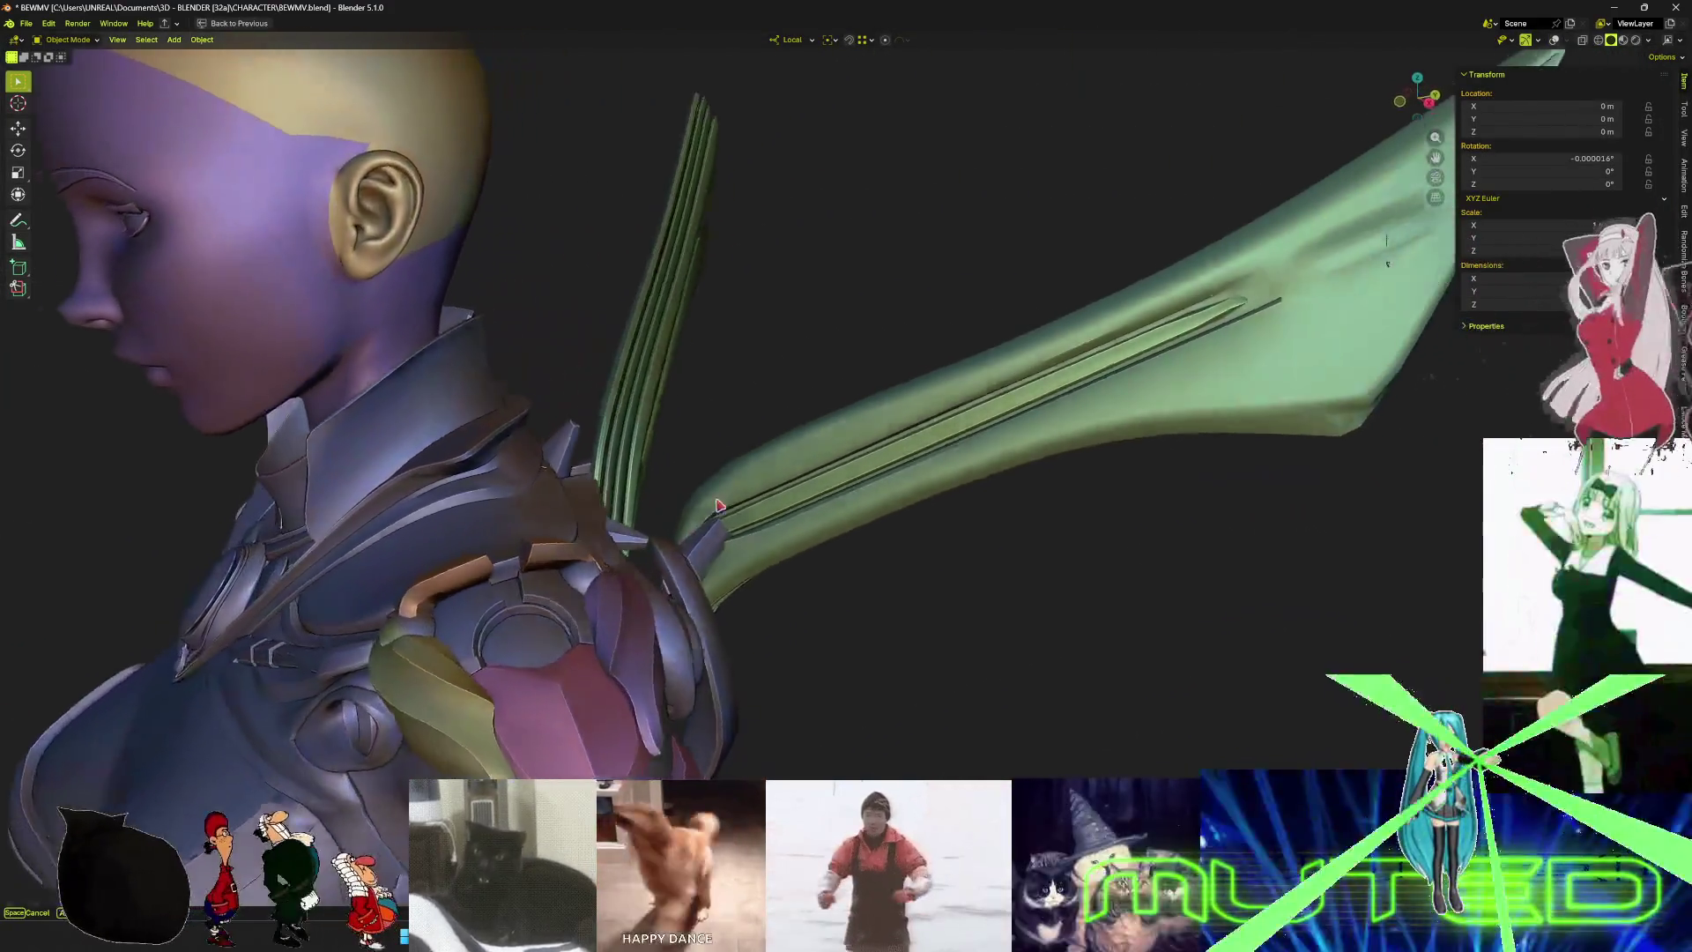
- Select the green Wings object beside the Body.002 armor and edit its root geometry
{"action": "mouse_move", "coordinate": [719, 505]}
{"action": "middle_mouse_down"}
{"action": "mouse_move", "coordinate": [794, 494]}
{"action": "mouse_move", "coordinate": [899, 411]}
{"action": "mouse_move", "coordinate": [494, 559]}
{"action": "mouse_move", "coordinate": [582, 529]}
{"action": "mouse_move", "coordinate": [547, 532]}
{"action": "mouse_move", "coordinate": [503, 608]}
{"action": "mouse_move", "coordinate": [357, 544]}
{"action": "mouse_move", "coordinate": [796, 521]}
{"action": "mouse_move", "coordinate": [668, 513]}
{"action": "mouse_move", "coordinate": [814, 584]}
{"action": "mouse_move", "coordinate": [779, 579]}
{"action": "mouse_move", "coordinate": [785, 597]}
{"action": "mouse_move", "coordinate": [769, 575]}
{"action": "mouse_move", "coordinate": [766, 510]}
{"action": "mouse_move", "coordinate": [691, 405]}
{"action": "mouse_move", "coordinate": [699, 393]}
{"action": "mouse_move", "coordinate": [884, 487]}
{"action": "mouse_move", "coordinate": [794, 405]}
{"action": "mouse_move", "coordinate": [831, 567]}
{"action": "mouse_move", "coordinate": [732, 554]}
{"action": "mouse_move", "coordinate": [805, 197]}
{"action": "mouse_move", "coordinate": [885, 686]}
{"action": "mouse_move", "coordinate": [820, 617]}
{"action": "mouse_move", "coordinate": [718, 558]}
{"action": "mouse_move", "coordinate": [805, 593]}
{"action": "mouse_move", "coordinate": [780, 605]}
{"action": "mouse_move", "coordinate": [775, 498]}
{"action": "middle_mouse_up"}
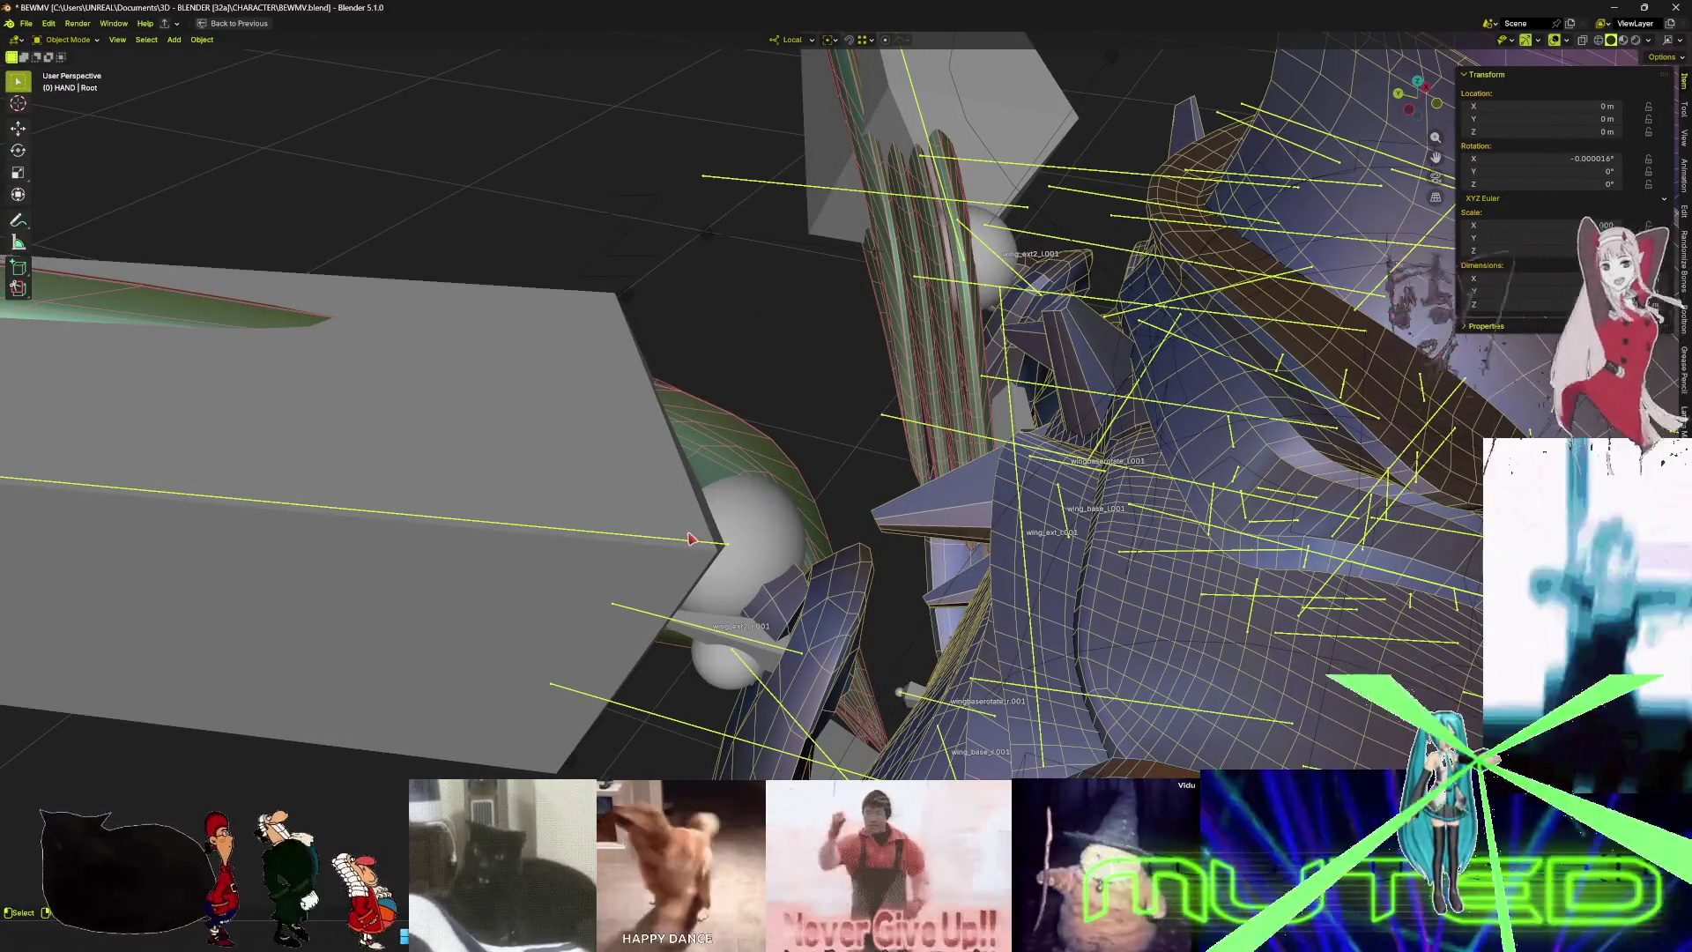
{"action": "left_click", "coordinate": [718, 549]}
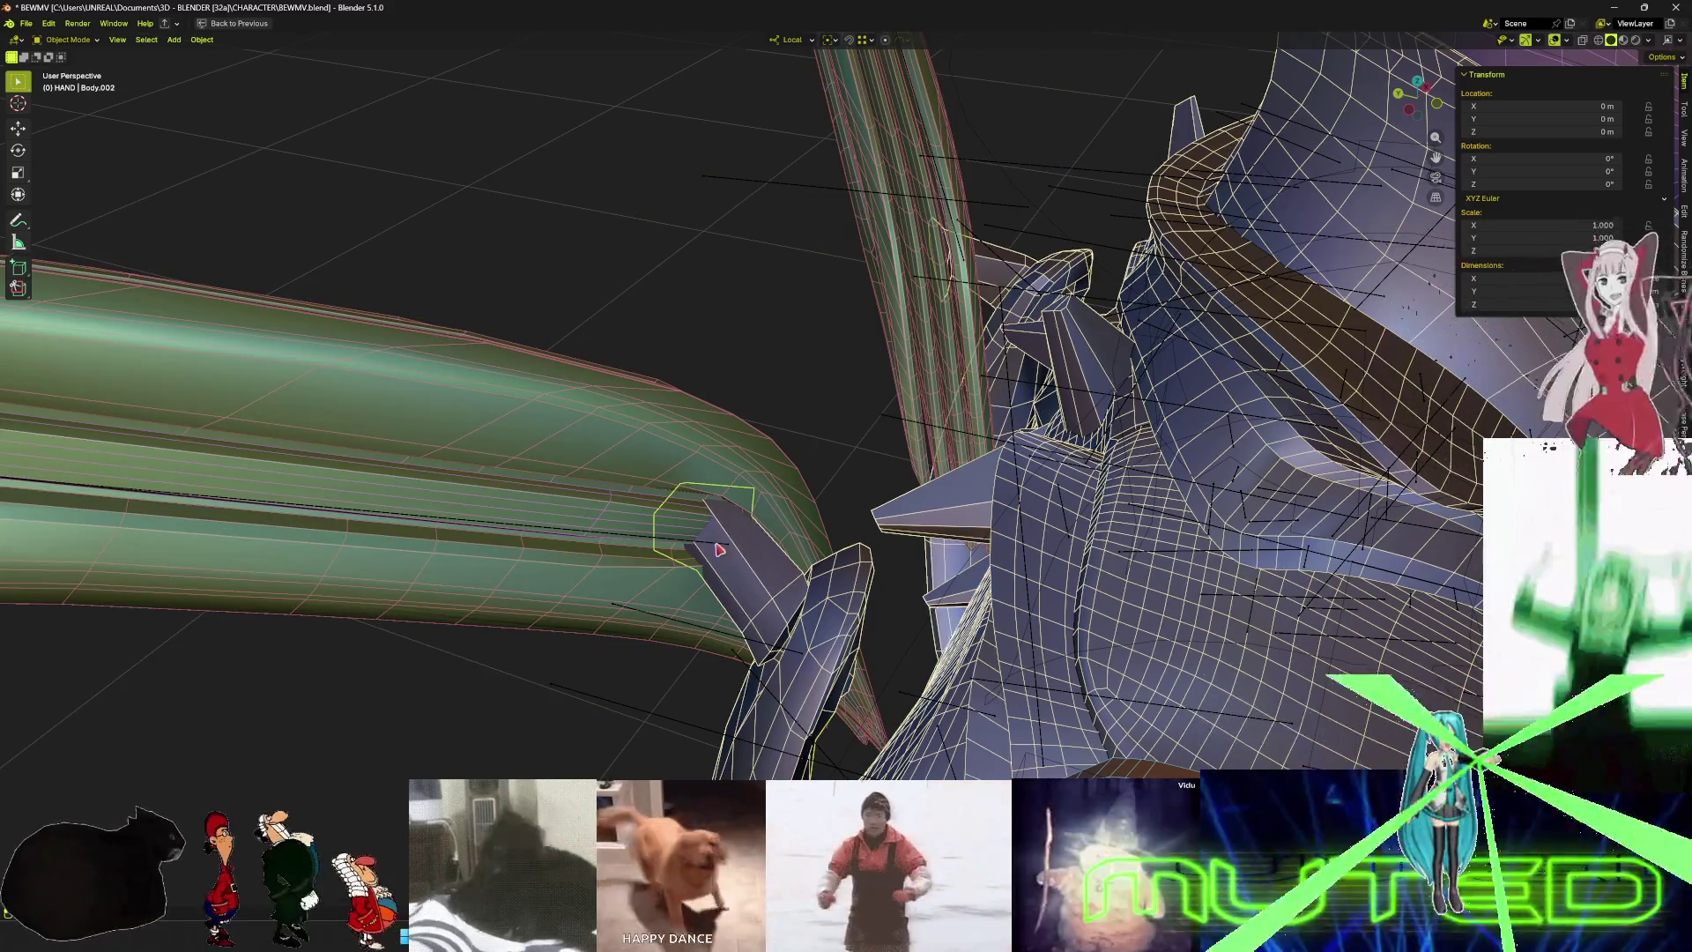
{"action": "left_click", "coordinate": [718, 549]}
{"action": "key", "text": "Tab"}
{"action": "scroll", "coordinate": [750, 542], "scroll_direction": "up", "scroll_amount": 3}
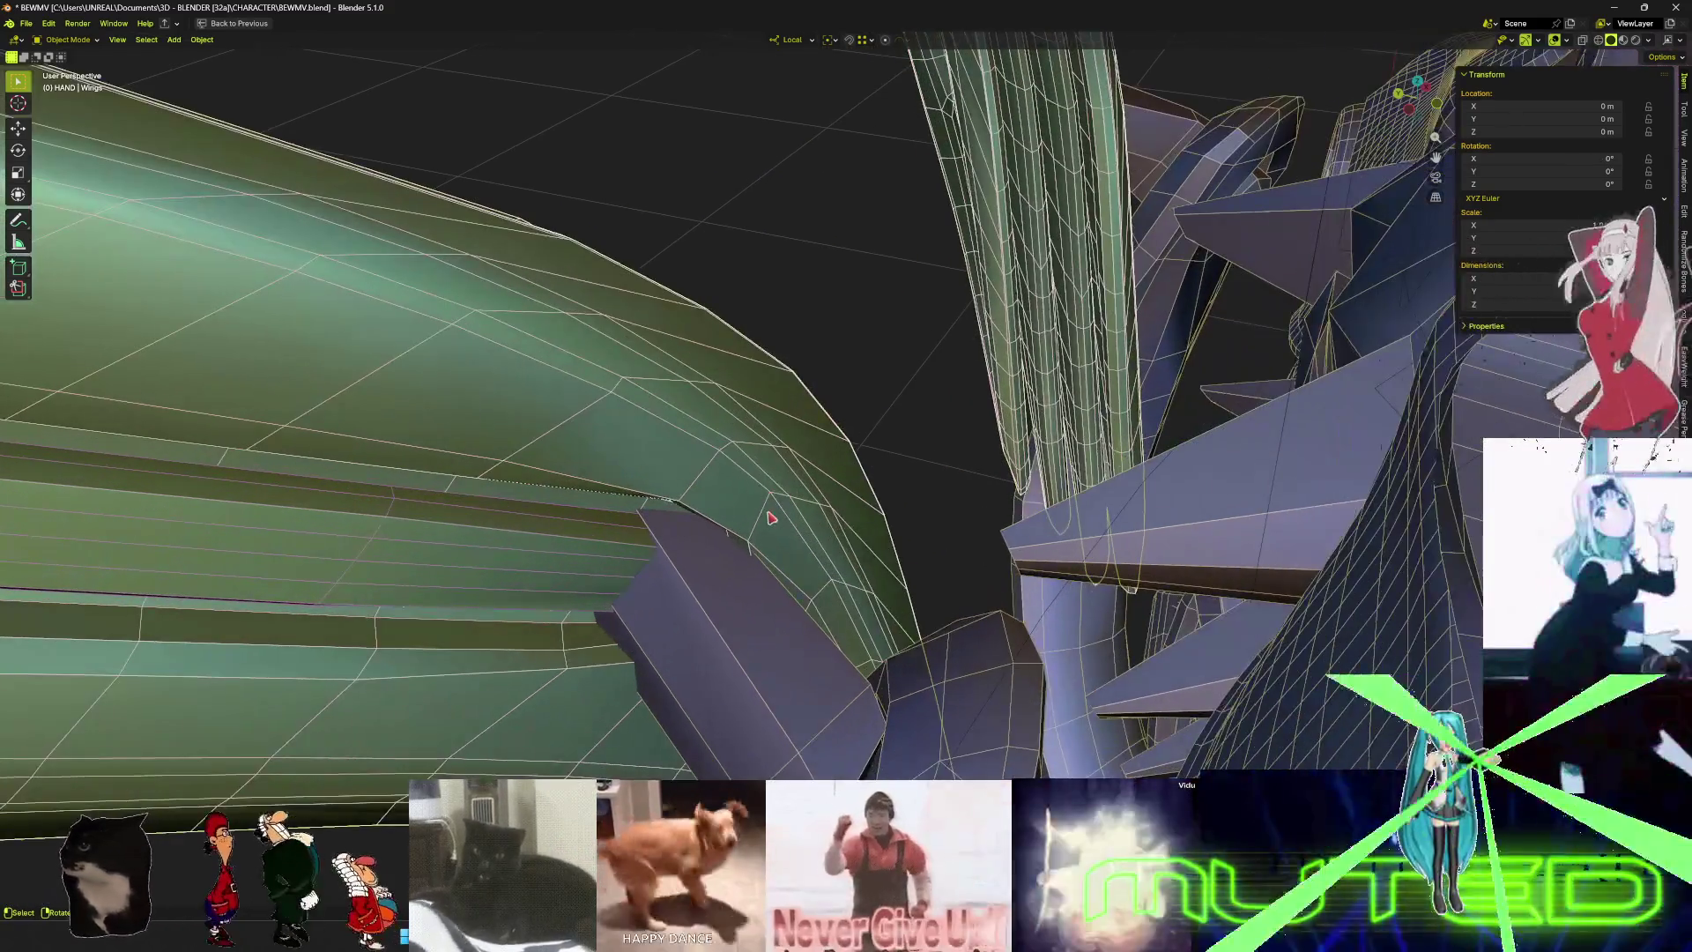
{"action": "mouse_move", "coordinate": [751, 542]}
{"action": "middle_mouse_down"}
{"action": "mouse_move", "coordinate": [739, 560]}
{"action": "mouse_move", "coordinate": [778, 479]}
{"action": "mouse_move", "coordinate": [665, 541]}
{"action": "middle_mouse_up"}
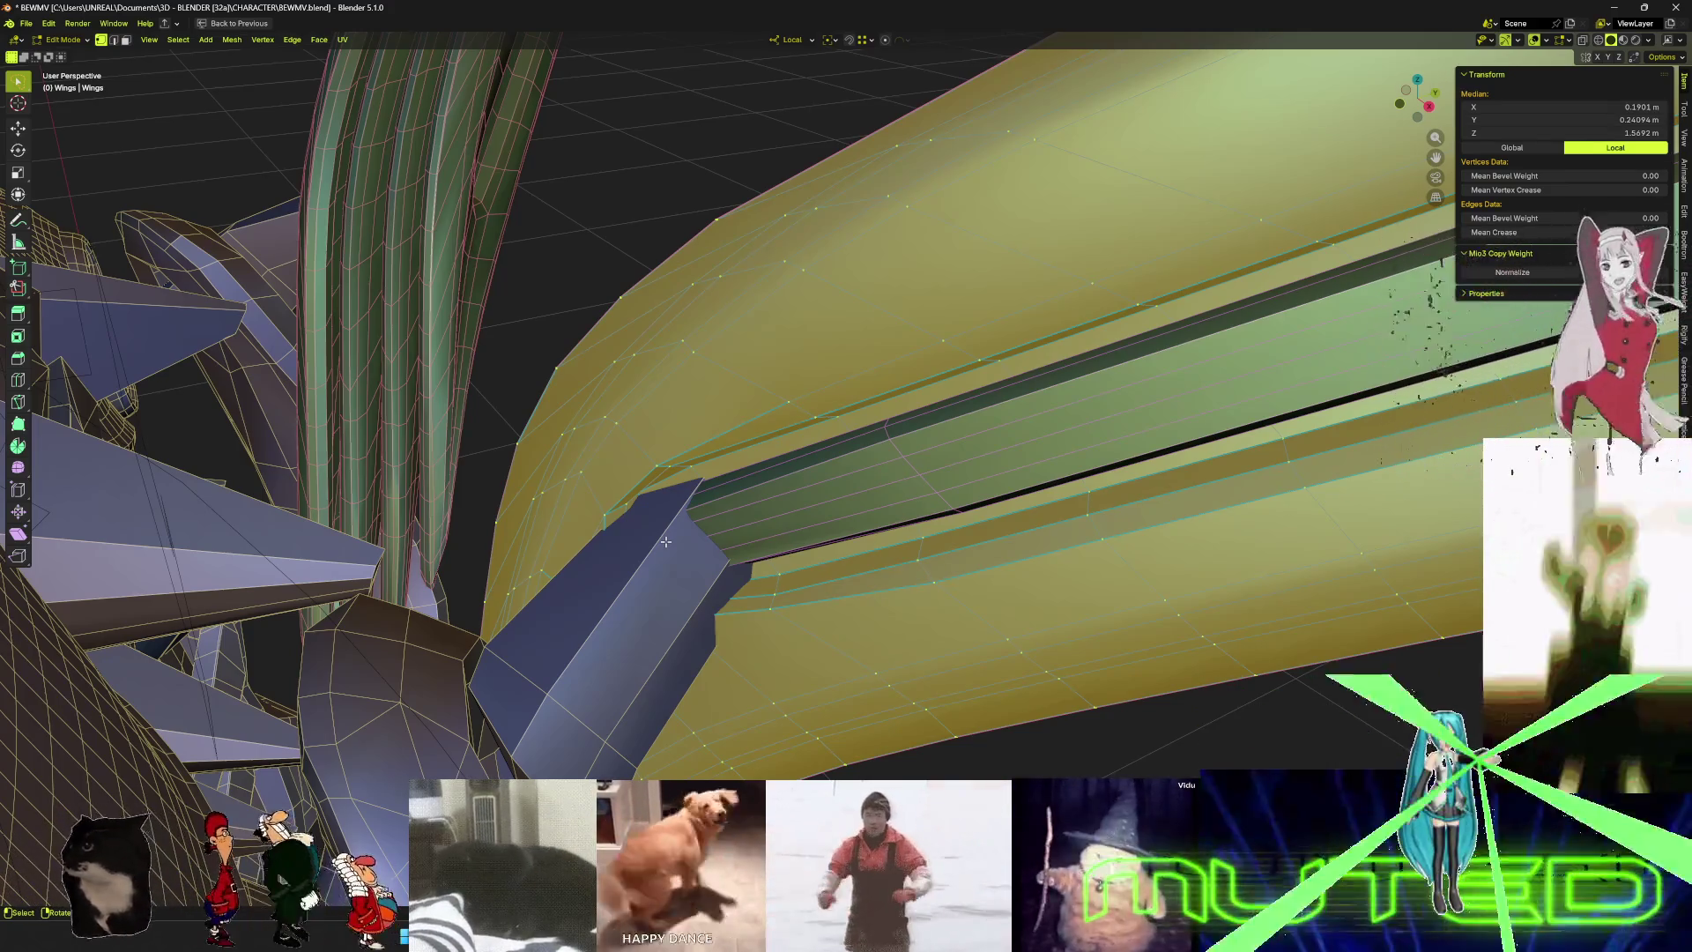
- Separate the connected wing part near the shoulder into its own object
{"action": "left_click", "coordinate": [714, 420]}
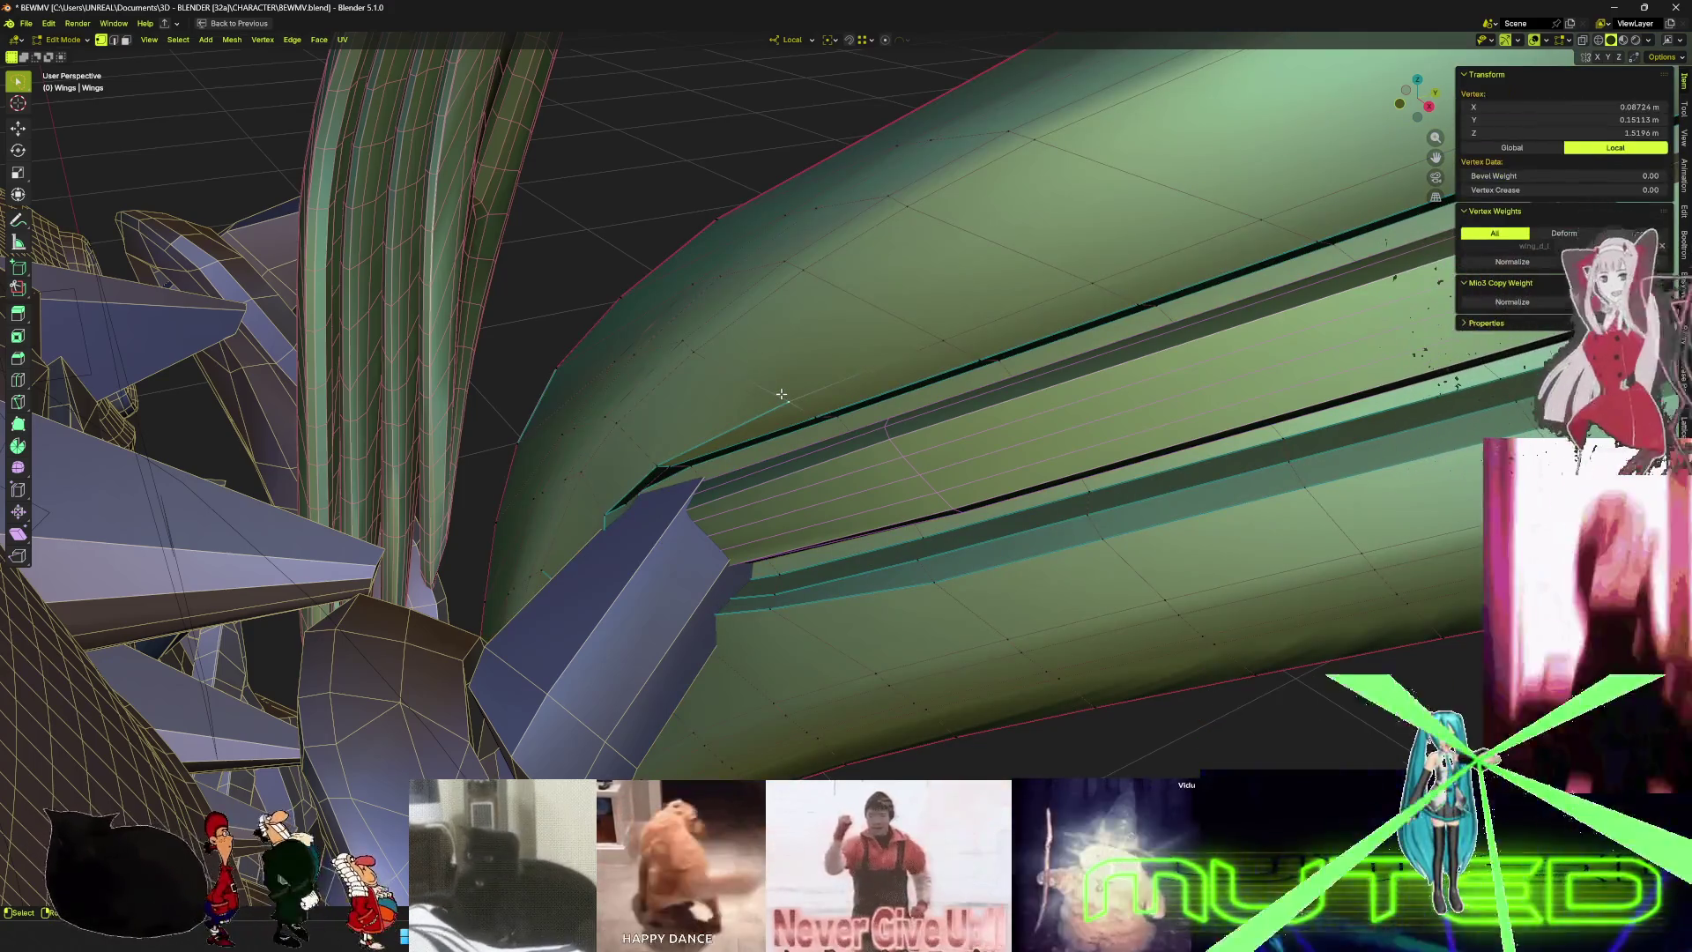
{"action": "key", "text": "ctrl+l"}
{"action": "key", "text": "p"}
{"action": "key", "text": "Return"}
{"action": "key", "text": "ctrl+Tab"}
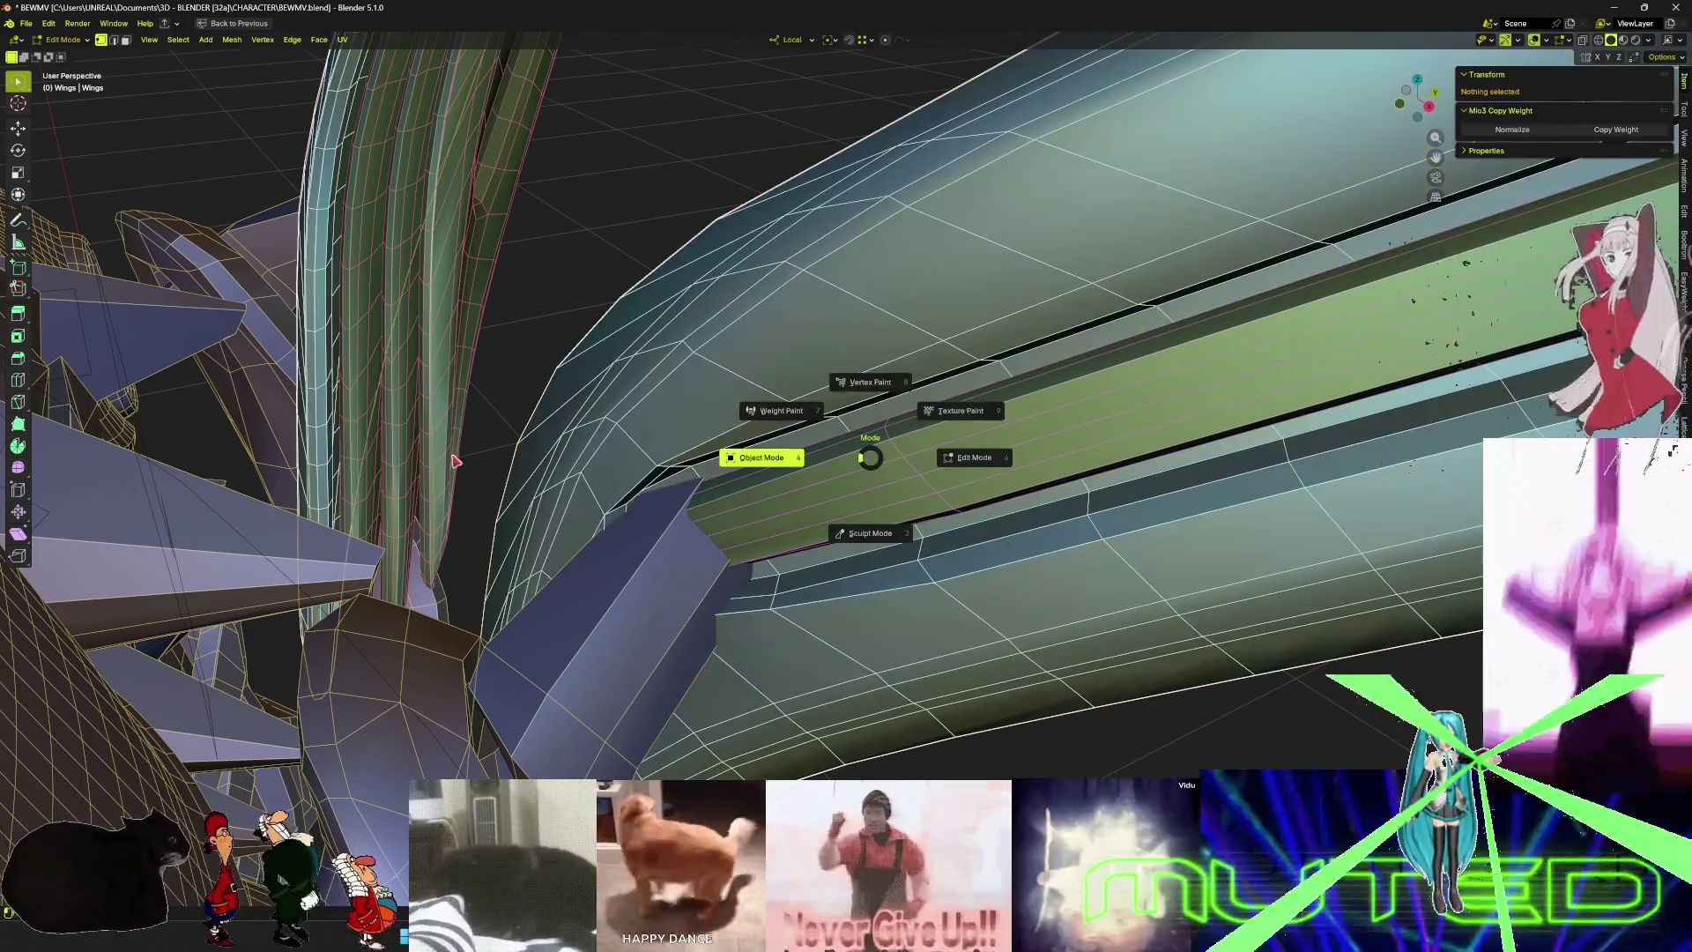
{"action": "left_click", "coordinate": [654, 447]}
- Select the armor body piece and enter Edit Mode with face selection at the joint
{"action": "mouse_move", "coordinate": [714, 440]}
{"action": "middle_mouse_down"}
{"action": "mouse_move", "coordinate": [680, 529]}
{"action": "mouse_move", "coordinate": [714, 473]}
{"action": "mouse_move", "coordinate": [702, 529]}
{"action": "mouse_move", "coordinate": [756, 547]}
{"action": "mouse_move", "coordinate": [749, 532]}
{"action": "mouse_move", "coordinate": [862, 462]}
{"action": "middle_mouse_up"}
{"action": "left_click", "coordinate": [799, 708]}
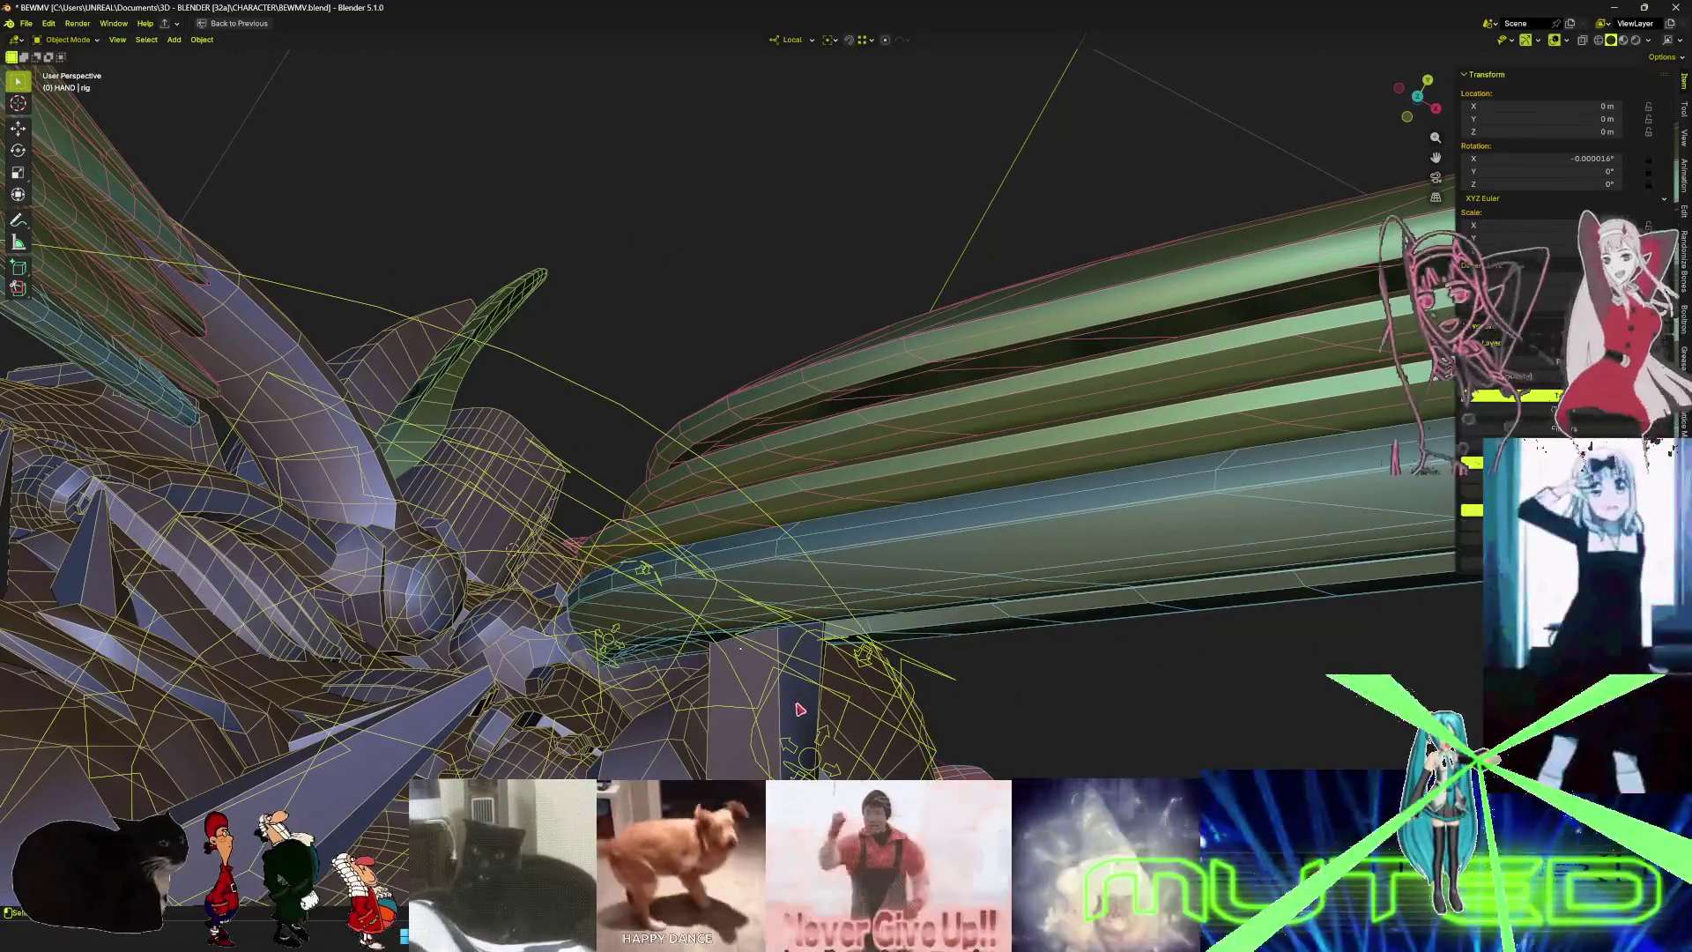
{"action": "middle_click_drag", "start_coordinate": [799, 708], "coordinate": [758, 599]}
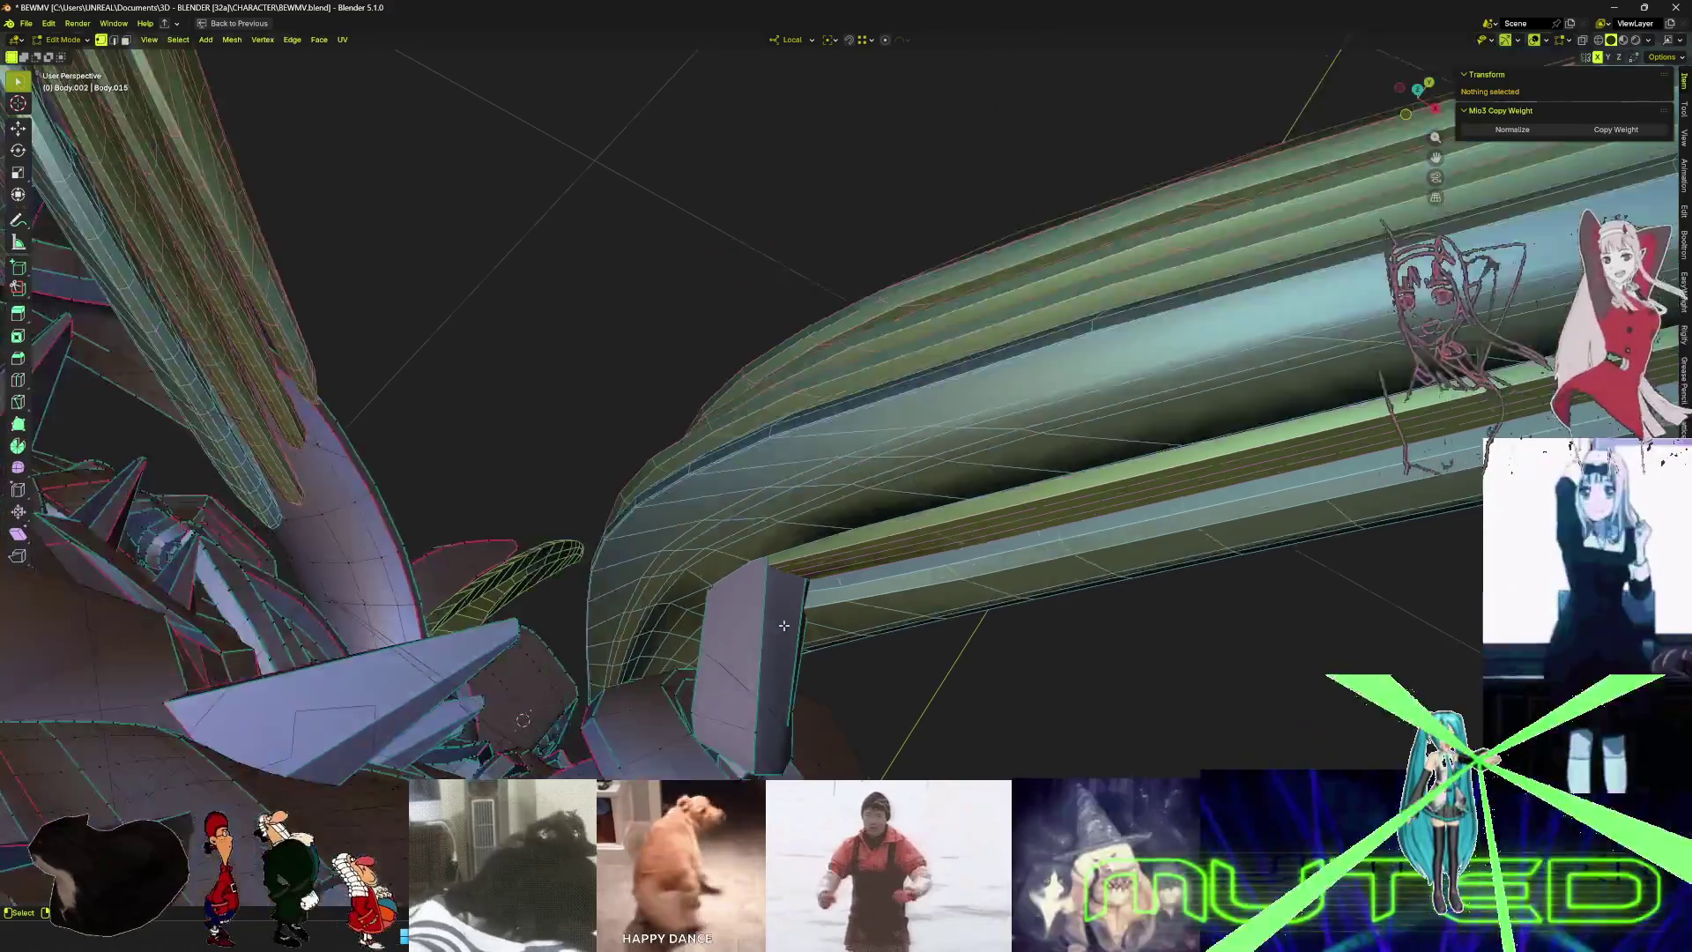
{"action": "key", "text": "Tab"}
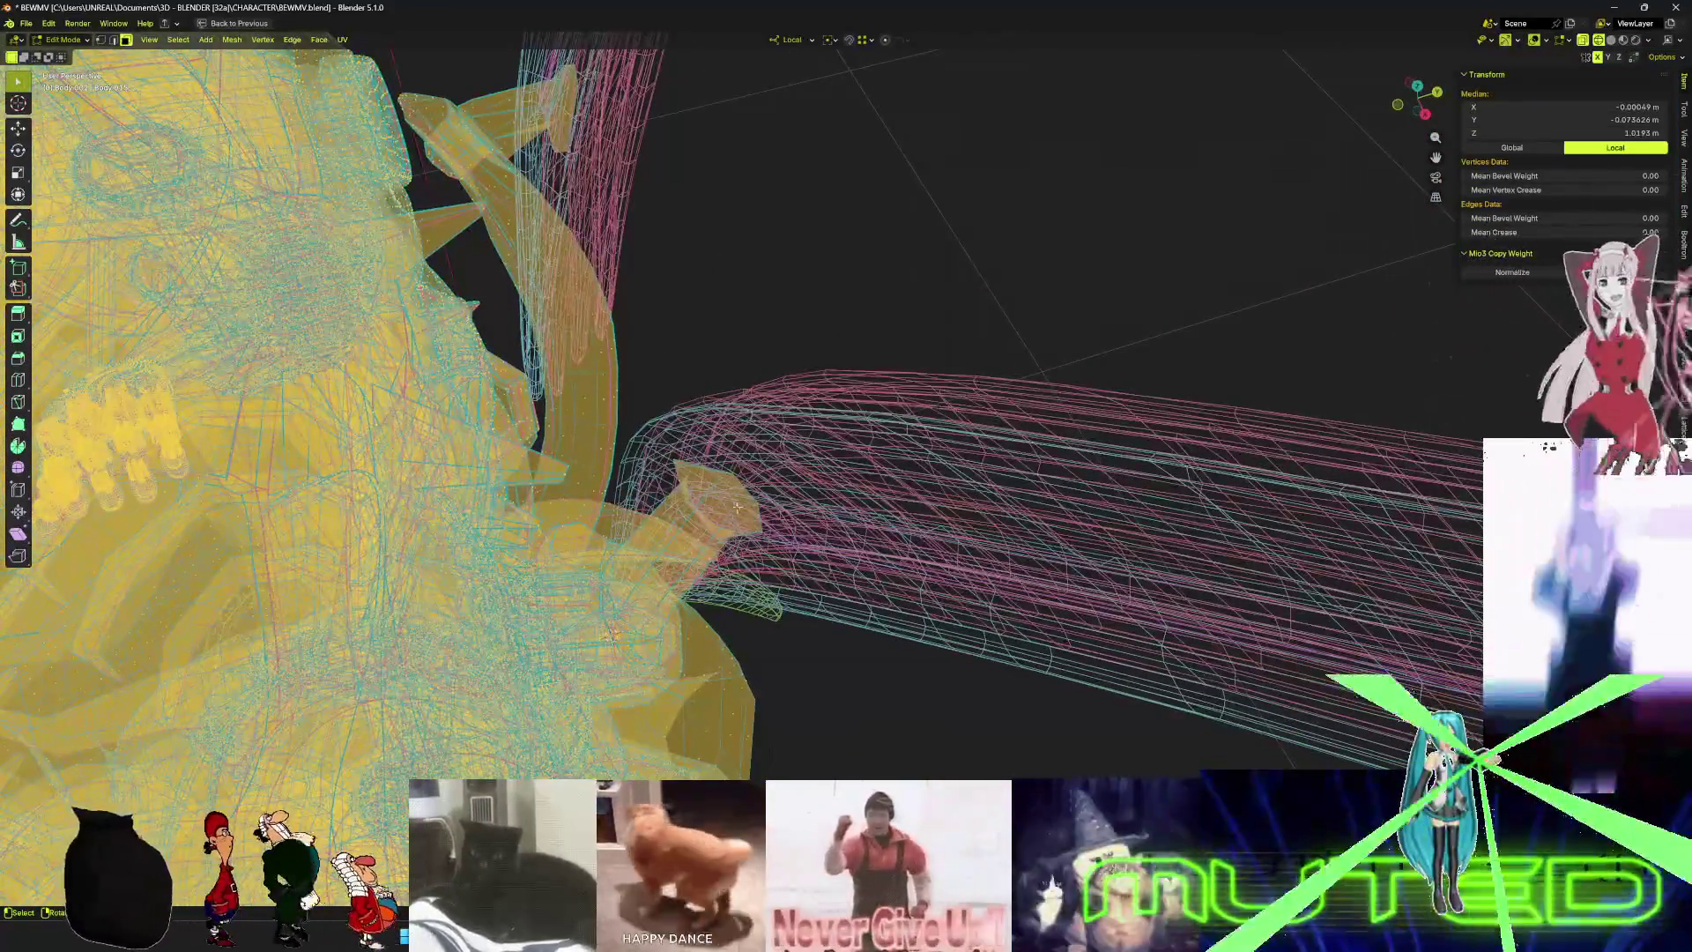
{"action": "key", "text": "3"}
{"action": "middle_click_drag", "start_coordinate": [738, 552], "coordinate": [605, 484]}
{"action": "key", "text": "z"}
{"action": "left_click", "coordinate": [900, 449]}
{"action": "key", "text": "shift+z"}
{"action": "middle_click_drag", "start_coordinate": [900, 448], "coordinate": [854, 513]}
{"action": "key", "text": "ctrl+z"}
- Select edge loops on the armor piece, checking them in solid and wireframe shading
{"action": "left_click", "coordinate": [855, 514], "text": "alt"}
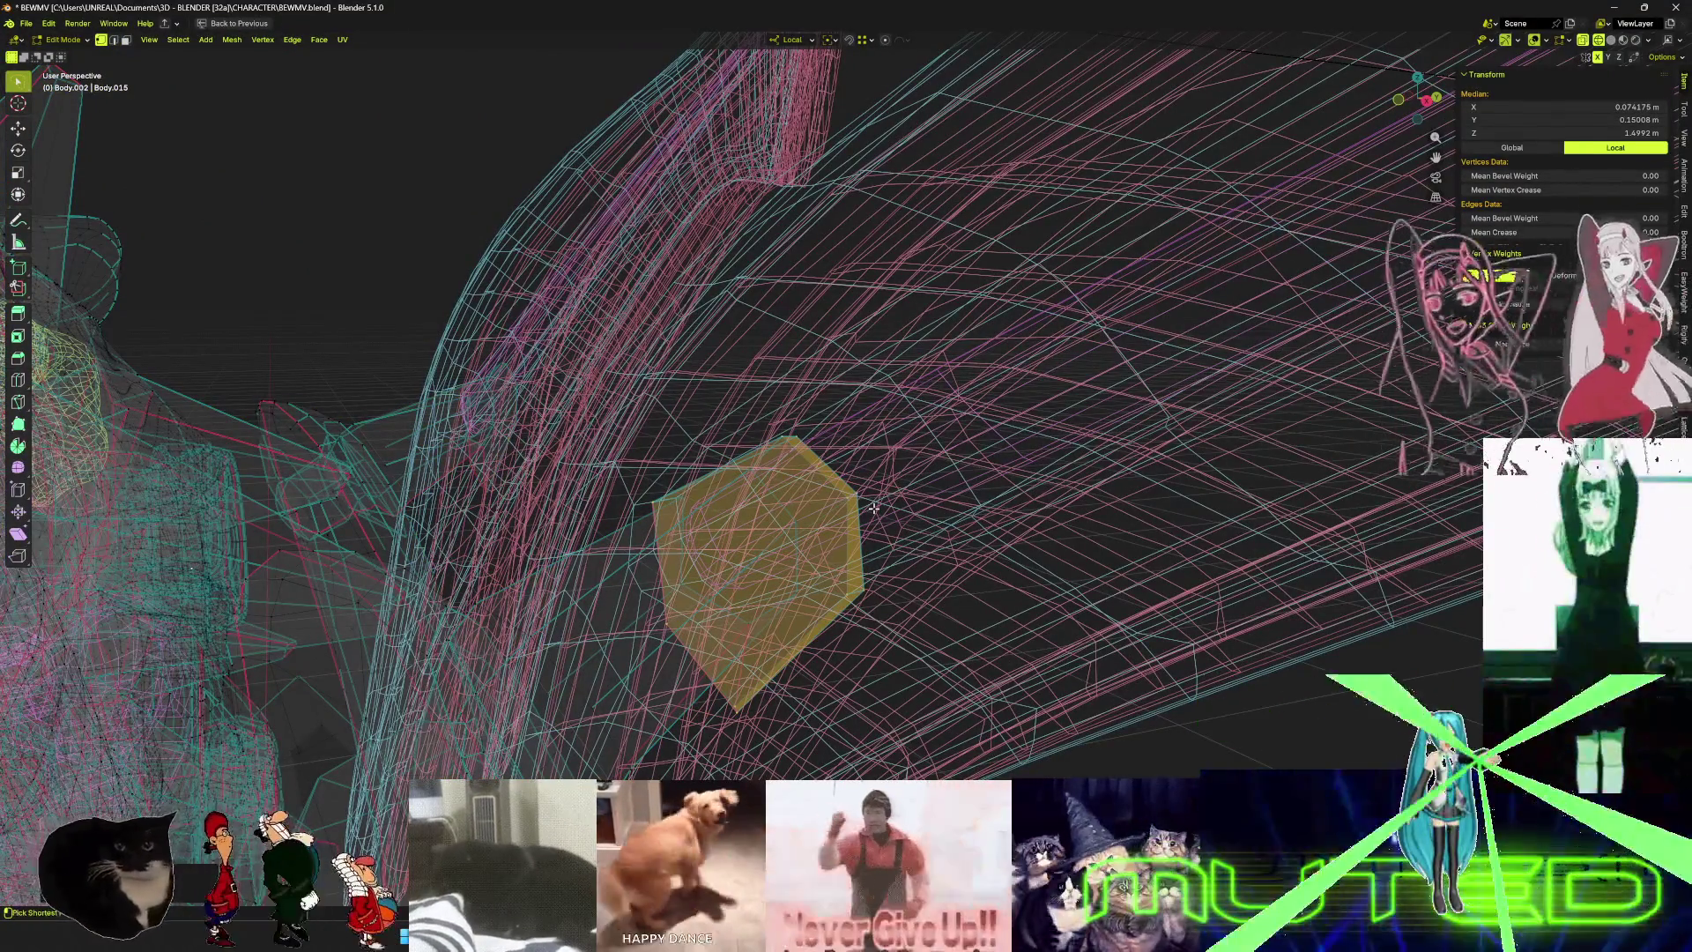
{"action": "left_click", "coordinate": [873, 509], "text": "alt"}
{"action": "key", "text": "z"}
{"action": "left_click", "coordinate": [1040, 498]}
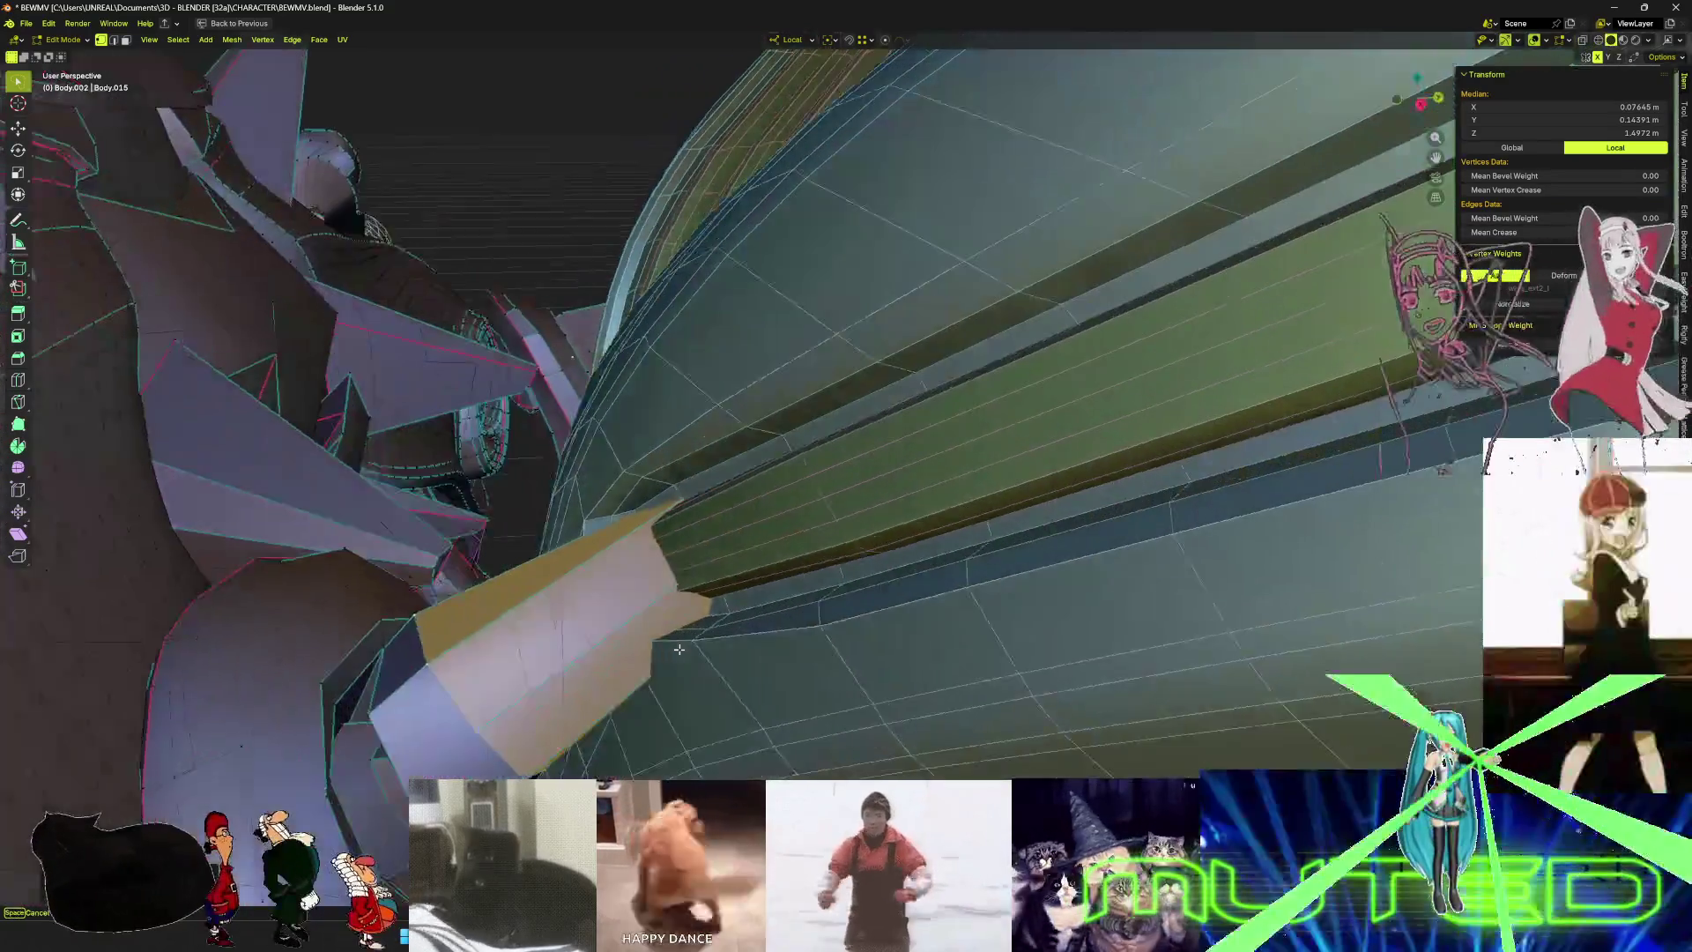
{"action": "key", "text": "shift+z"}
{"action": "left_click", "coordinate": [423, 555], "text": "alt"}
{"action": "key", "text": "z"}
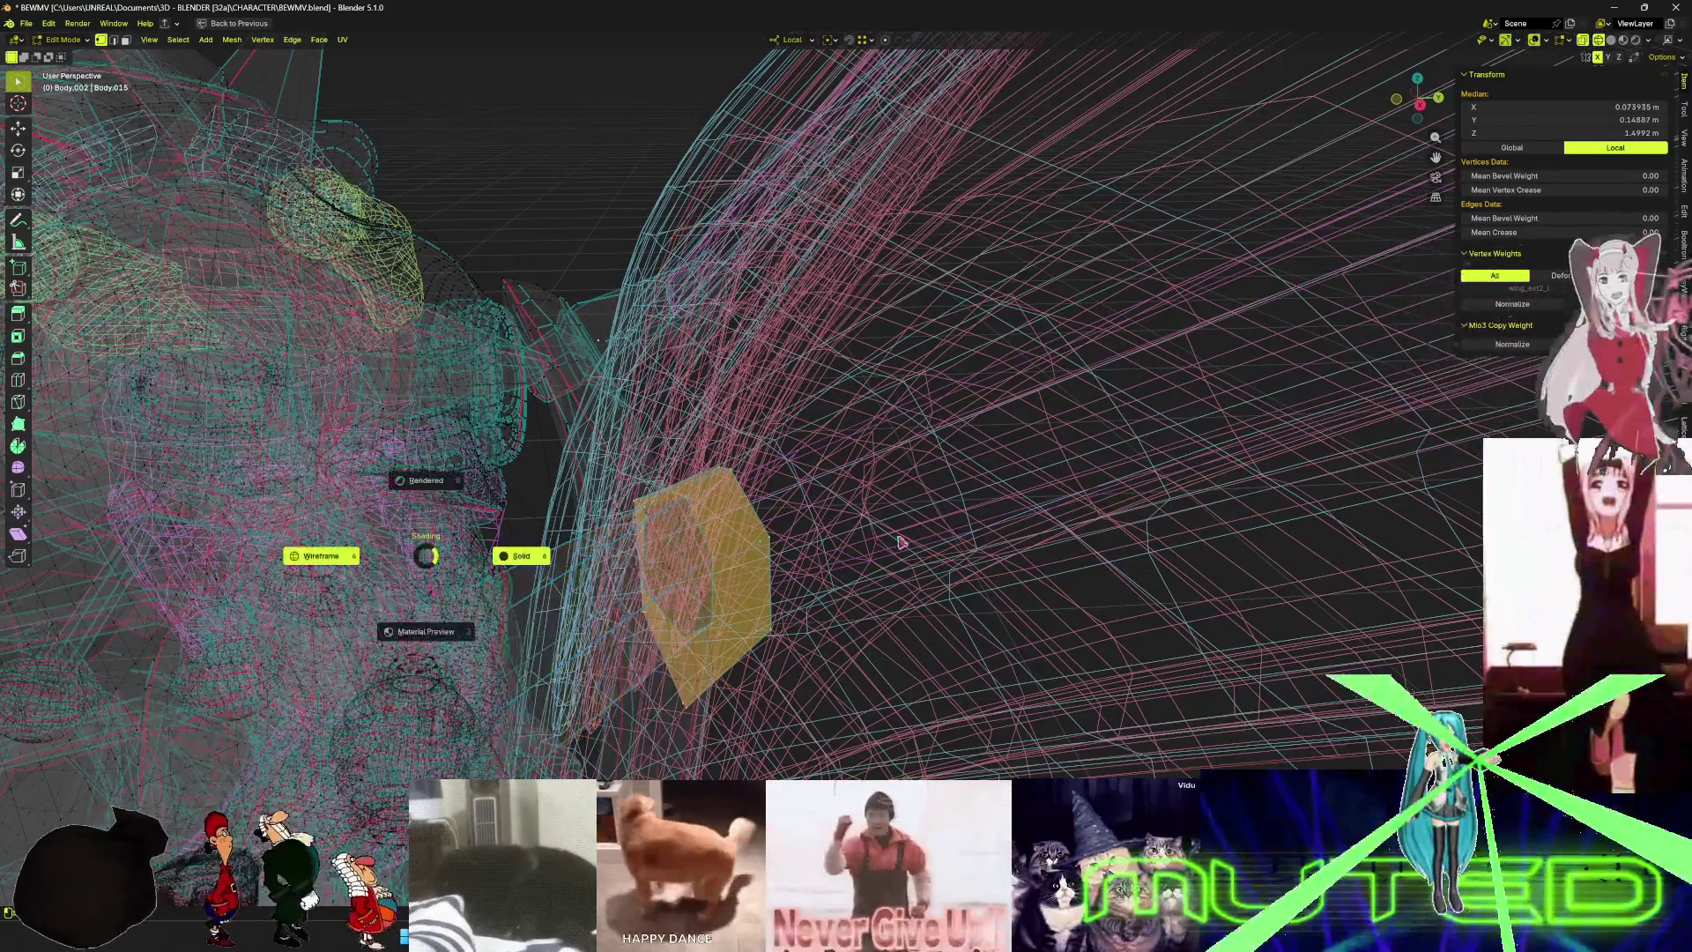
{"action": "left_click", "coordinate": [518, 555]}
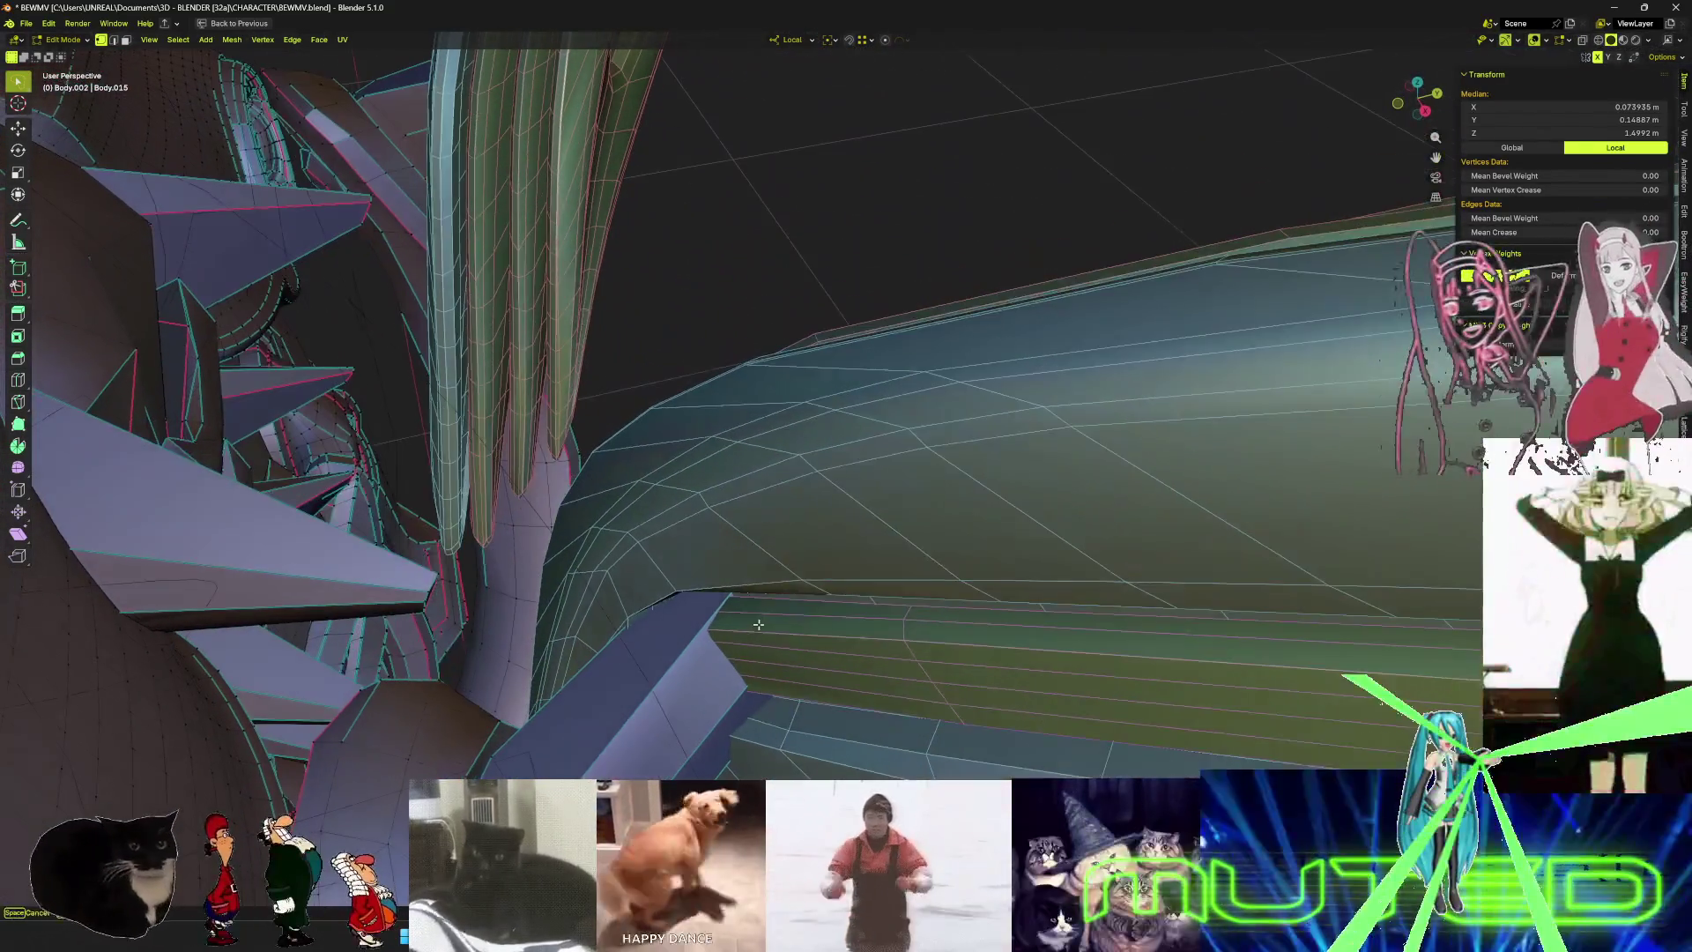
{"action": "mouse_move", "coordinate": [758, 624]}
{"action": "middle_mouse_down"}
{"action": "mouse_move", "coordinate": [696, 628]}
{"action": "mouse_move", "coordinate": [817, 535]}
{"action": "mouse_move", "coordinate": [714, 554]}
{"action": "mouse_move", "coordinate": [855, 518]}
{"action": "mouse_move", "coordinate": [805, 522]}
{"action": "middle_mouse_up"}
- Move the selected armor vertices and connector faces toward the wing base
{"action": "key", "text": "g"}
{"action": "left_click", "coordinate": [715, 554]}
{"action": "key", "text": "g"}
{"action": "key", "text": "g"}
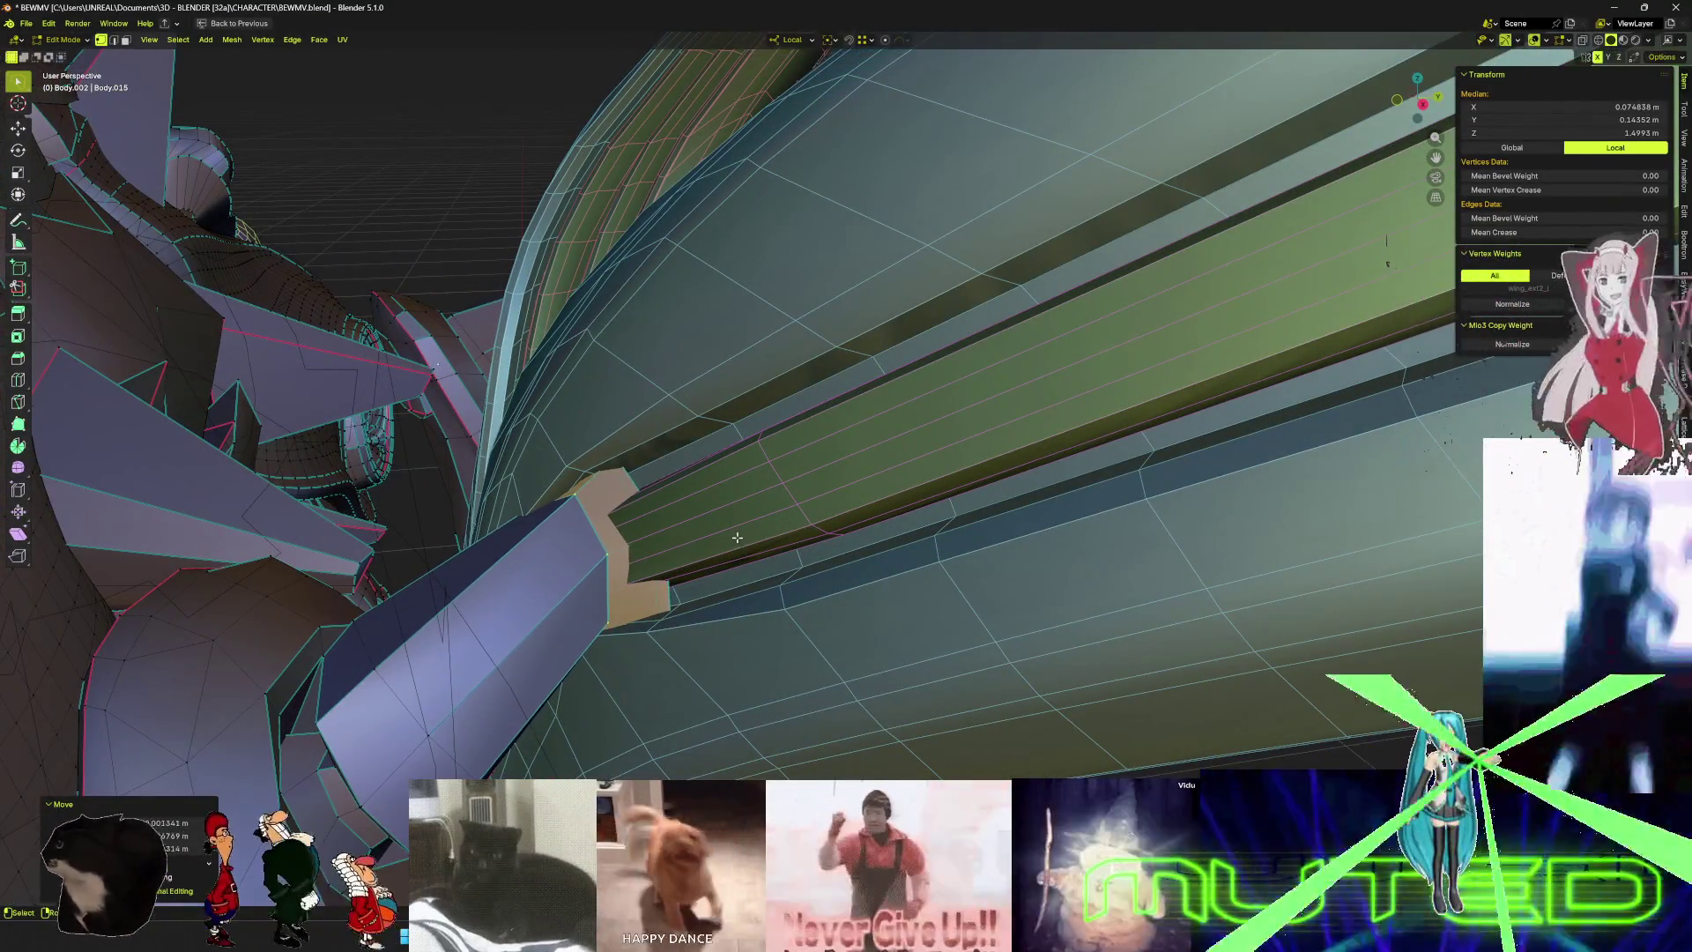
{"action": "mouse_move", "coordinate": [742, 540]}
{"action": "middle_mouse_down"}
{"action": "mouse_move", "coordinate": [892, 572]}
{"action": "mouse_move", "coordinate": [1046, 509]}
{"action": "middle_mouse_up"}
{"action": "left_click", "coordinate": [904, 565]}
{"action": "key", "text": "g"}
{"action": "left_click", "coordinate": [969, 552]}
- Tilt the connector faces with trackball rotation and nudge them until they seat on the wing
{"action": "key", "text": "r"}
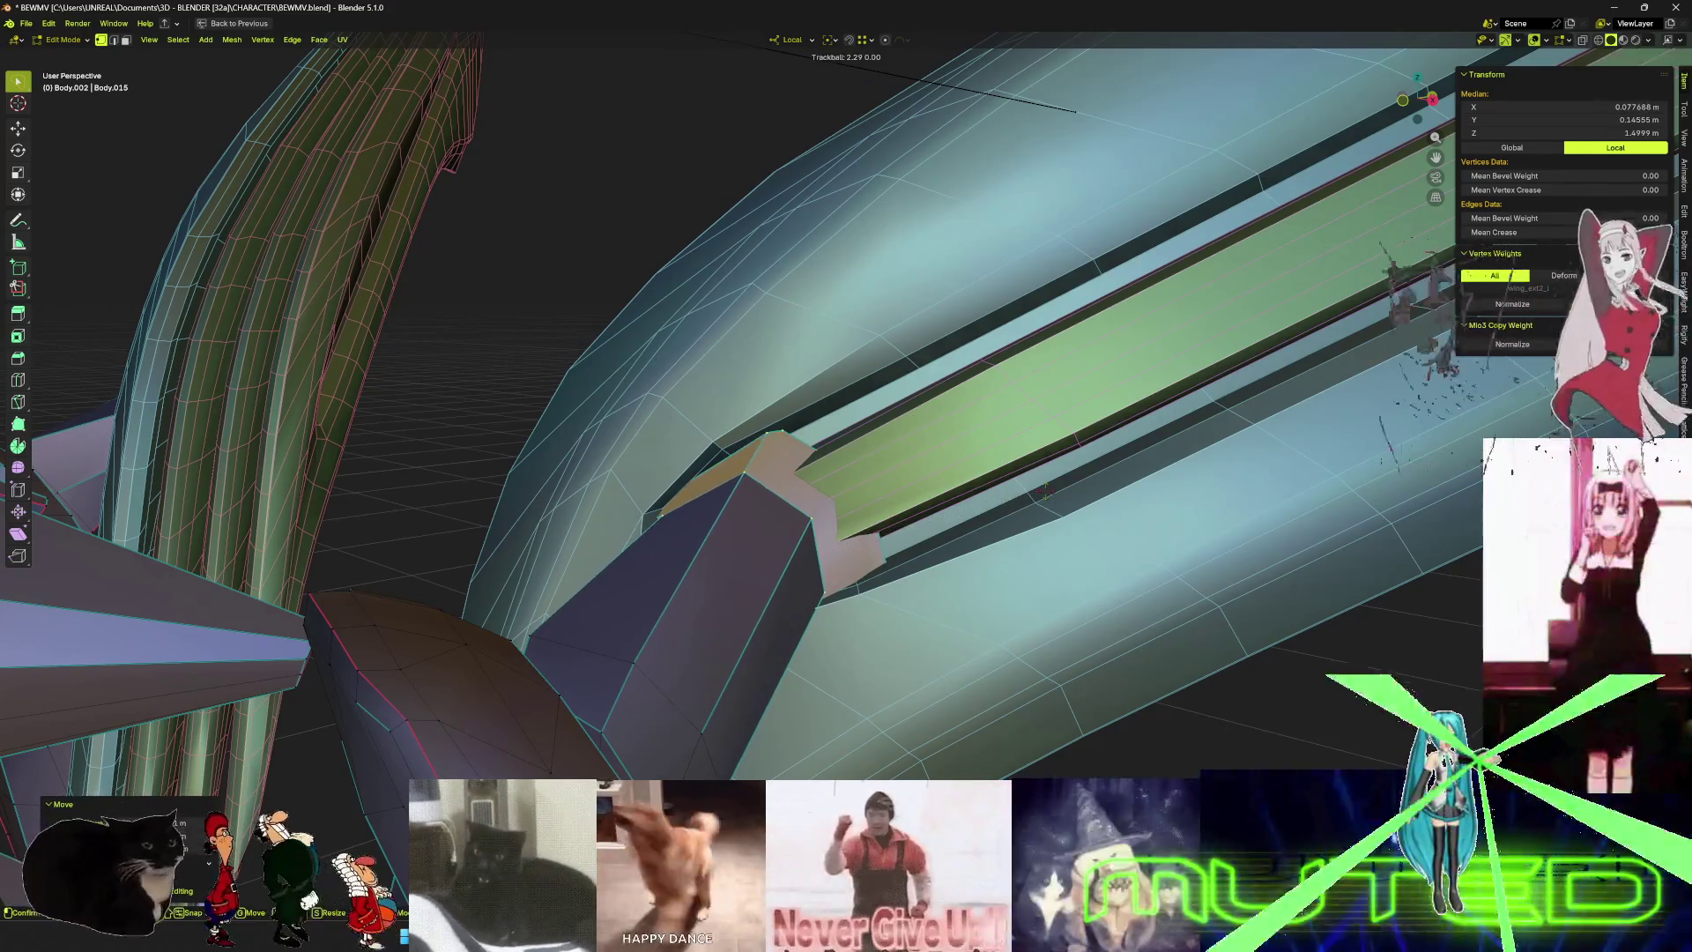
{"action": "key", "text": "r"}
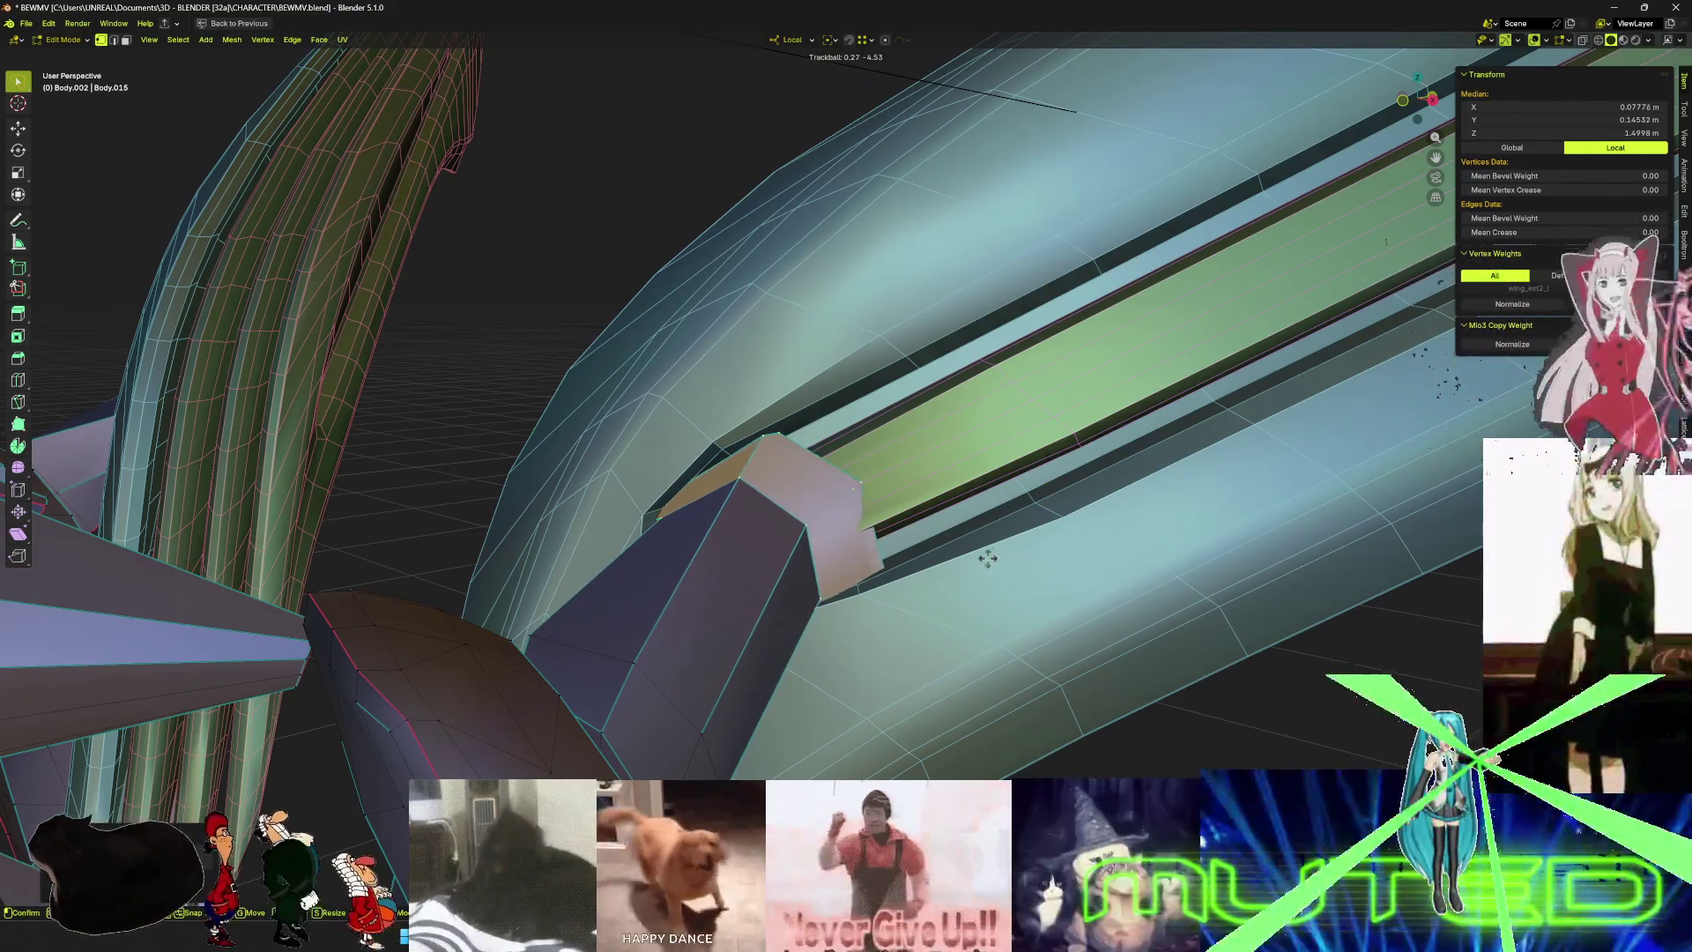
{"action": "left_click", "coordinate": [967, 532]}
{"action": "middle_click_drag", "start_coordinate": [967, 532], "coordinate": [896, 541]}
{"action": "key", "text": "g"}
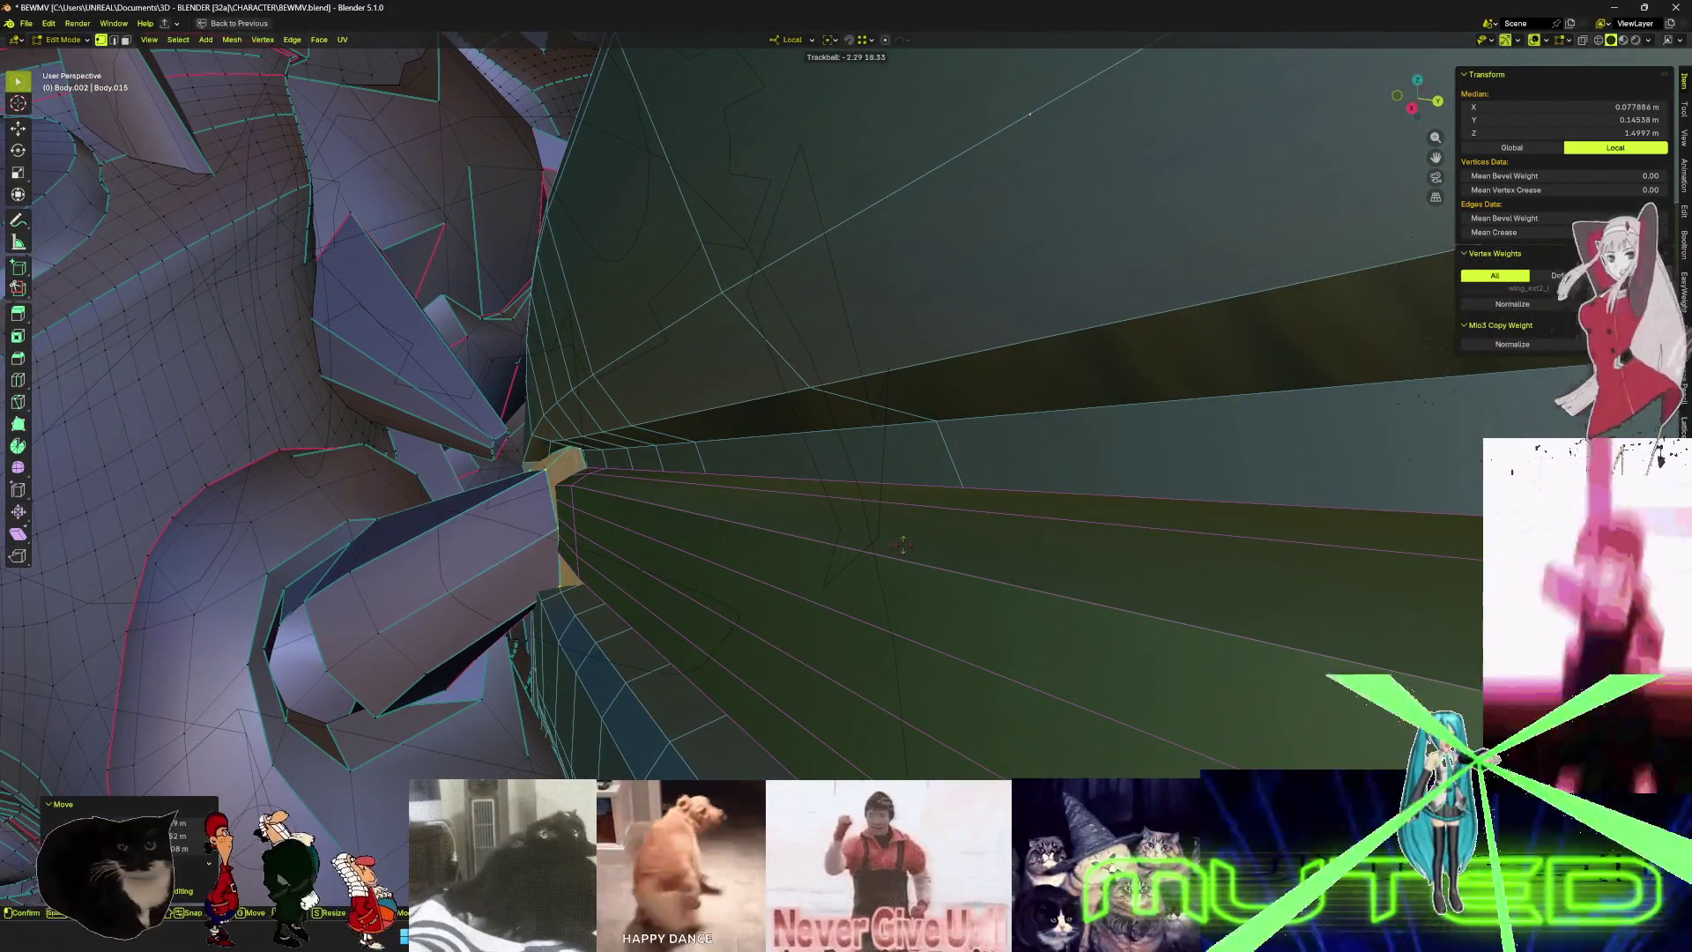
{"action": "left_click", "coordinate": [896, 542]}
{"action": "key", "text": "r"}
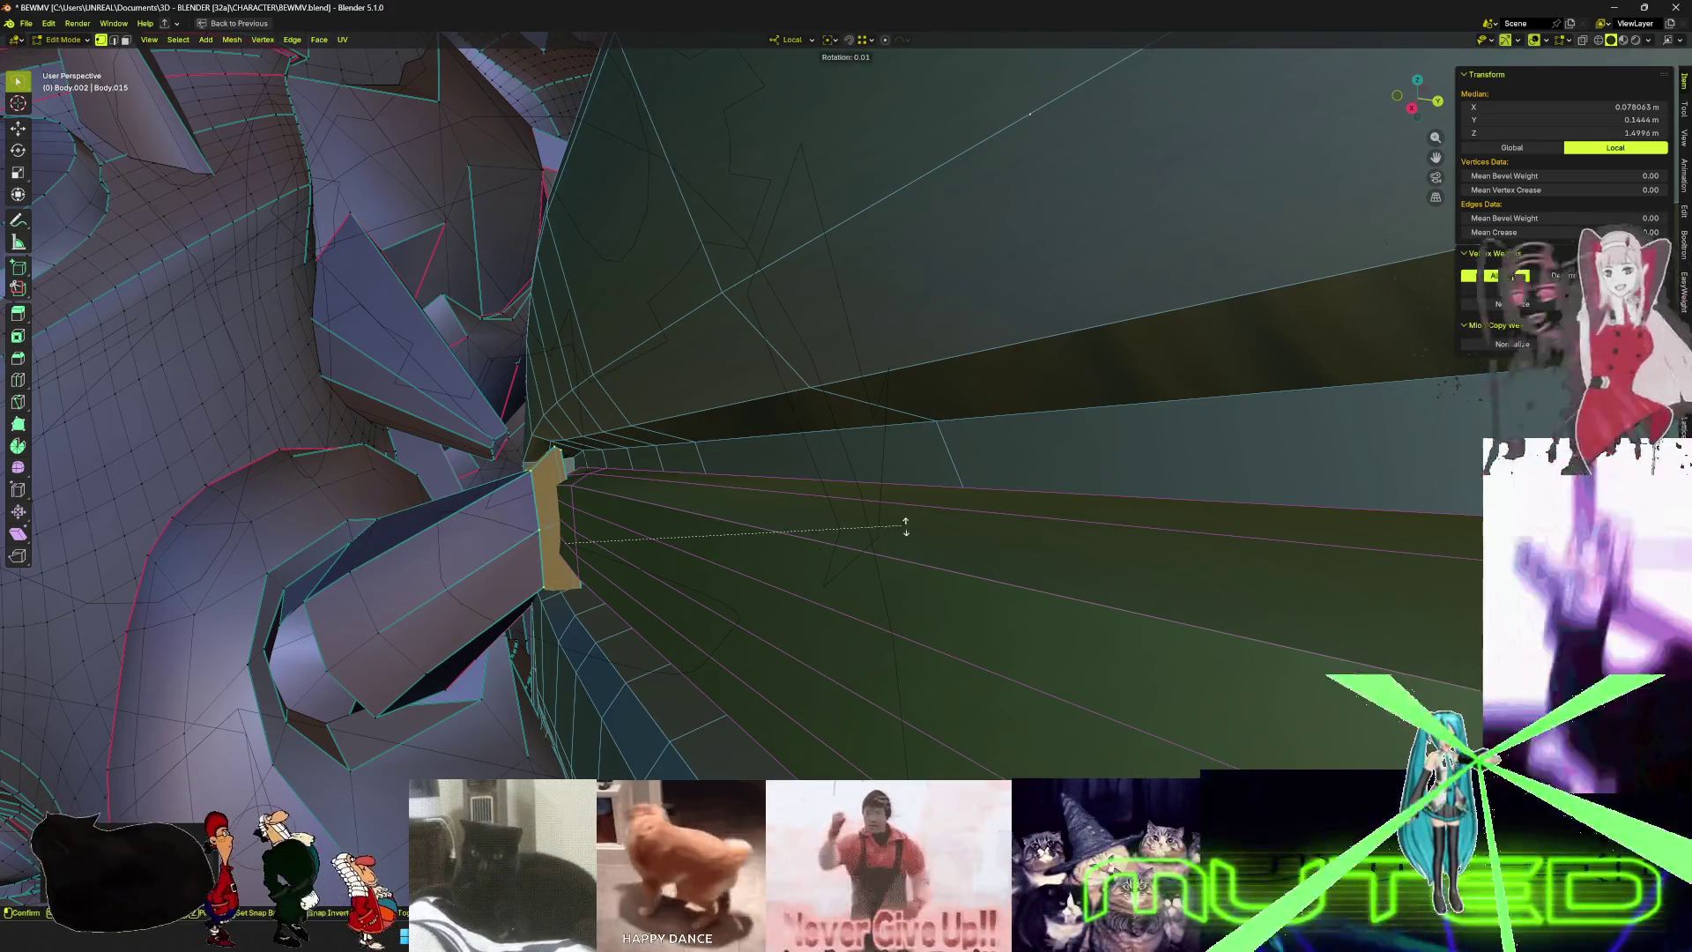
{"action": "left_click", "coordinate": [916, 554]}
{"action": "key", "text": "g"}
{"action": "left_click", "coordinate": [912, 550]}
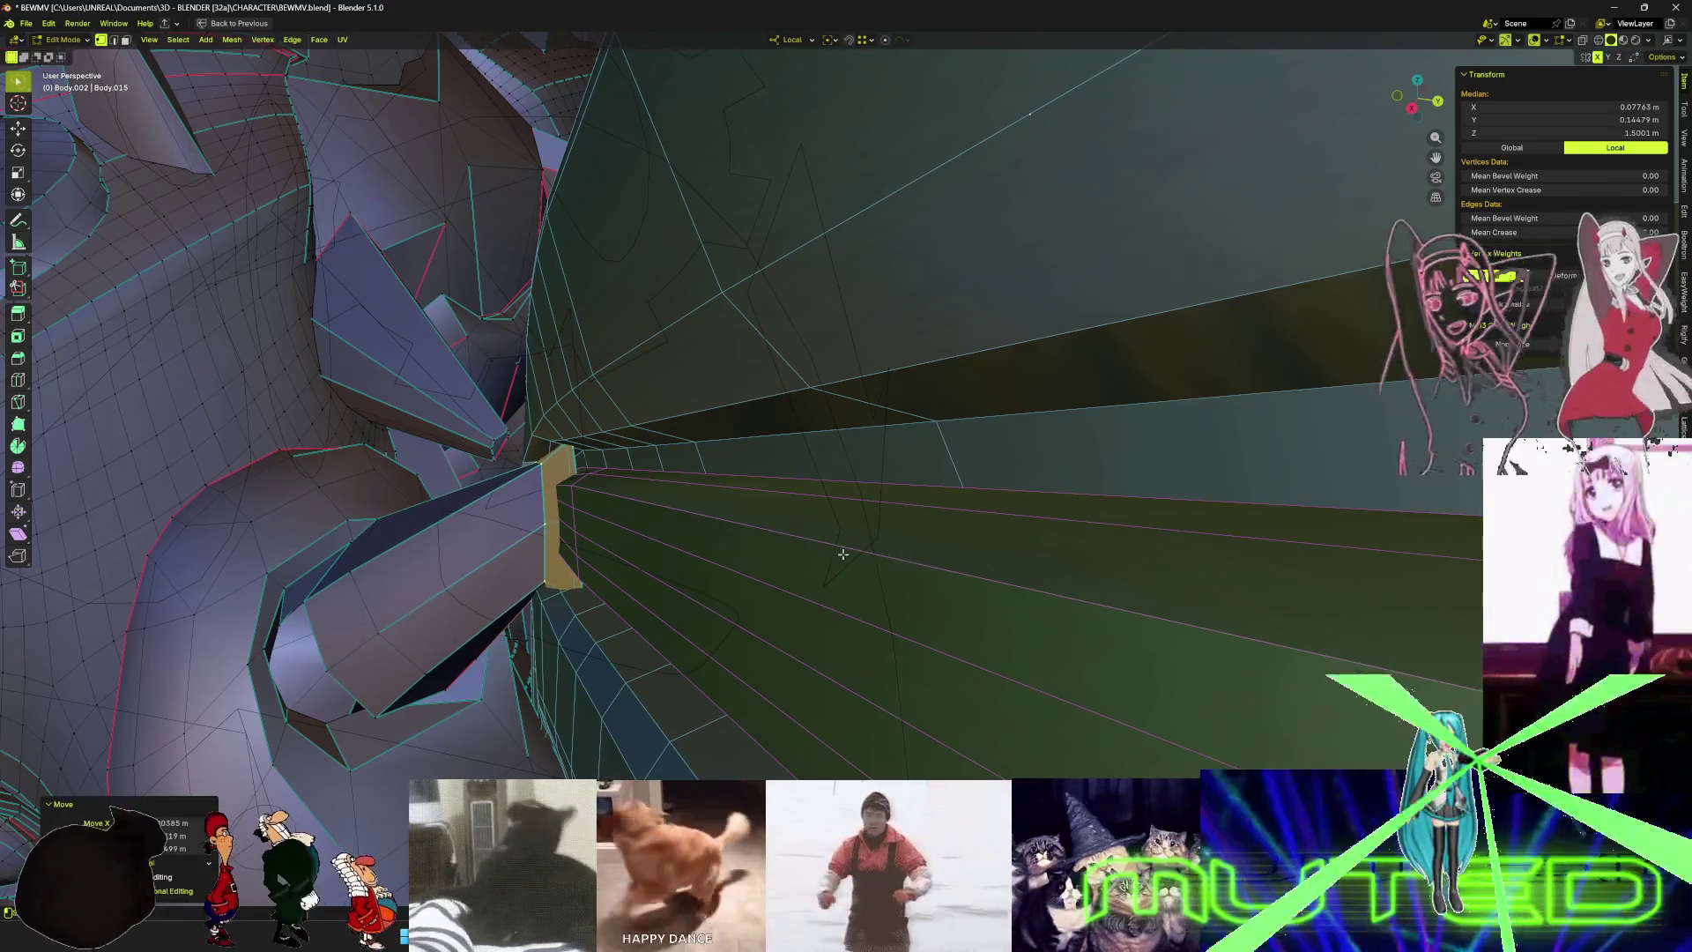
{"action": "mouse_move", "coordinate": [913, 550]}
{"action": "middle_mouse_down"}
{"action": "mouse_move", "coordinate": [872, 512]}
{"action": "mouse_move", "coordinate": [940, 502]}
{"action": "mouse_move", "coordinate": [835, 504]}
{"action": "mouse_move", "coordinate": [783, 543]}
{"action": "middle_mouse_up"}
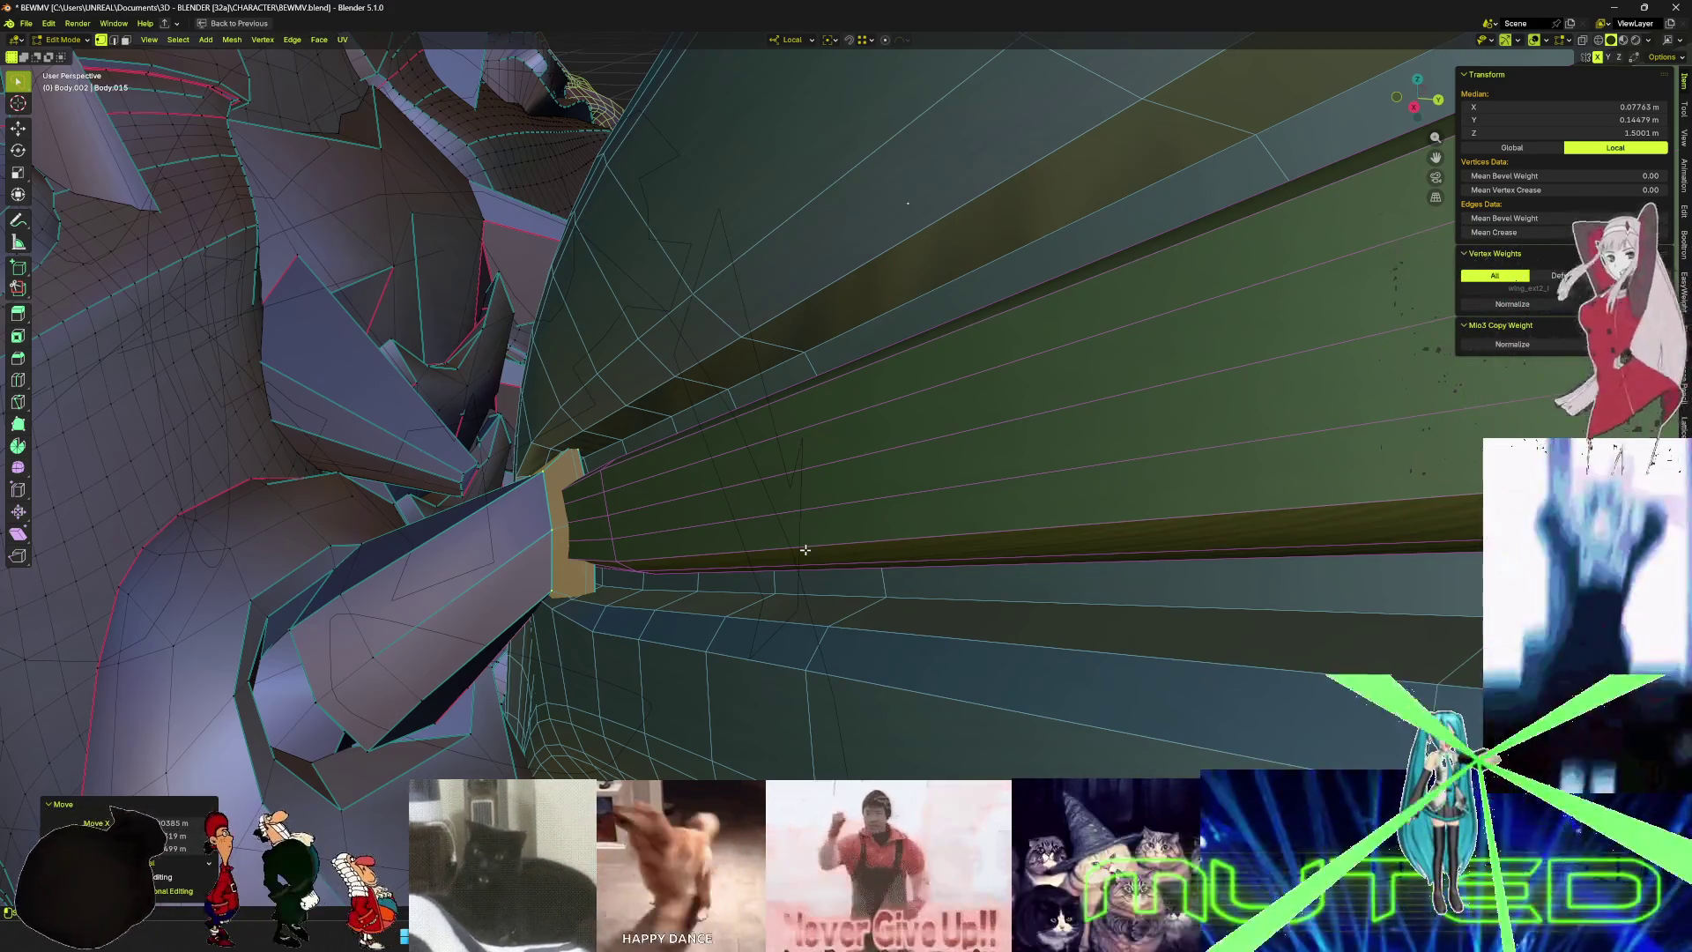
- Check the connector inside the wing in wireframe, then return to solid shading
{"action": "scroll", "coordinate": [706, 597], "scroll_direction": "up", "scroll_amount": 5}
{"action": "scroll", "coordinate": [692, 597], "scroll_direction": "down", "scroll_amount": 5}
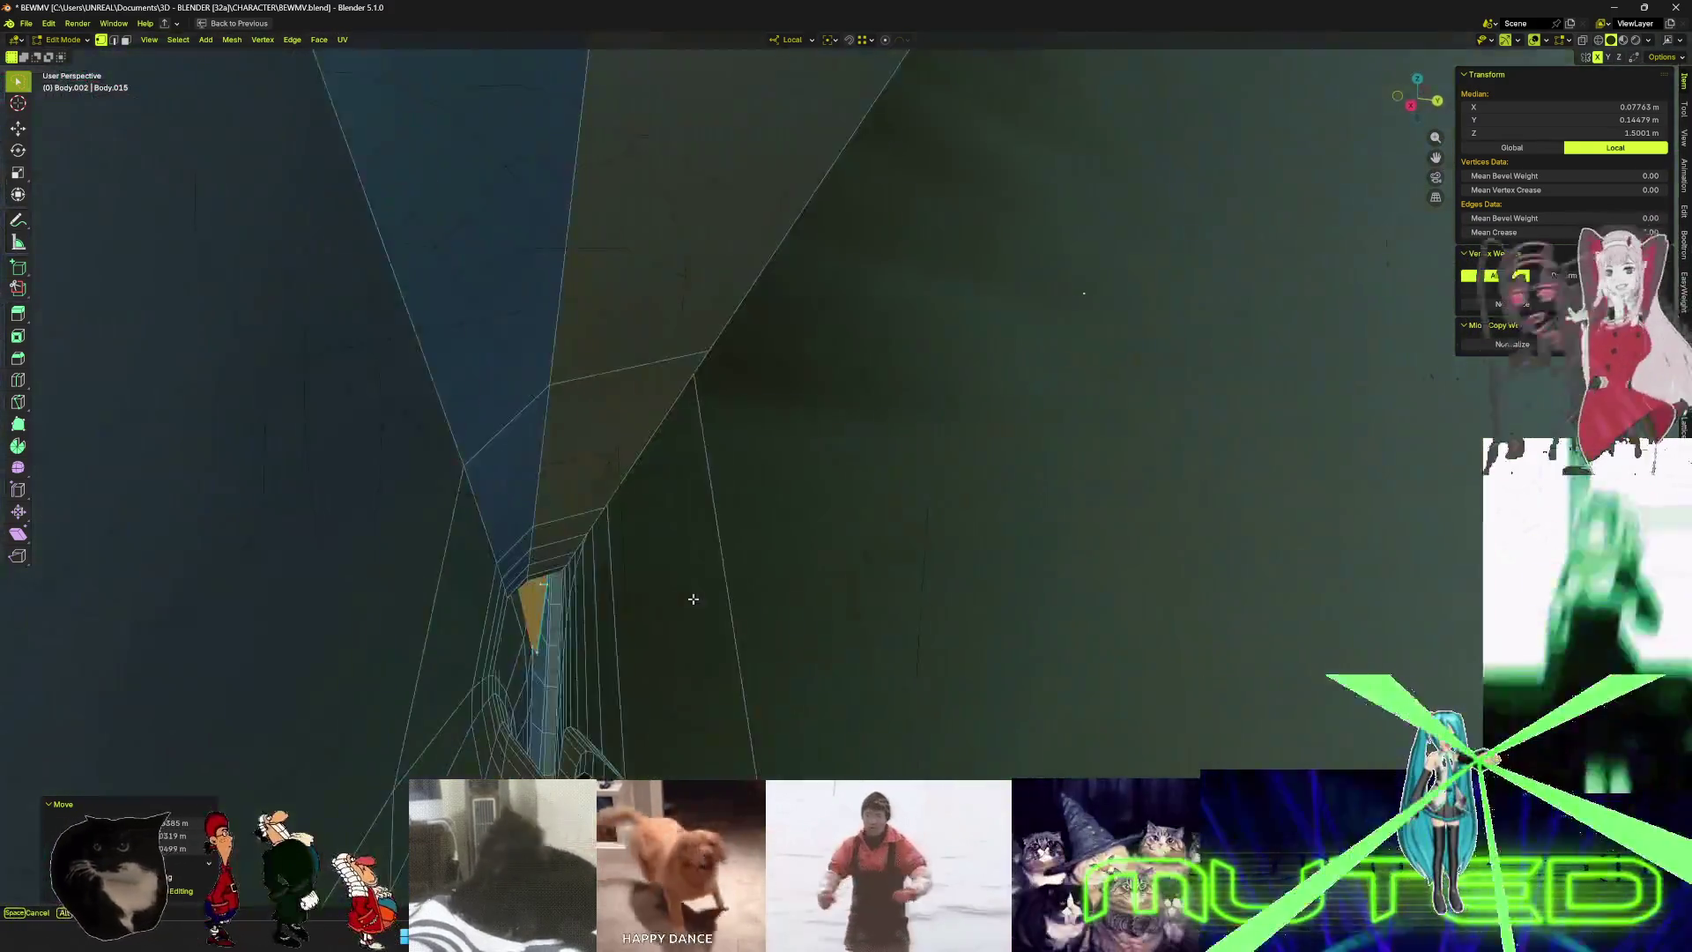
{"action": "key", "text": "z"}
{"action": "left_click", "coordinate": [462, 595]}
{"action": "middle_click_drag", "start_coordinate": [462, 594], "coordinate": [701, 547]}
{"action": "key", "text": "shift+z"}
- Scale the connector faces up by about 1.057 and nudge them against the wing base
{"action": "key", "text": "s"}
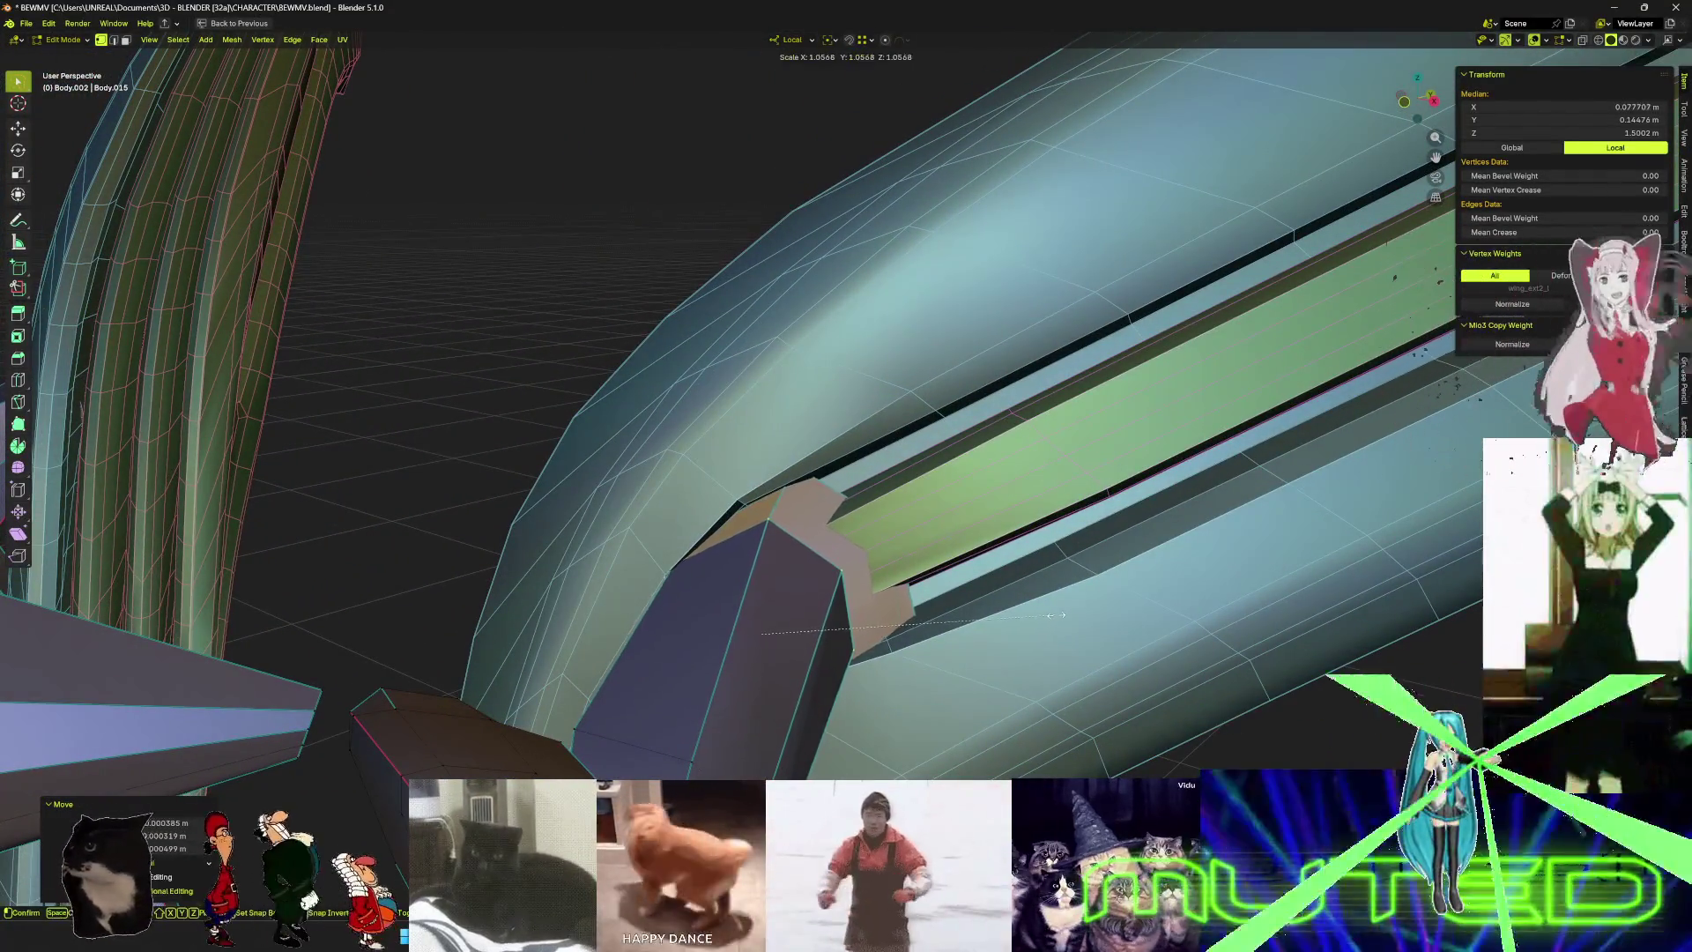
{"action": "left_click", "coordinate": [1089, 621]}
{"action": "key", "text": "g"}
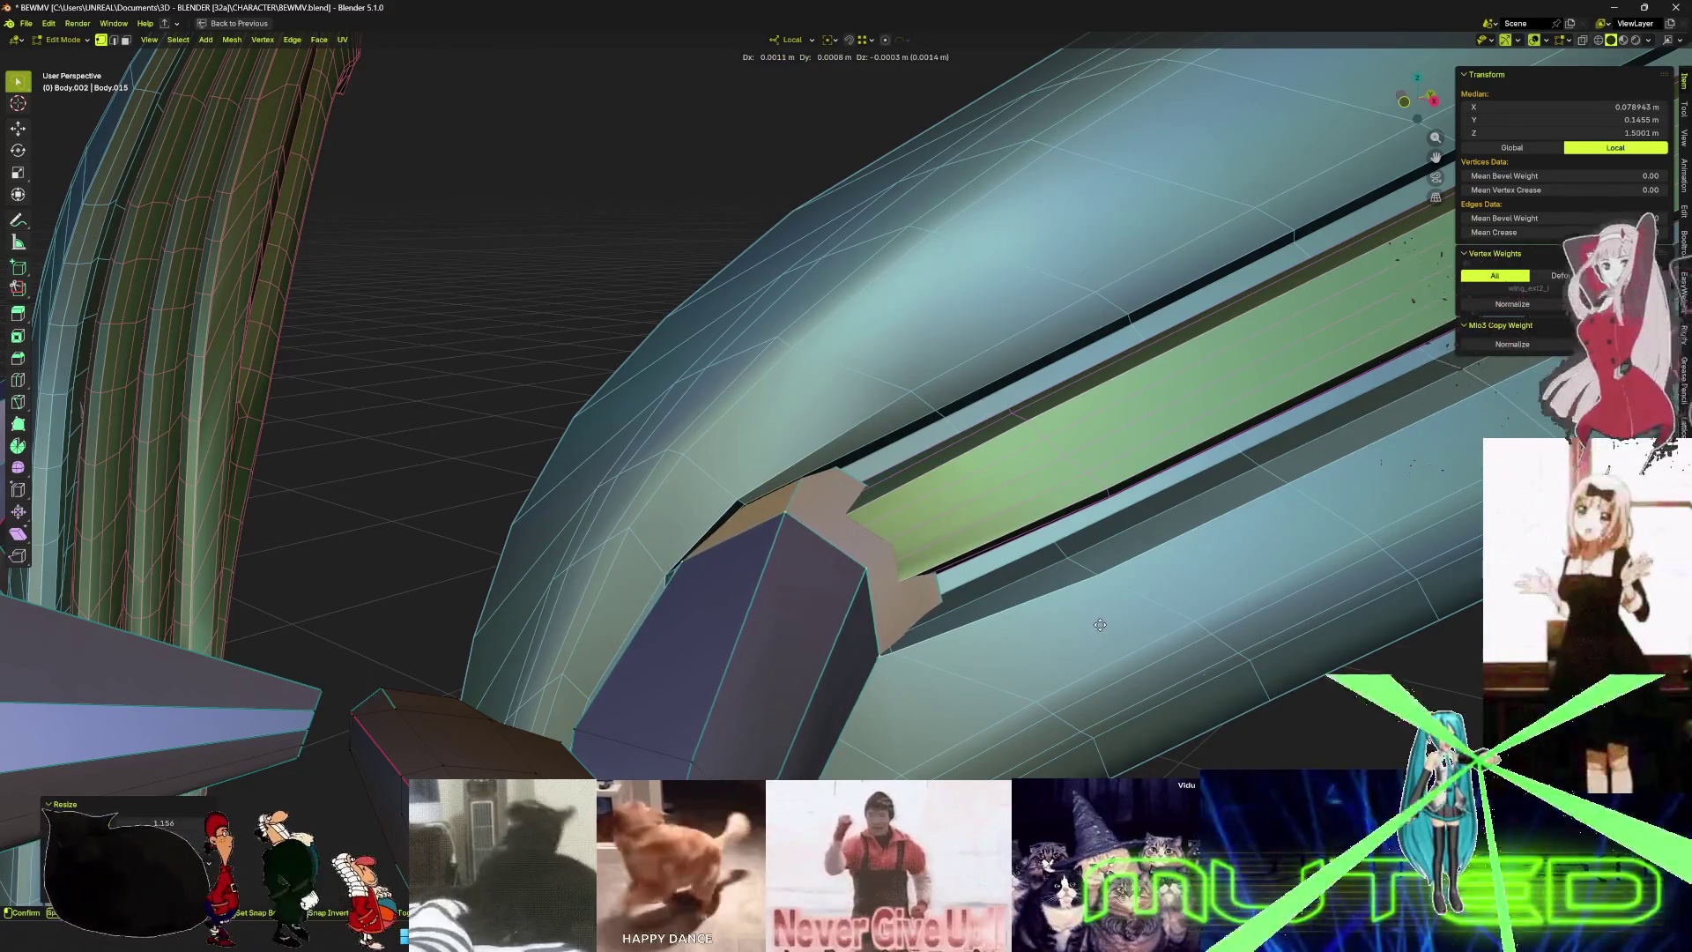
{"action": "left_click", "coordinate": [1093, 622]}
{"action": "middle_click_drag", "start_coordinate": [1093, 622], "coordinate": [1021, 636]}
{"action": "key", "text": "ctrl+Tab"}
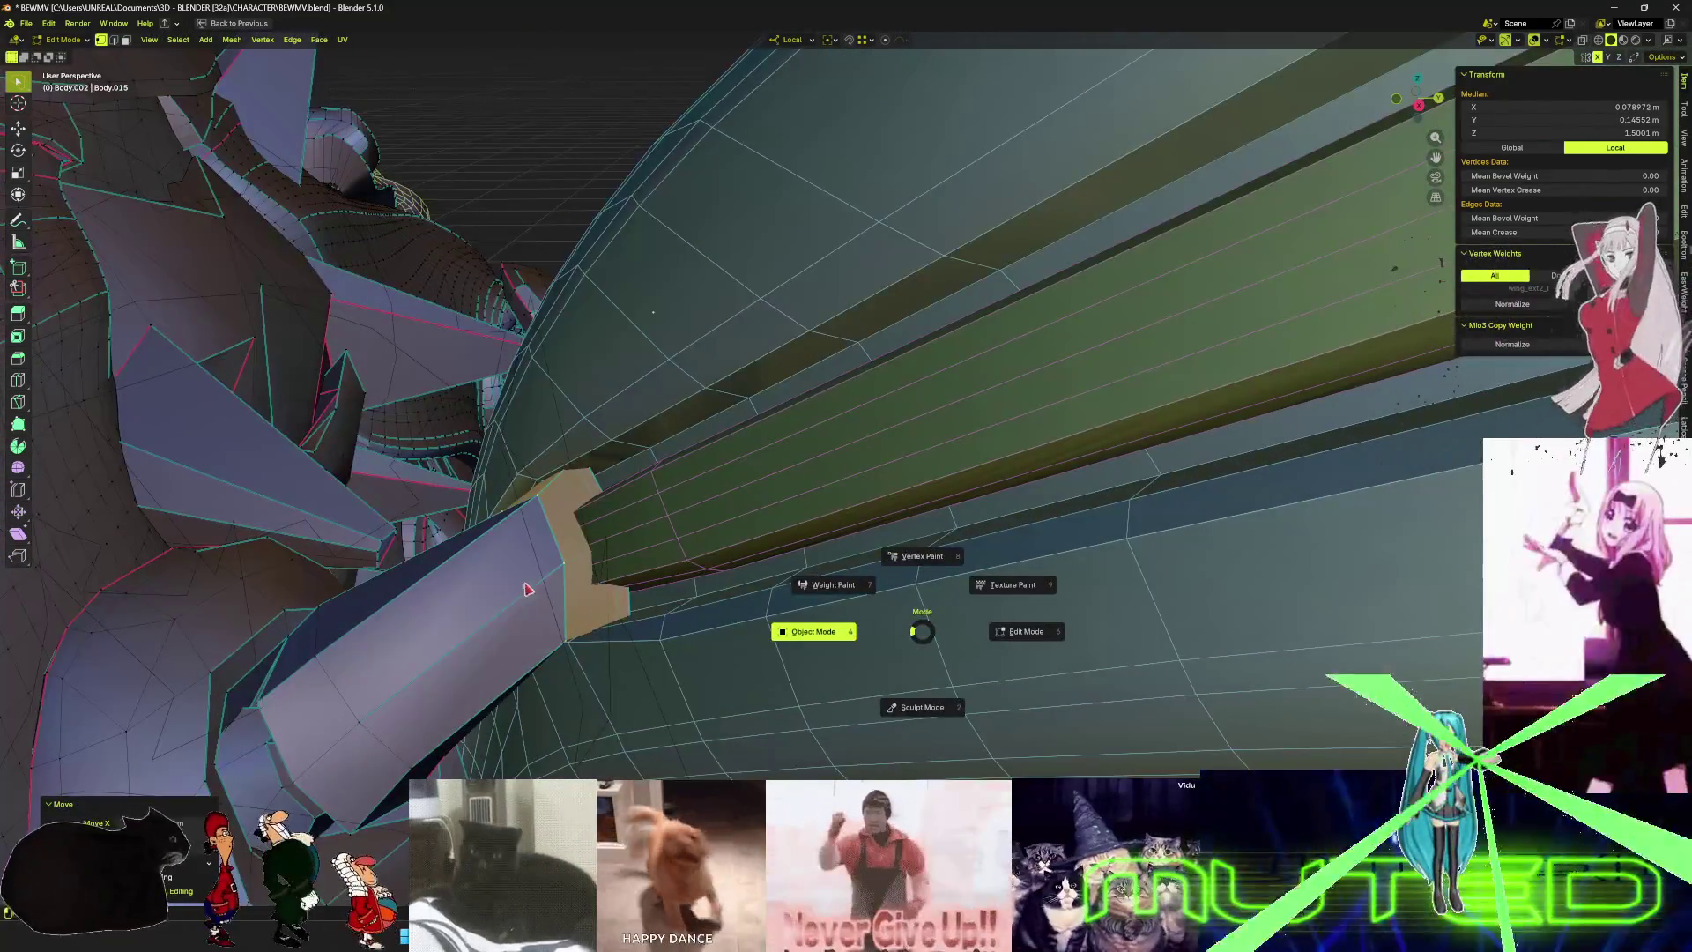
- Switch to Object Mode and orbit to inspect the wing at the shoulder armor
{"action": "left_click", "coordinate": [724, 635]}
{"action": "scroll", "coordinate": [725, 636], "scroll_direction": "up", "scroll_amount": 8}
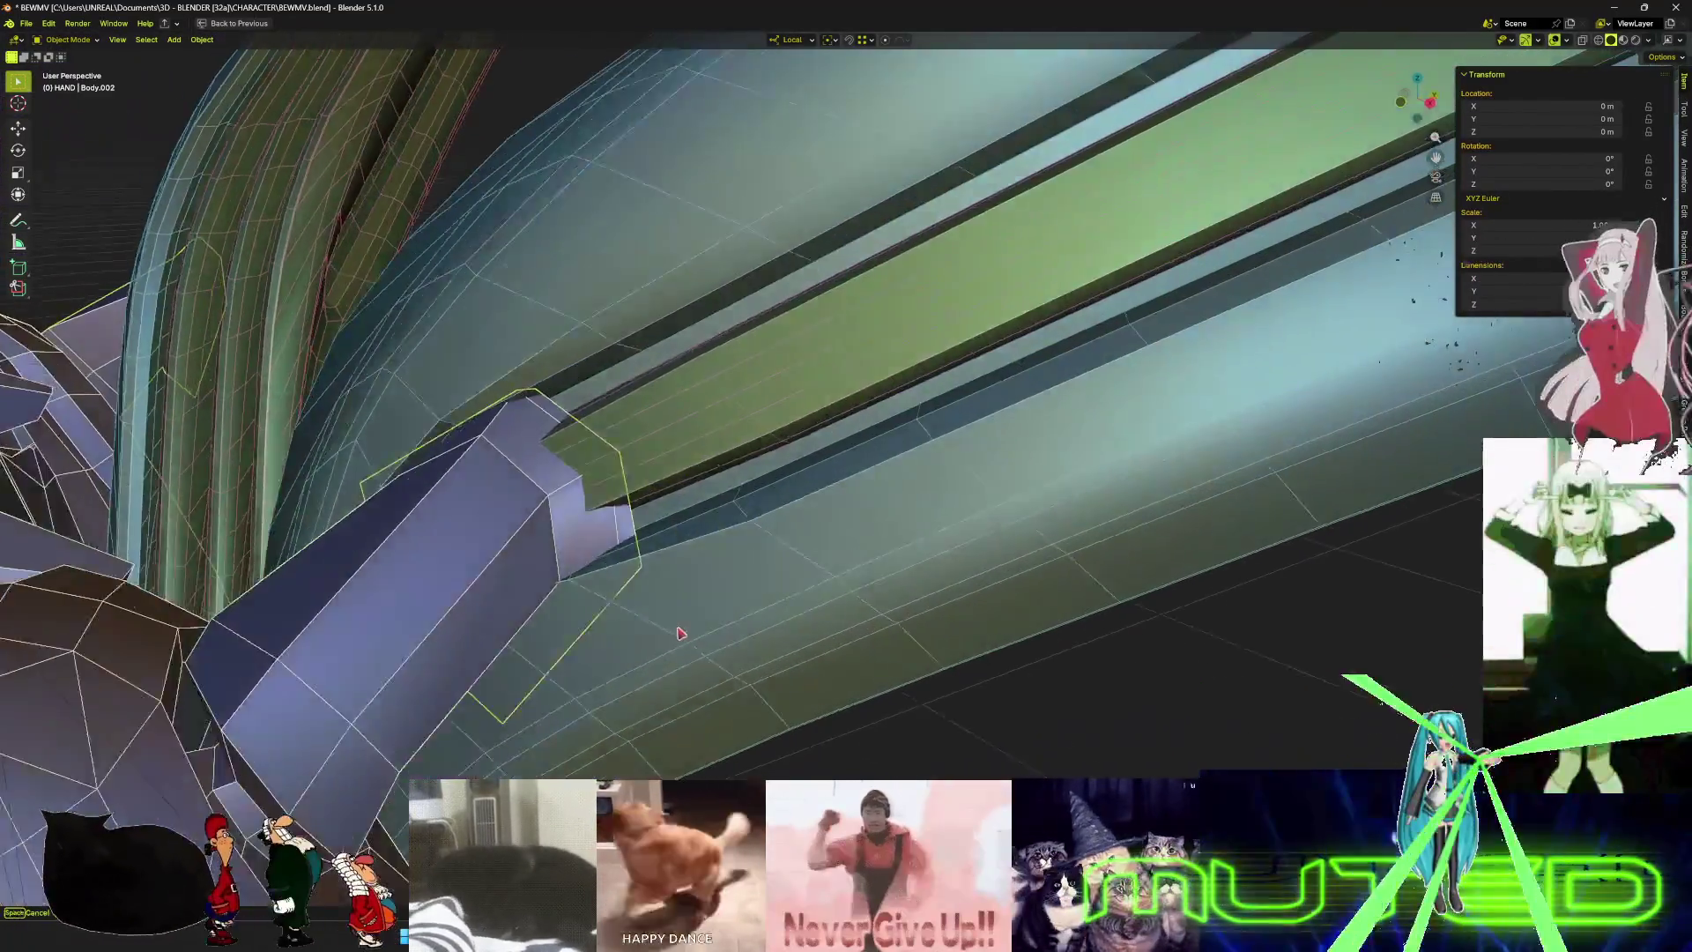
{"action": "middle_click_drag", "start_coordinate": [681, 633], "coordinate": [664, 648]}
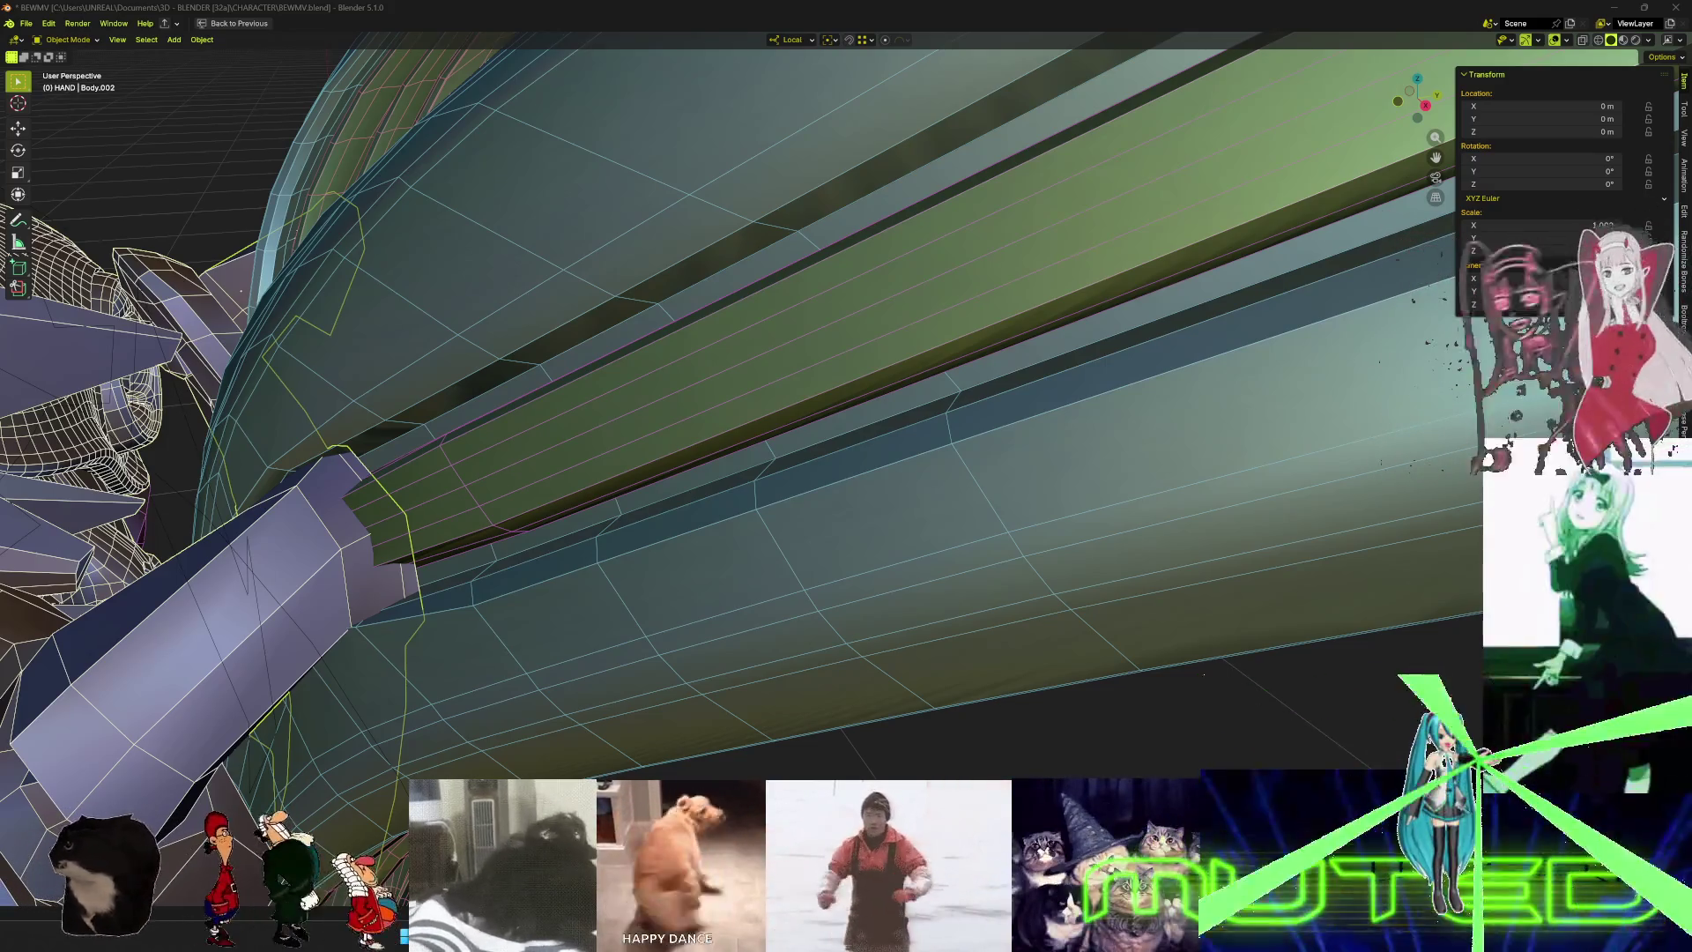
{"action": "mouse_move", "coordinate": [520, 384]}
{"action": "middle_mouse_down"}
{"action": "mouse_move", "coordinate": [514, 326]}
{"action": "mouse_move", "coordinate": [483, 382]}
{"action": "mouse_move", "coordinate": [749, 457]}
{"action": "mouse_move", "coordinate": [732, 476]}
{"action": "mouse_move", "coordinate": [696, 458]}
{"action": "mouse_move", "coordinate": [754, 445]}
{"action": "middle_mouse_up"}
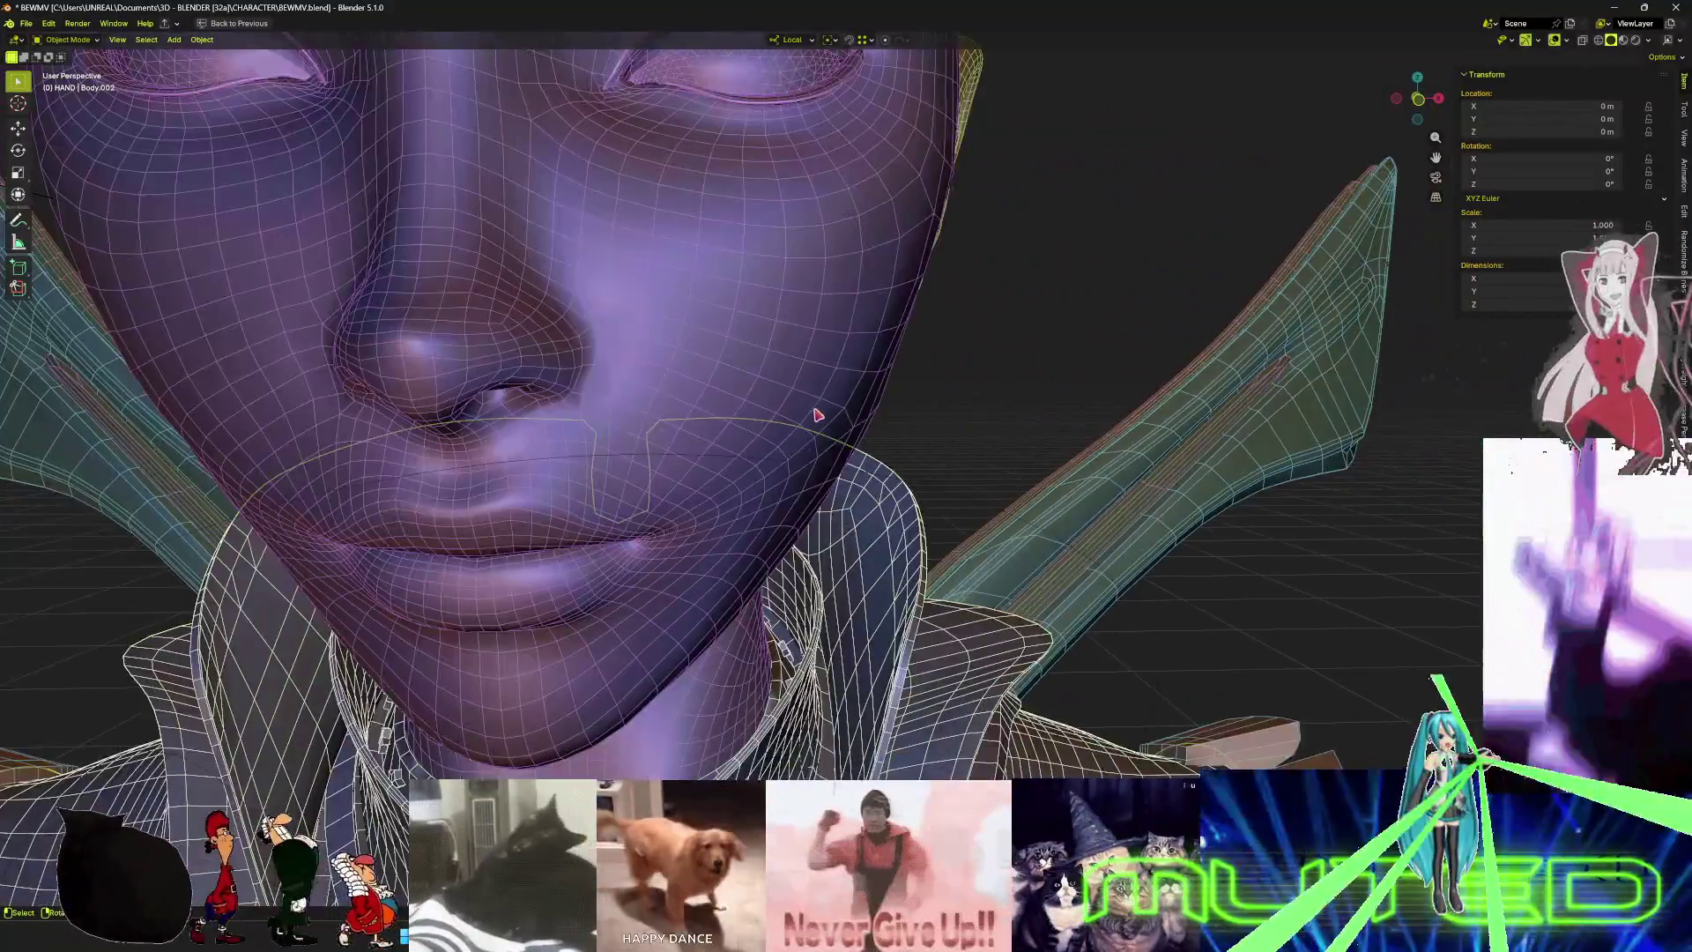
{"action": "mouse_move", "coordinate": [818, 415]}
{"action": "middle_mouse_down"}
{"action": "mouse_move", "coordinate": [842, 420]}
{"action": "mouse_move", "coordinate": [824, 414]}
{"action": "middle_mouse_up"}
{"action": "scroll", "coordinate": [822, 418], "scroll_direction": "down", "scroll_amount": 5}
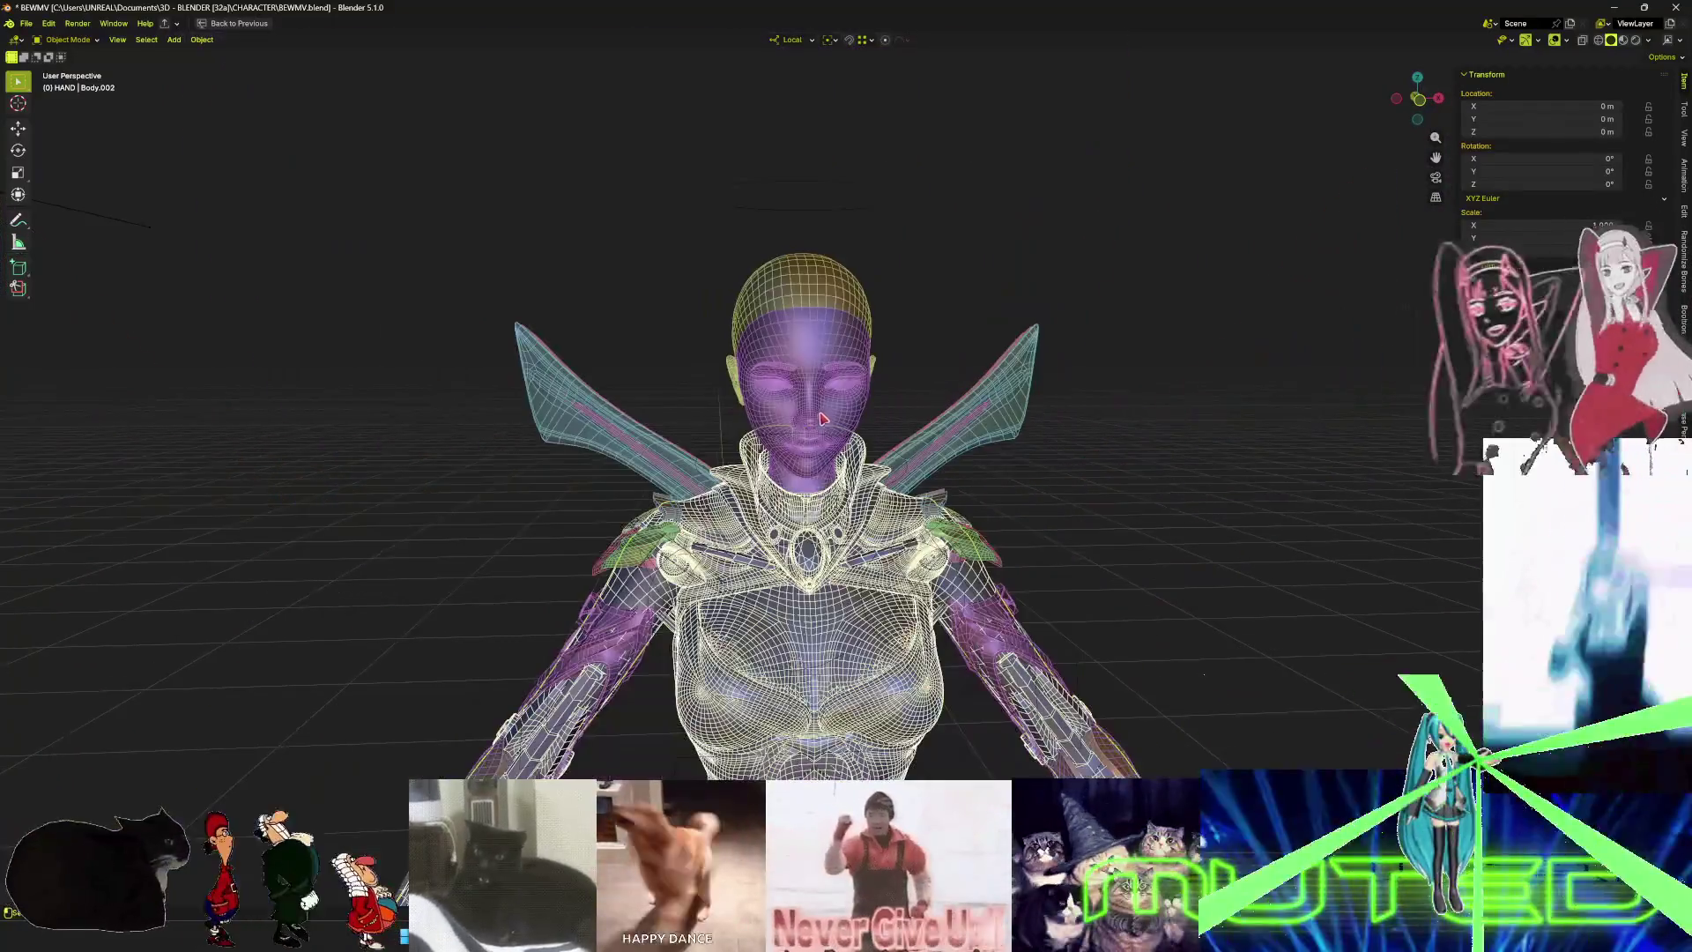
{"action": "scroll", "coordinate": [821, 420], "scroll_direction": "down", "scroll_amount": 3}
{"action": "scroll", "coordinate": [821, 422], "scroll_direction": "up", "scroll_amount": 5}
{"action": "scroll", "coordinate": [823, 423], "scroll_direction": "down", "scroll_amount": 4}
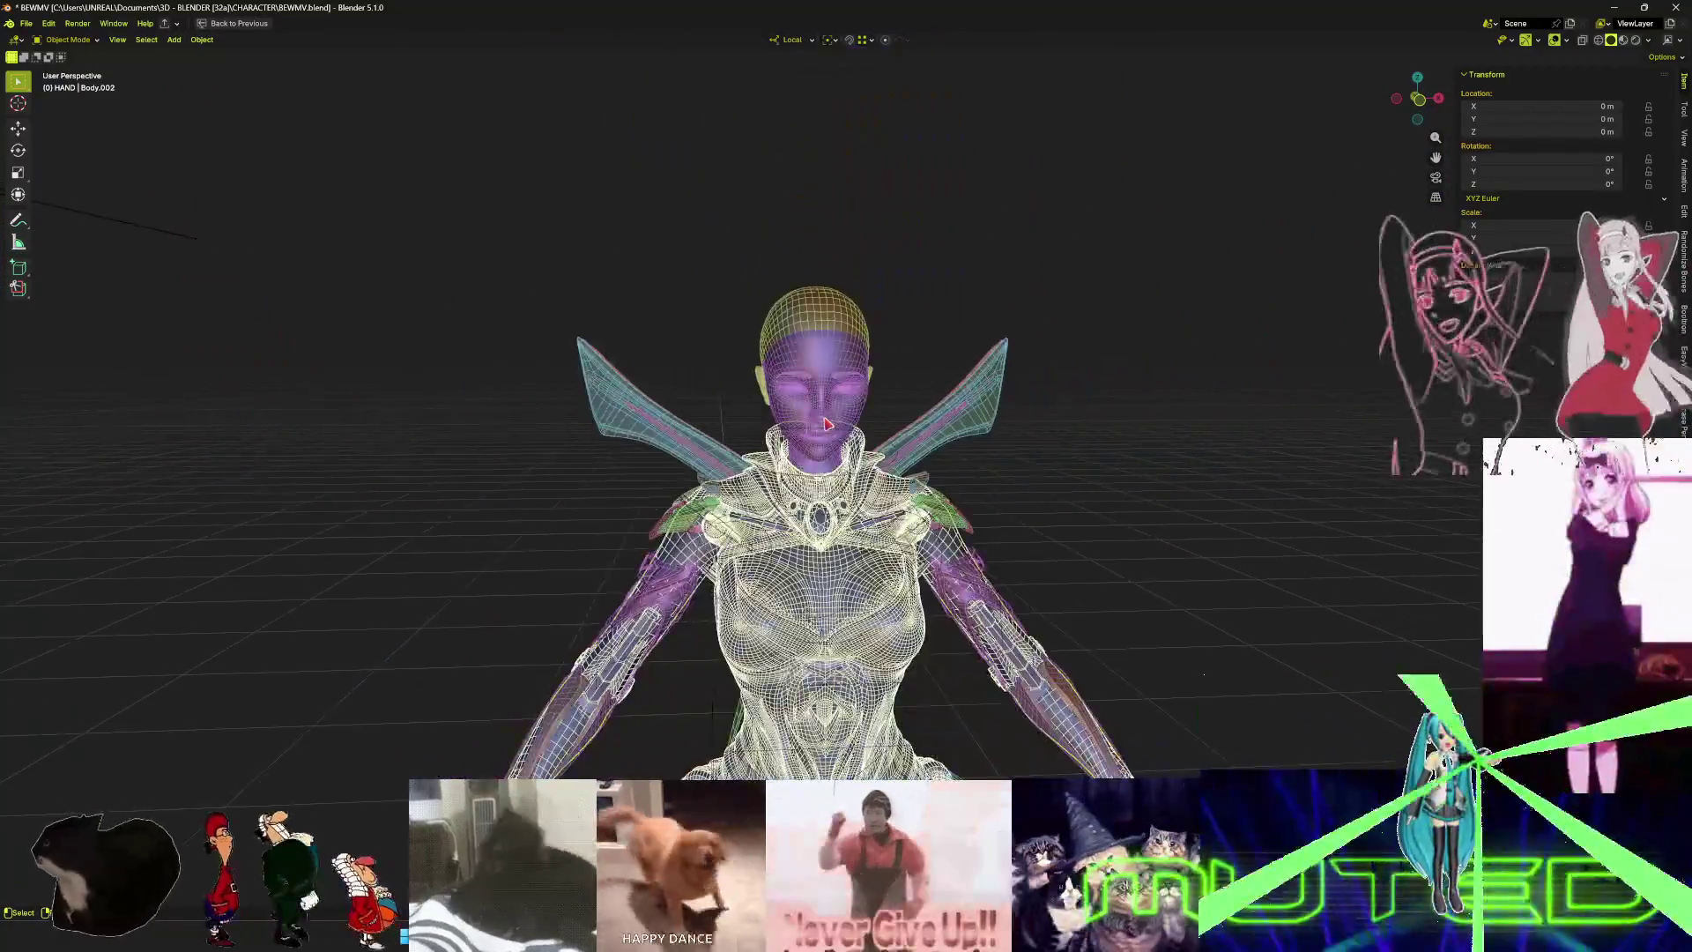
{"action": "scroll", "coordinate": [826, 427], "scroll_direction": "up", "scroll_amount": 8}
{"action": "scroll", "coordinate": [829, 427], "scroll_direction": "down", "scroll_amount": 8}
{"action": "scroll", "coordinate": [829, 427], "scroll_direction": "up", "scroll_amount": 5}
{"action": "scroll", "coordinate": [829, 427], "scroll_direction": "down", "scroll_amount": 5}
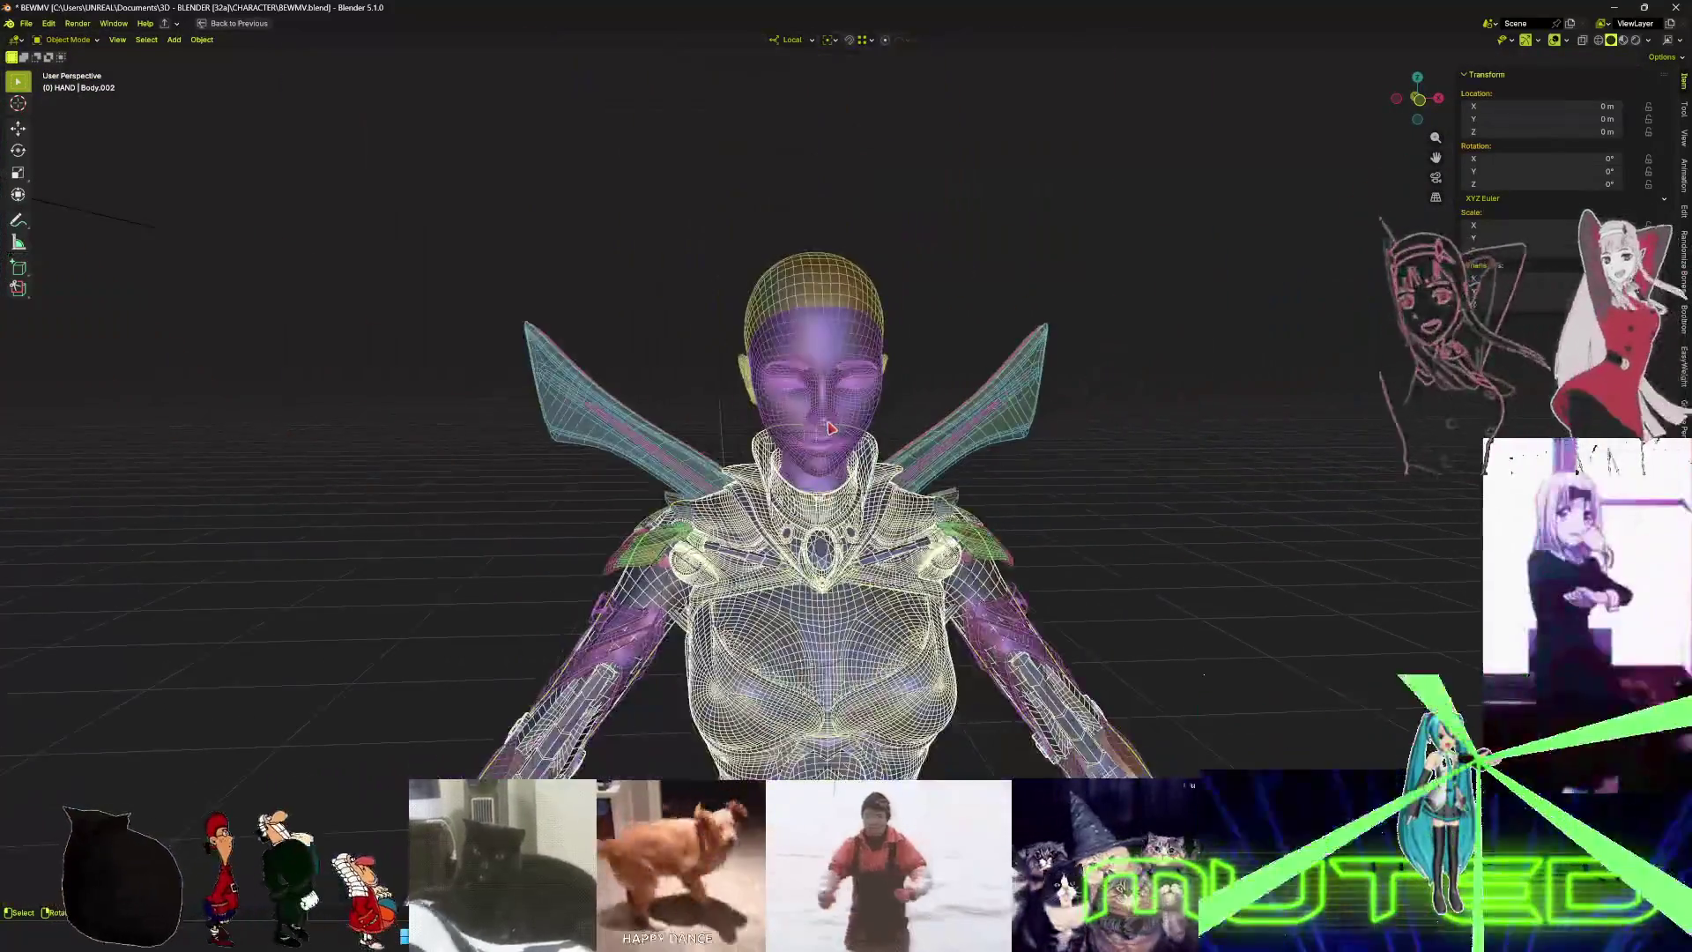
{"action": "scroll", "coordinate": [831, 428], "scroll_direction": "up", "scroll_amount": 8}
{"action": "scroll", "coordinate": [830, 428], "scroll_direction": "down", "scroll_amount": 8}
{"action": "scroll", "coordinate": [830, 428], "scroll_direction": "down", "scroll_amount": 5}
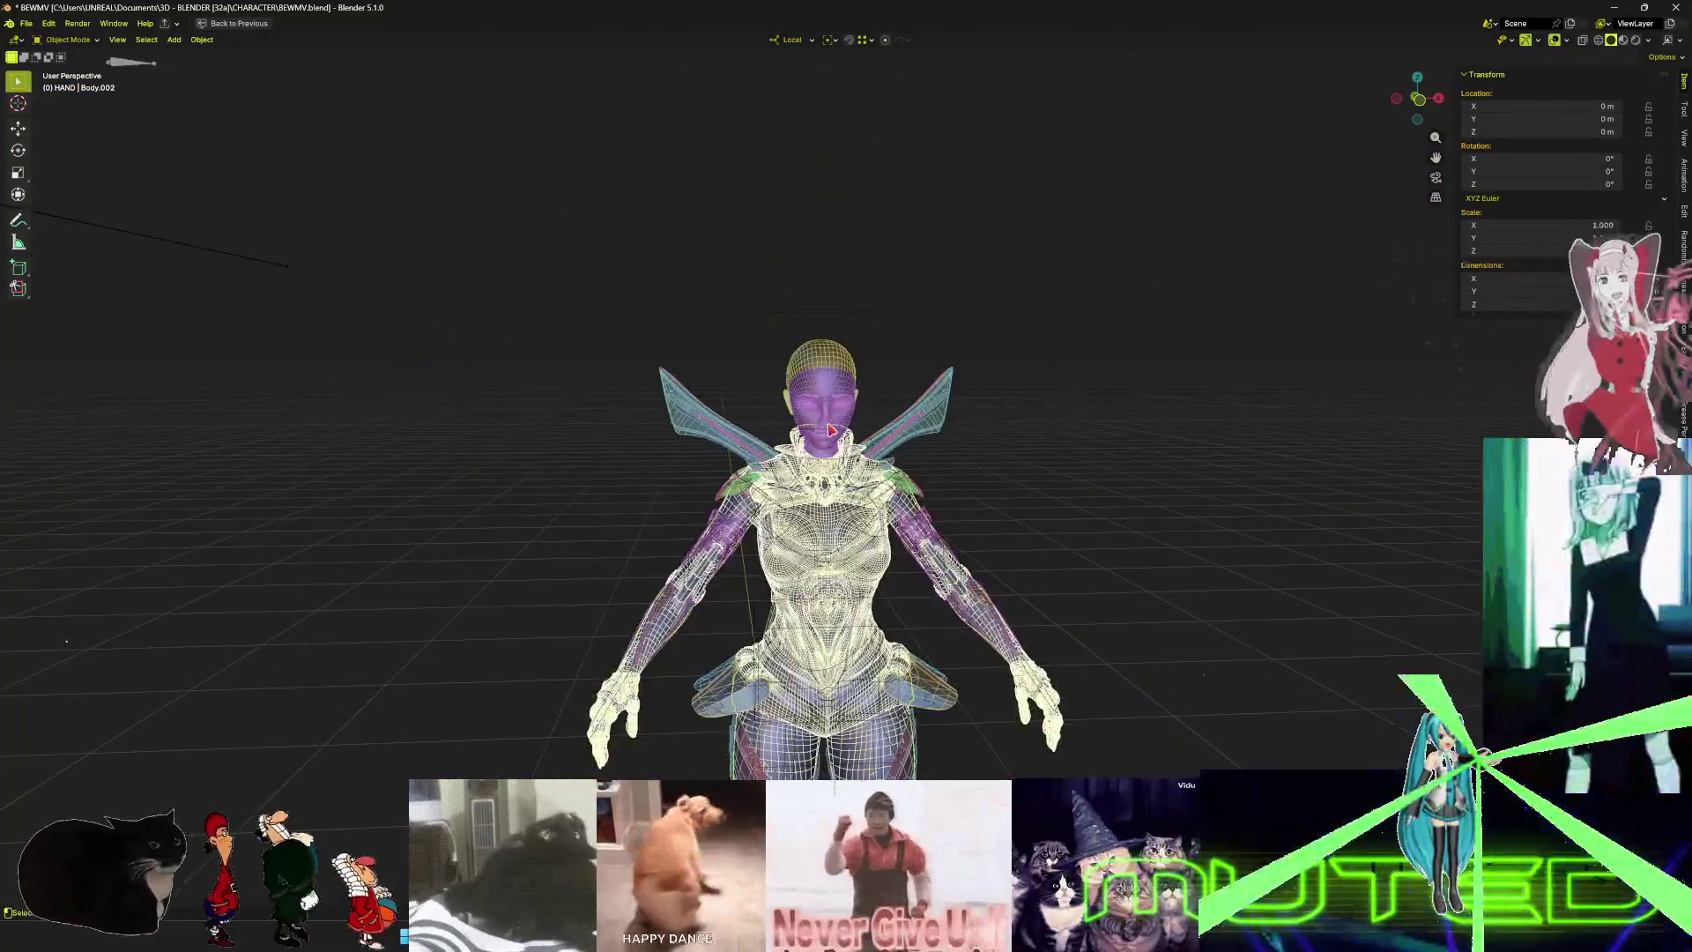
{"action": "scroll", "coordinate": [831, 428], "scroll_direction": "up", "scroll_amount": 3}
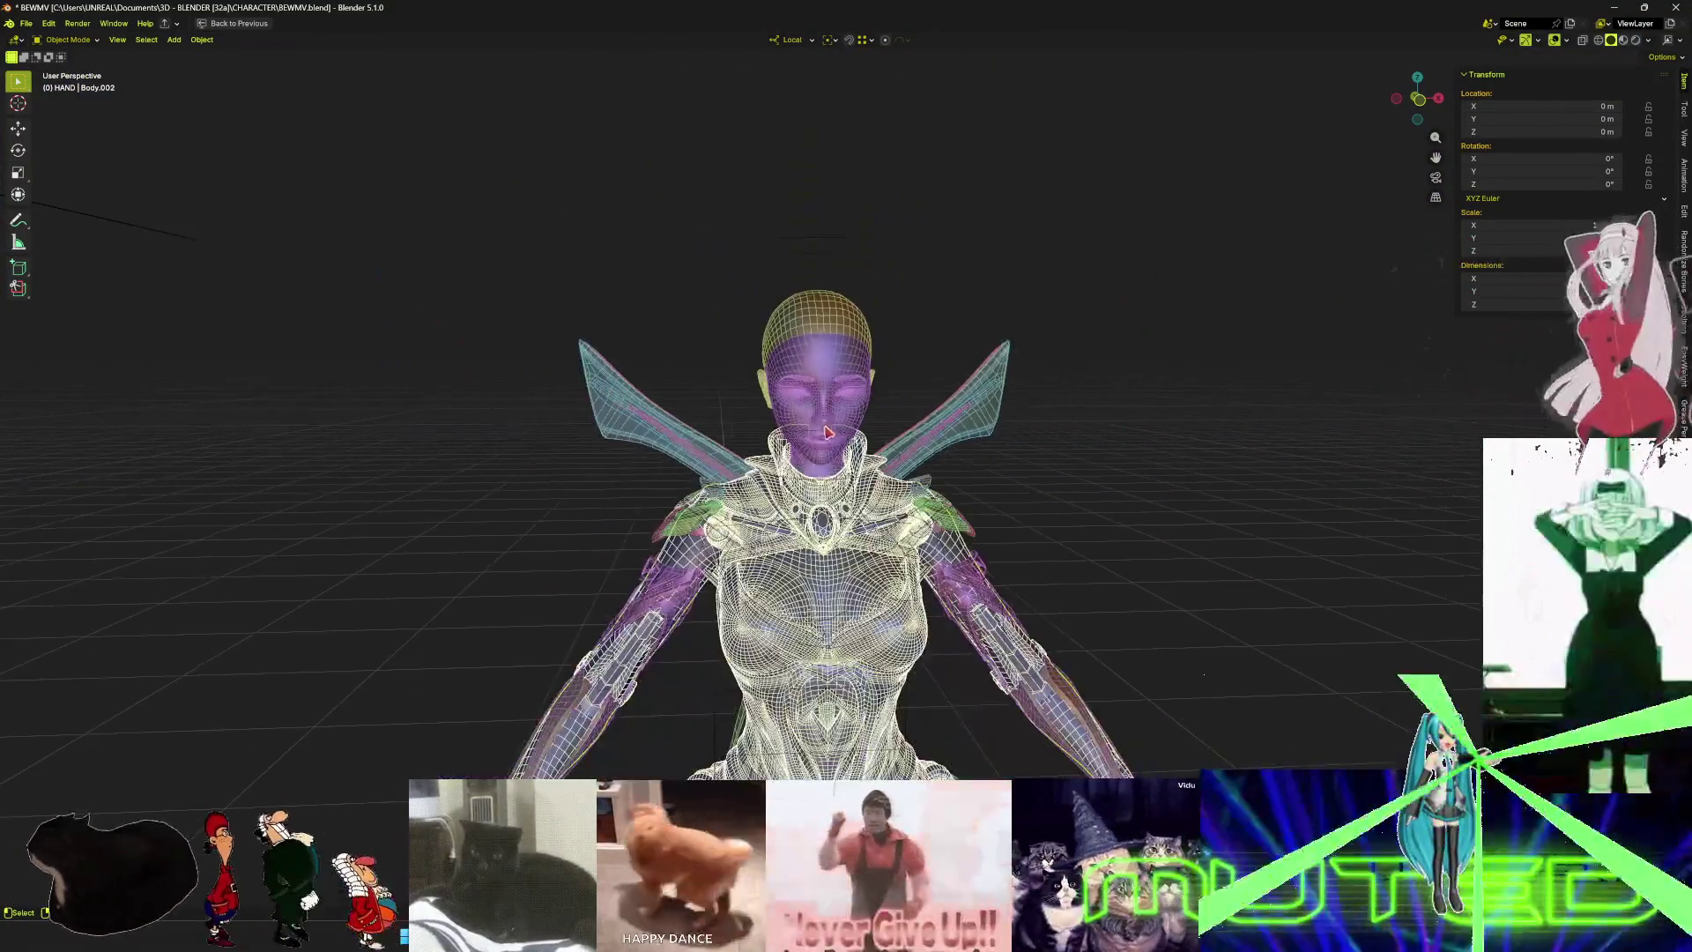
{"action": "scroll", "coordinate": [829, 432], "scroll_direction": "up", "scroll_amount": 4}
{"action": "scroll", "coordinate": [828, 432], "scroll_direction": "down", "scroll_amount": 3}
{"action": "scroll", "coordinate": [832, 439], "scroll_direction": "up", "scroll_amount": 5}
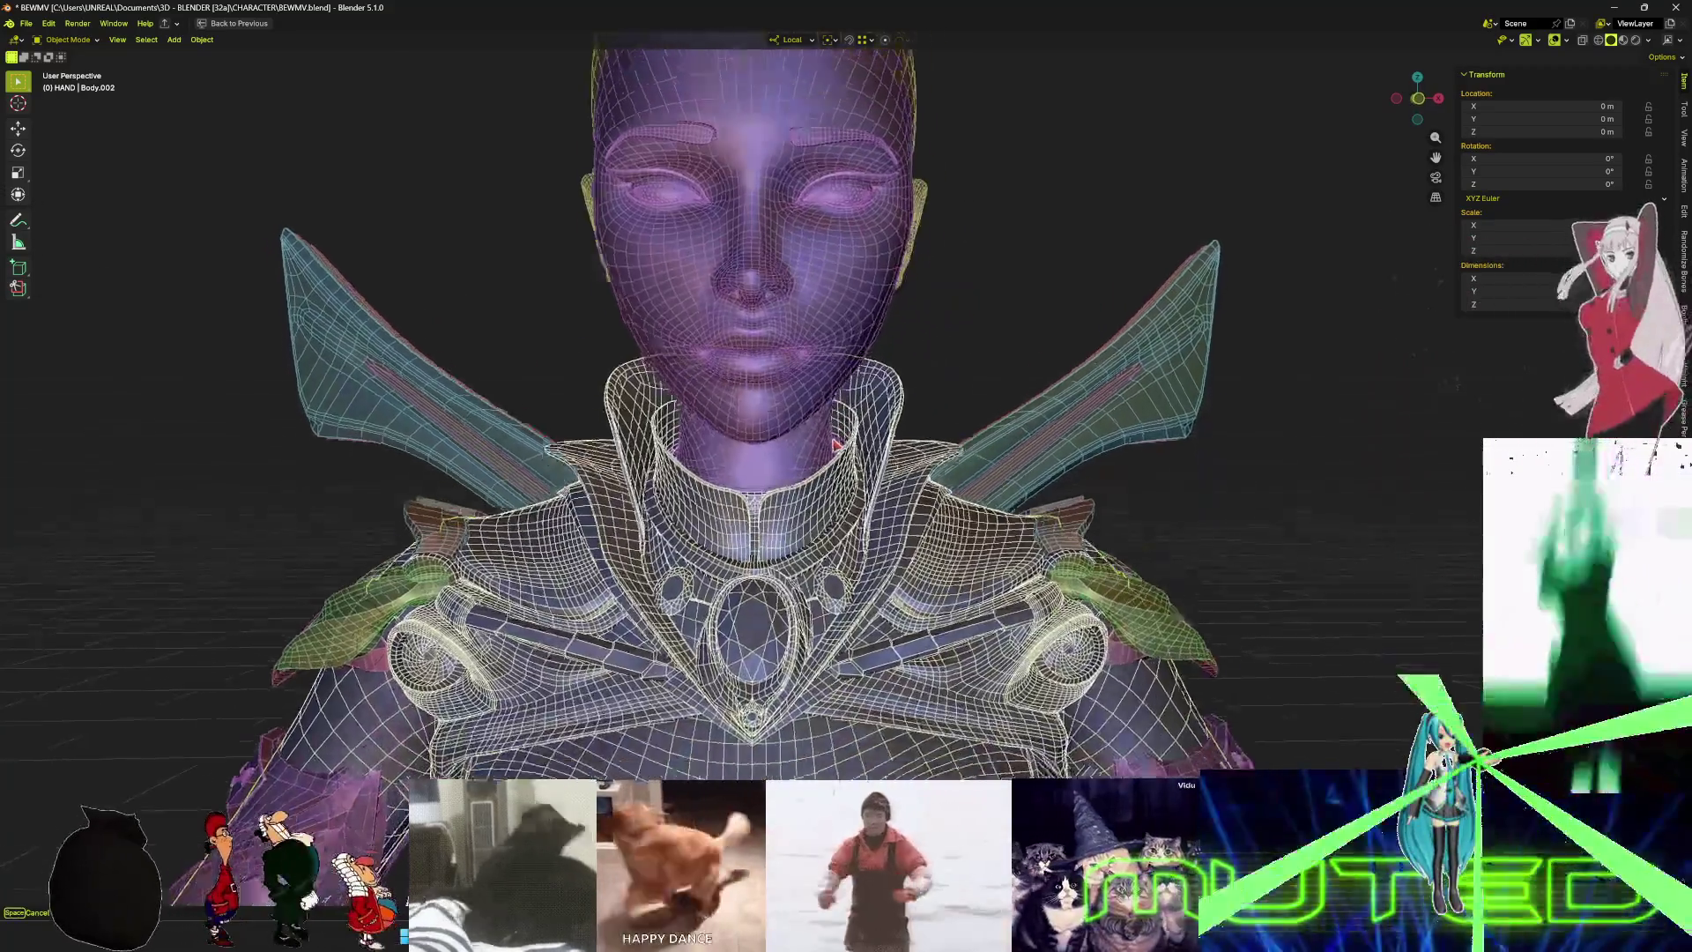
{"action": "mouse_move", "coordinate": [836, 444]}
{"action": "middle_mouse_down"}
{"action": "mouse_move", "coordinate": [870, 513]}
{"action": "mouse_move", "coordinate": [744, 552]}
{"action": "mouse_move", "coordinate": [805, 540]}
{"action": "mouse_move", "coordinate": [795, 518]}
{"action": "mouse_move", "coordinate": [908, 520]}
{"action": "mouse_move", "coordinate": [837, 516]}
{"action": "mouse_move", "coordinate": [944, 513]}
{"action": "mouse_move", "coordinate": [917, 529]}
{"action": "mouse_move", "coordinate": [1006, 538]}
{"action": "mouse_move", "coordinate": [484, 533]}
{"action": "mouse_move", "coordinate": [591, 487]}
{"action": "mouse_move", "coordinate": [564, 494]}
{"action": "mouse_move", "coordinate": [605, 498]}
{"action": "mouse_move", "coordinate": [576, 489]}
{"action": "mouse_move", "coordinate": [613, 498]}
{"action": "mouse_move", "coordinate": [587, 488]}
{"action": "middle_mouse_up"}
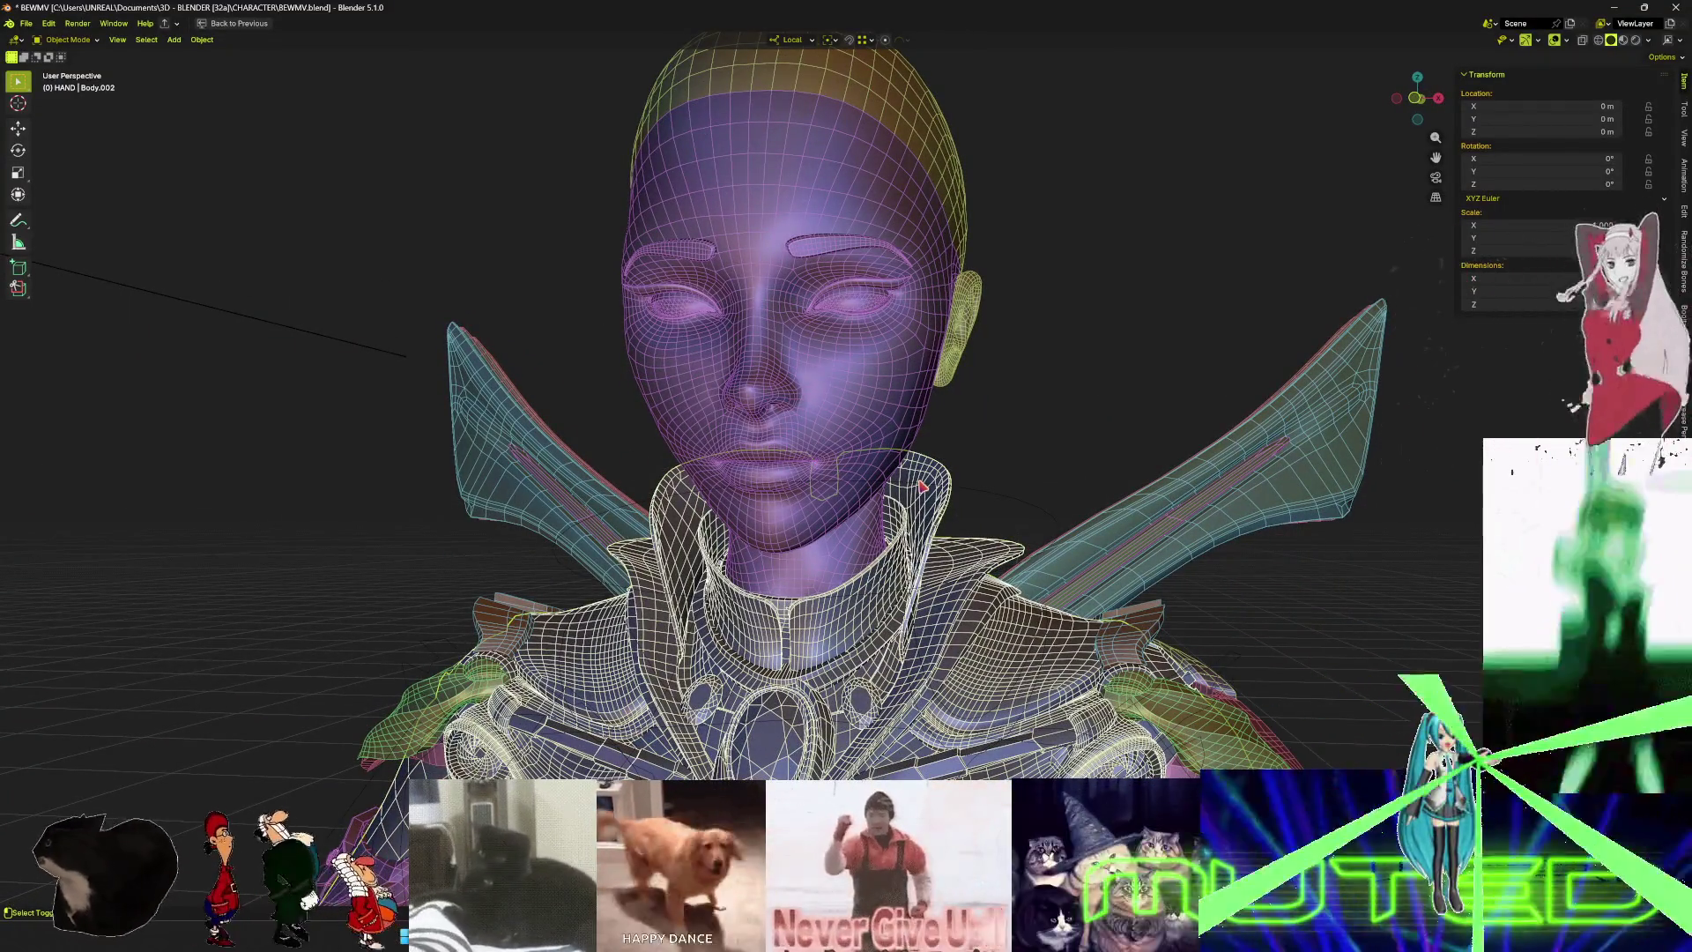
{"action": "mouse_move", "coordinate": [921, 486]}
{"action": "middle_mouse_down"}
{"action": "mouse_move", "coordinate": [896, 502]}
{"action": "mouse_move", "coordinate": [917, 491]}
{"action": "mouse_move", "coordinate": [805, 491]}
{"action": "mouse_move", "coordinate": [941, 494]}
{"action": "mouse_move", "coordinate": [317, 487]}
{"action": "mouse_move", "coordinate": [343, 476]}
{"action": "mouse_move", "coordinate": [309, 491]}
{"action": "mouse_move", "coordinate": [355, 486]}
{"action": "mouse_move", "coordinate": [340, 476]}
{"action": "mouse_move", "coordinate": [359, 487]}
{"action": "mouse_move", "coordinate": [318, 494]}
{"action": "mouse_move", "coordinate": [650, 476]}
{"action": "mouse_move", "coordinate": [780, 496]}
{"action": "mouse_move", "coordinate": [932, 486]}
{"action": "middle_mouse_up"}
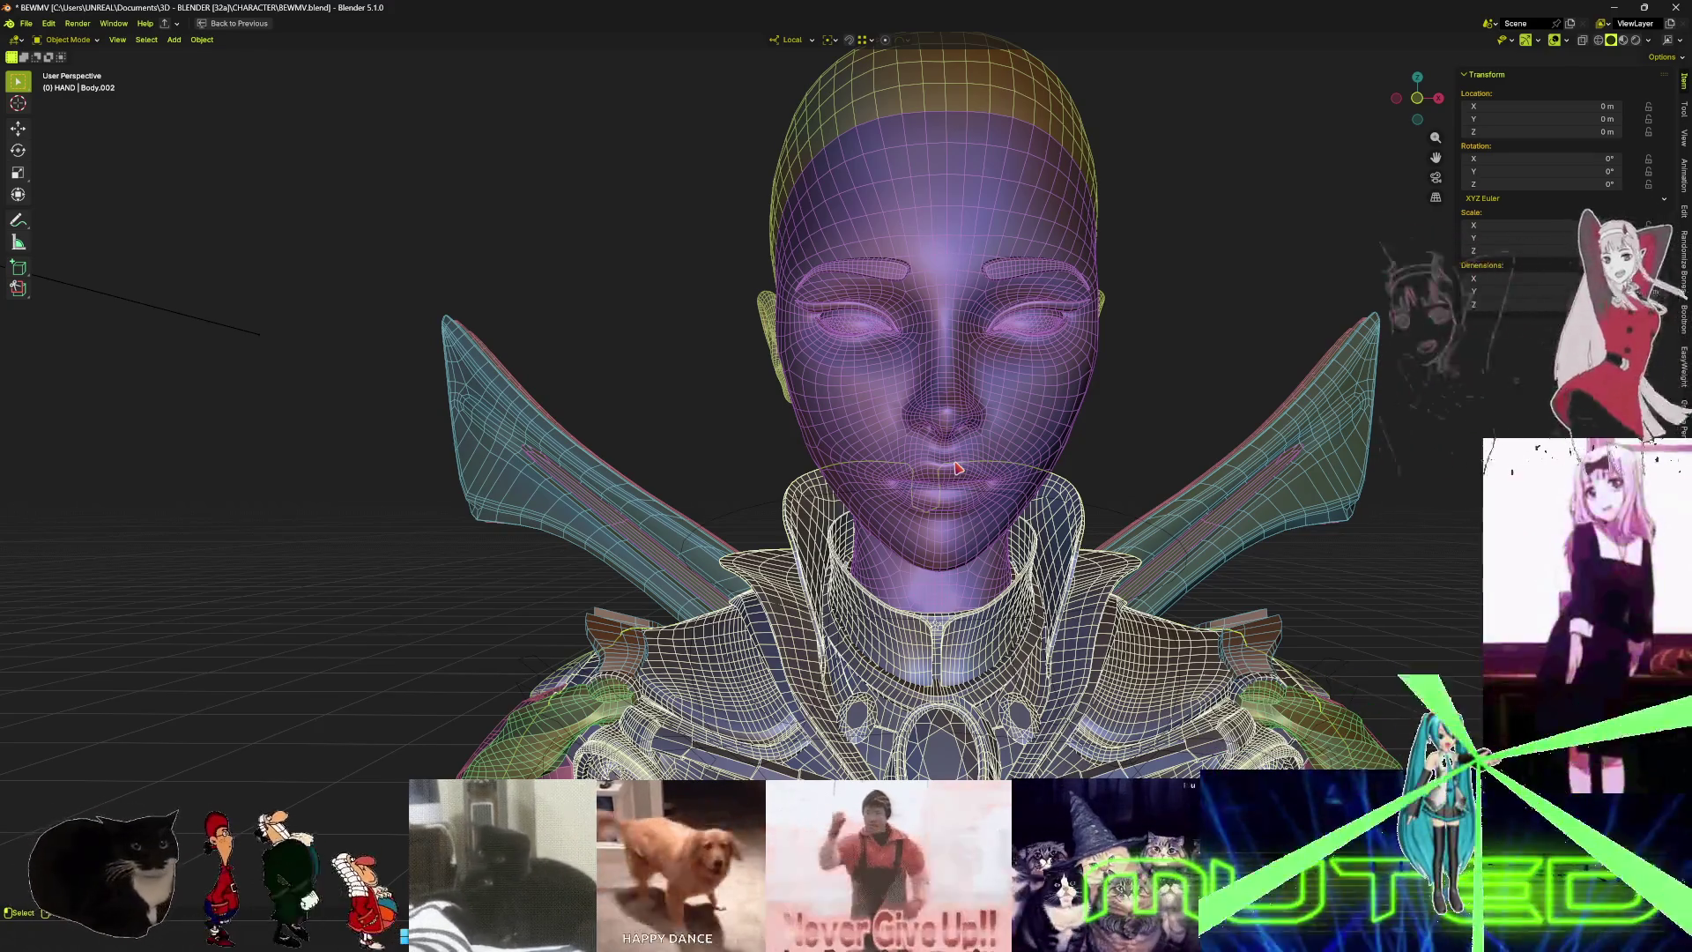
{"action": "mouse_move", "coordinate": [958, 467]}
{"action": "middle_mouse_down"}
{"action": "mouse_move", "coordinate": [862, 502]}
{"action": "mouse_move", "coordinate": [1053, 553]}
{"action": "mouse_move", "coordinate": [1088, 529]}
{"action": "mouse_move", "coordinate": [975, 502]}
{"action": "mouse_move", "coordinate": [1066, 529]}
{"action": "mouse_move", "coordinate": [1002, 526]}
{"action": "mouse_move", "coordinate": [1102, 506]}
{"action": "mouse_move", "coordinate": [990, 529]}
{"action": "mouse_move", "coordinate": [1009, 555]}
{"action": "mouse_move", "coordinate": [1026, 480]}
{"action": "middle_mouse_up"}
{"action": "middle_click_drag", "start_coordinate": [1107, 524], "coordinate": [1077, 535]}
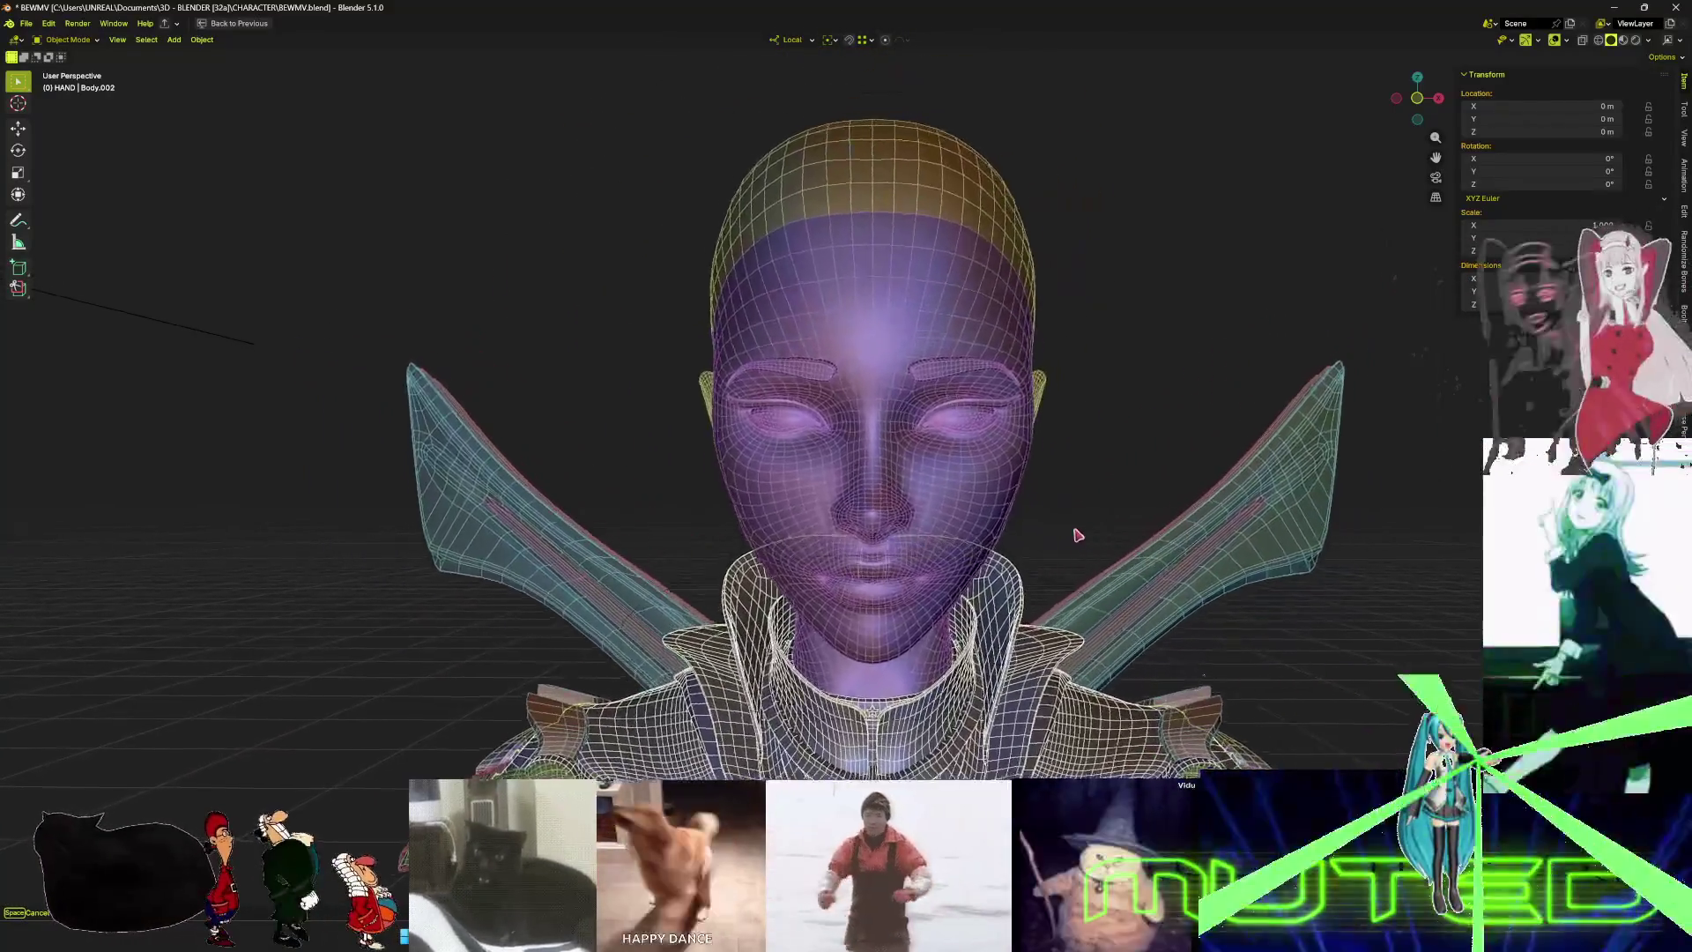
{"action": "mouse_move", "coordinate": [976, 503]}
{"action": "middle_mouse_down"}
{"action": "mouse_move", "coordinate": [1008, 540]}
{"action": "mouse_move", "coordinate": [1092, 491]}
{"action": "mouse_move", "coordinate": [967, 513]}
{"action": "middle_mouse_up"}
{"action": "mouse_move", "coordinate": [1057, 547]}
{"action": "middle_mouse_down"}
{"action": "mouse_move", "coordinate": [1013, 491]}
{"action": "mouse_move", "coordinate": [1092, 529]}
{"action": "mouse_move", "coordinate": [997, 484]}
{"action": "mouse_move", "coordinate": [1019, 527]}
{"action": "mouse_move", "coordinate": [1061, 483]}
{"action": "mouse_move", "coordinate": [956, 491]}
{"action": "mouse_move", "coordinate": [1076, 506]}
{"action": "mouse_move", "coordinate": [969, 530]}
{"action": "mouse_move", "coordinate": [1079, 491]}
{"action": "mouse_move", "coordinate": [970, 528]}
{"action": "middle_mouse_up"}
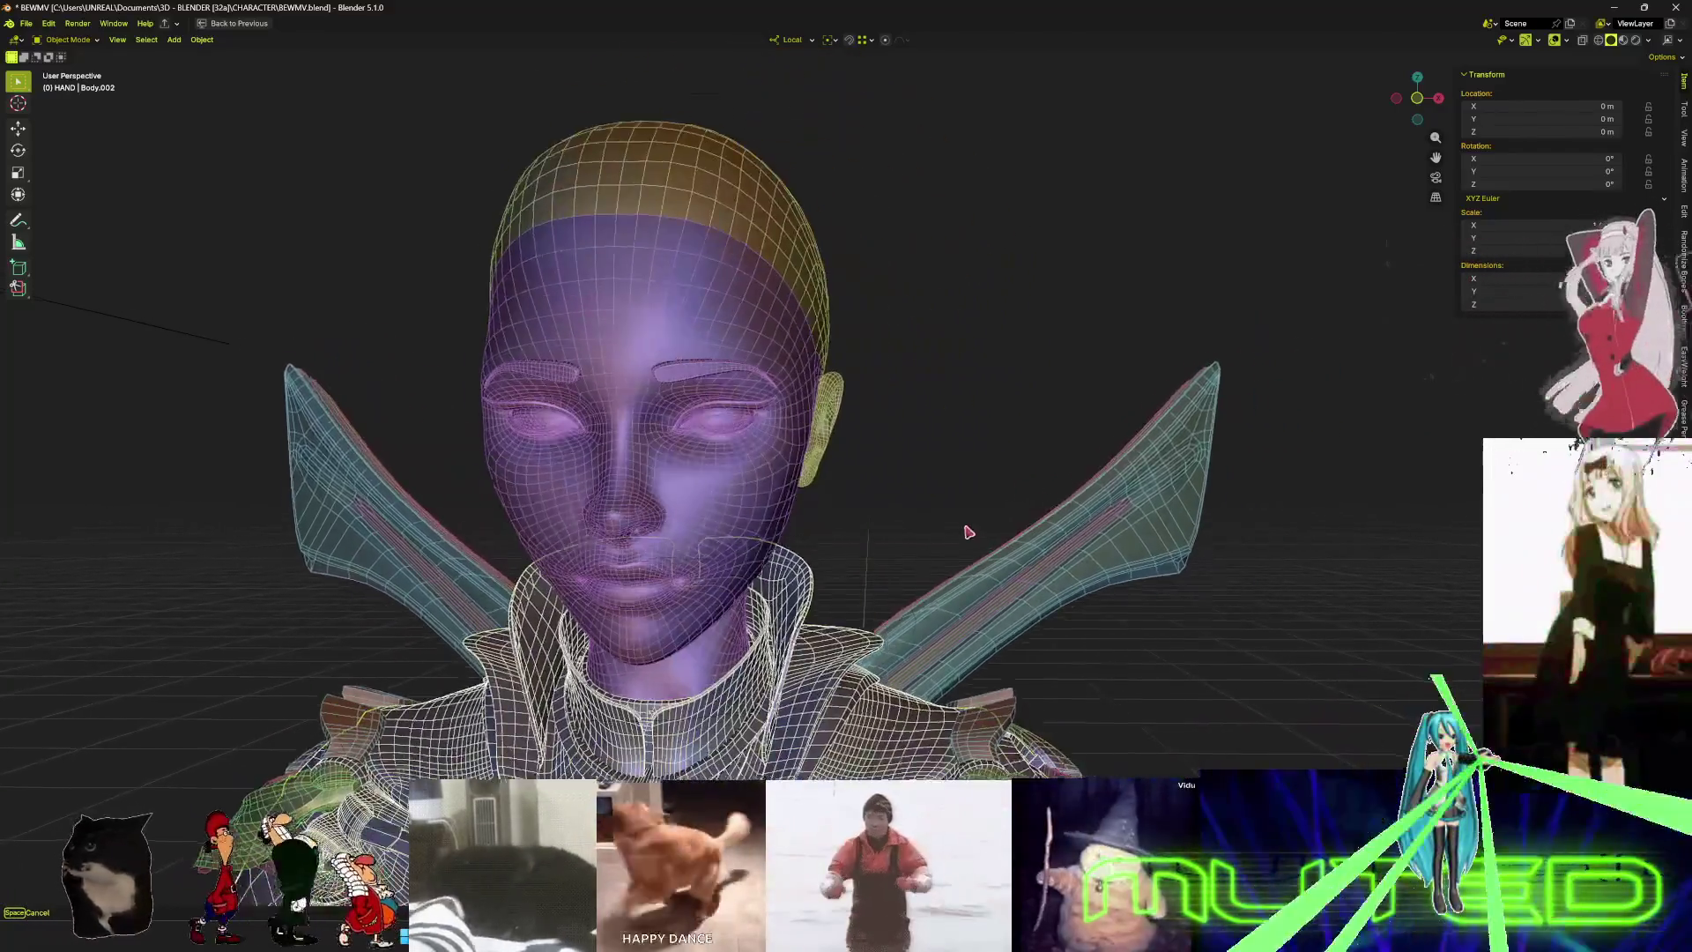
{"action": "middle_click_drag", "start_coordinate": [968, 532], "coordinate": [1004, 557]}
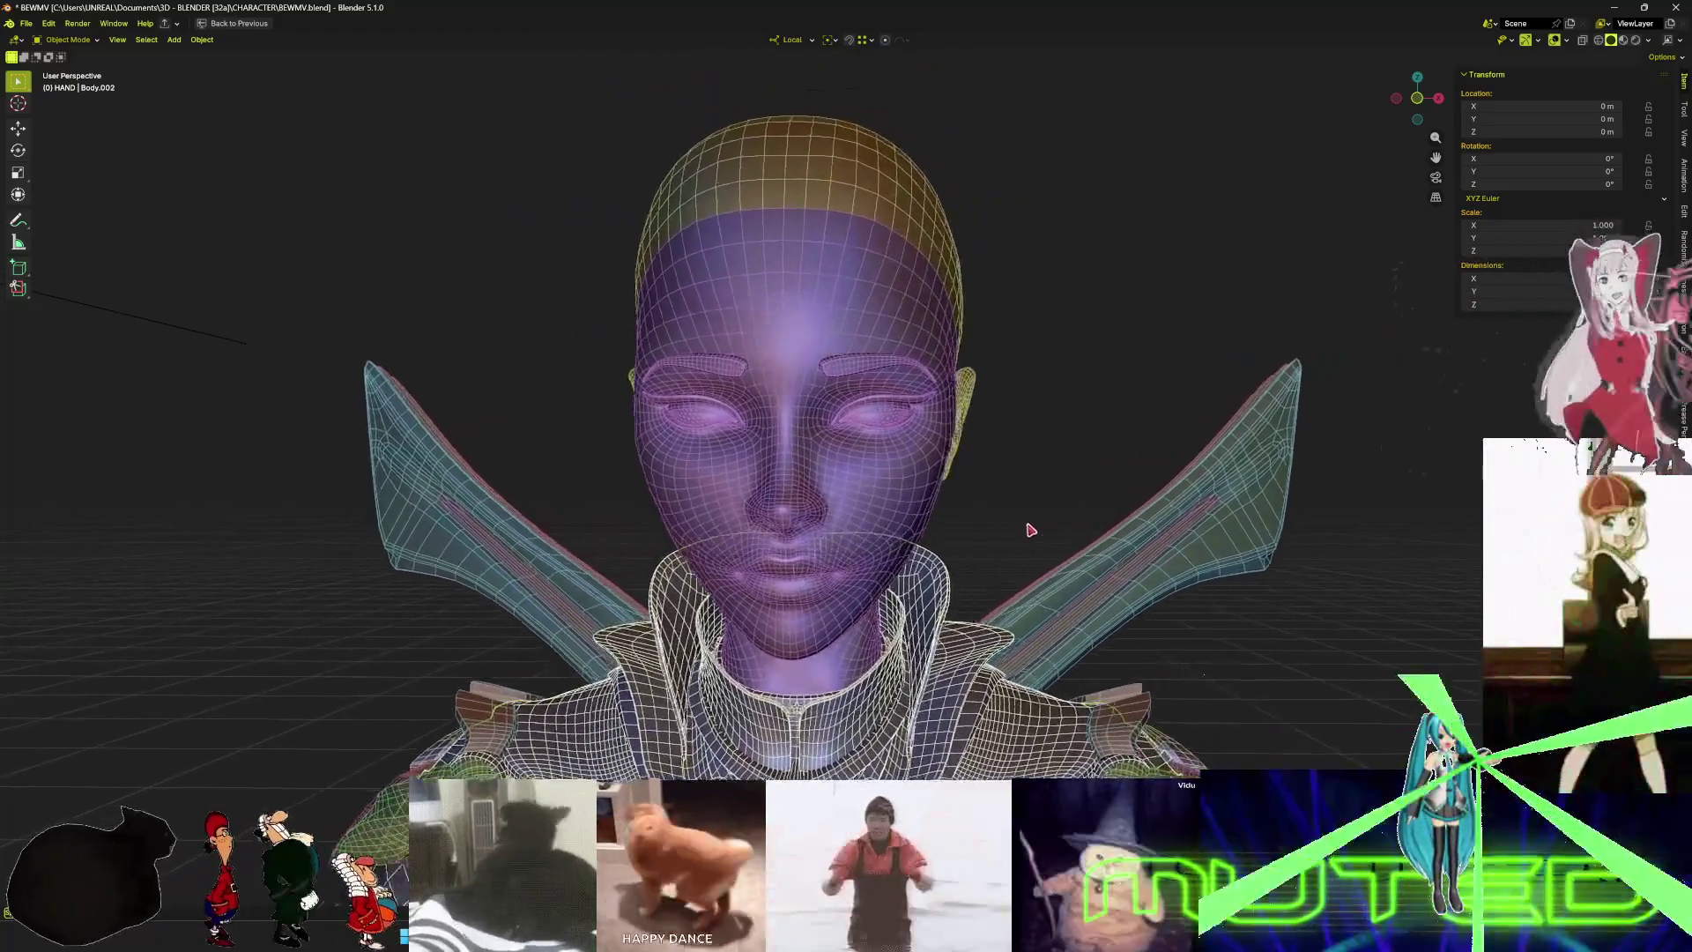
{"action": "mouse_move", "coordinate": [1031, 530]}
{"action": "middle_mouse_down"}
{"action": "mouse_move", "coordinate": [1084, 491]}
{"action": "mouse_move", "coordinate": [1107, 526]}
{"action": "mouse_move", "coordinate": [1093, 507]}
{"action": "mouse_move", "coordinate": [993, 491]}
{"action": "mouse_move", "coordinate": [1072, 503]}
{"action": "mouse_move", "coordinate": [990, 494]}
{"action": "mouse_move", "coordinate": [1065, 514]}
{"action": "mouse_move", "coordinate": [1031, 506]}
{"action": "mouse_move", "coordinate": [1031, 525]}
{"action": "mouse_move", "coordinate": [1028, 502]}
{"action": "mouse_move", "coordinate": [1038, 520]}
{"action": "mouse_move", "coordinate": [1019, 529]}
{"action": "mouse_move", "coordinate": [1058, 521]}
{"action": "mouse_move", "coordinate": [1020, 517]}
{"action": "mouse_move", "coordinate": [1018, 562]}
{"action": "mouse_move", "coordinate": [1077, 546]}
{"action": "mouse_move", "coordinate": [978, 648]}
{"action": "middle_mouse_up"}
{"action": "mouse_move", "coordinate": [969, 586]}
{"action": "middle_mouse_down"}
{"action": "mouse_move", "coordinate": [1366, 606]}
{"action": "mouse_move", "coordinate": [1295, 640]}
{"action": "mouse_move", "coordinate": [1321, 501]}
{"action": "mouse_move", "coordinate": [1349, 649]}
{"action": "mouse_move", "coordinate": [1325, 596]}
{"action": "mouse_move", "coordinate": [1073, 490]}
{"action": "mouse_move", "coordinate": [1466, 523]}
{"action": "mouse_move", "coordinate": [1296, 524]}
{"action": "middle_mouse_up"}
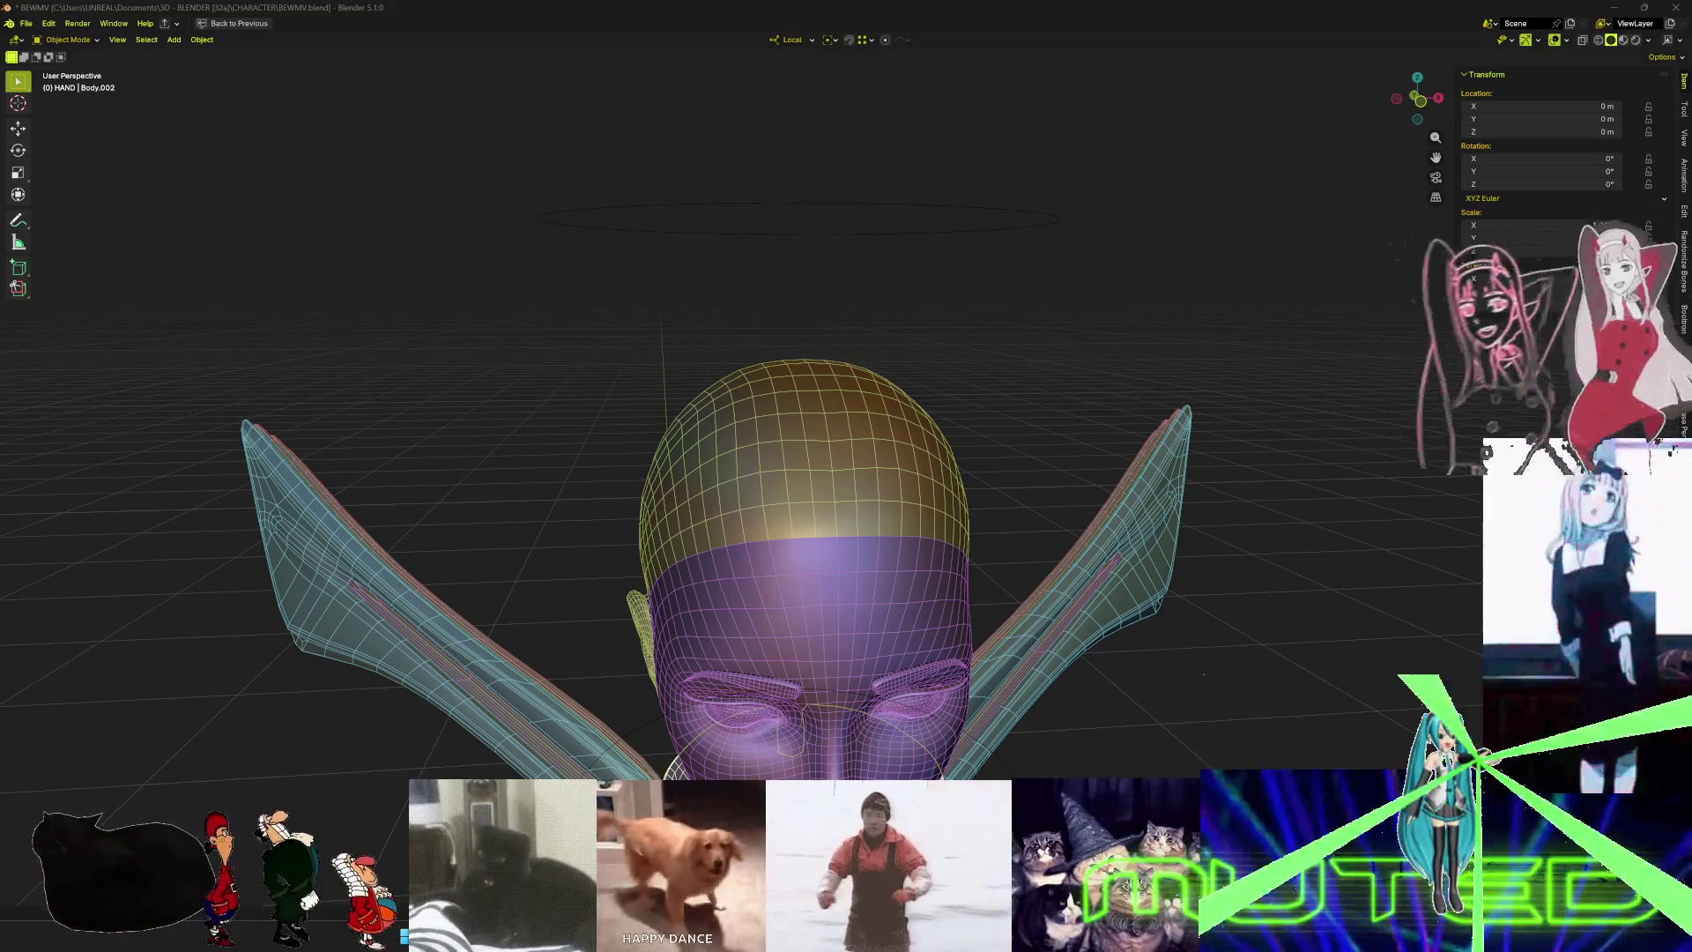
{"action": "left_click_drag", "start_coordinate": [330, 440], "coordinate": [1120, 811]}
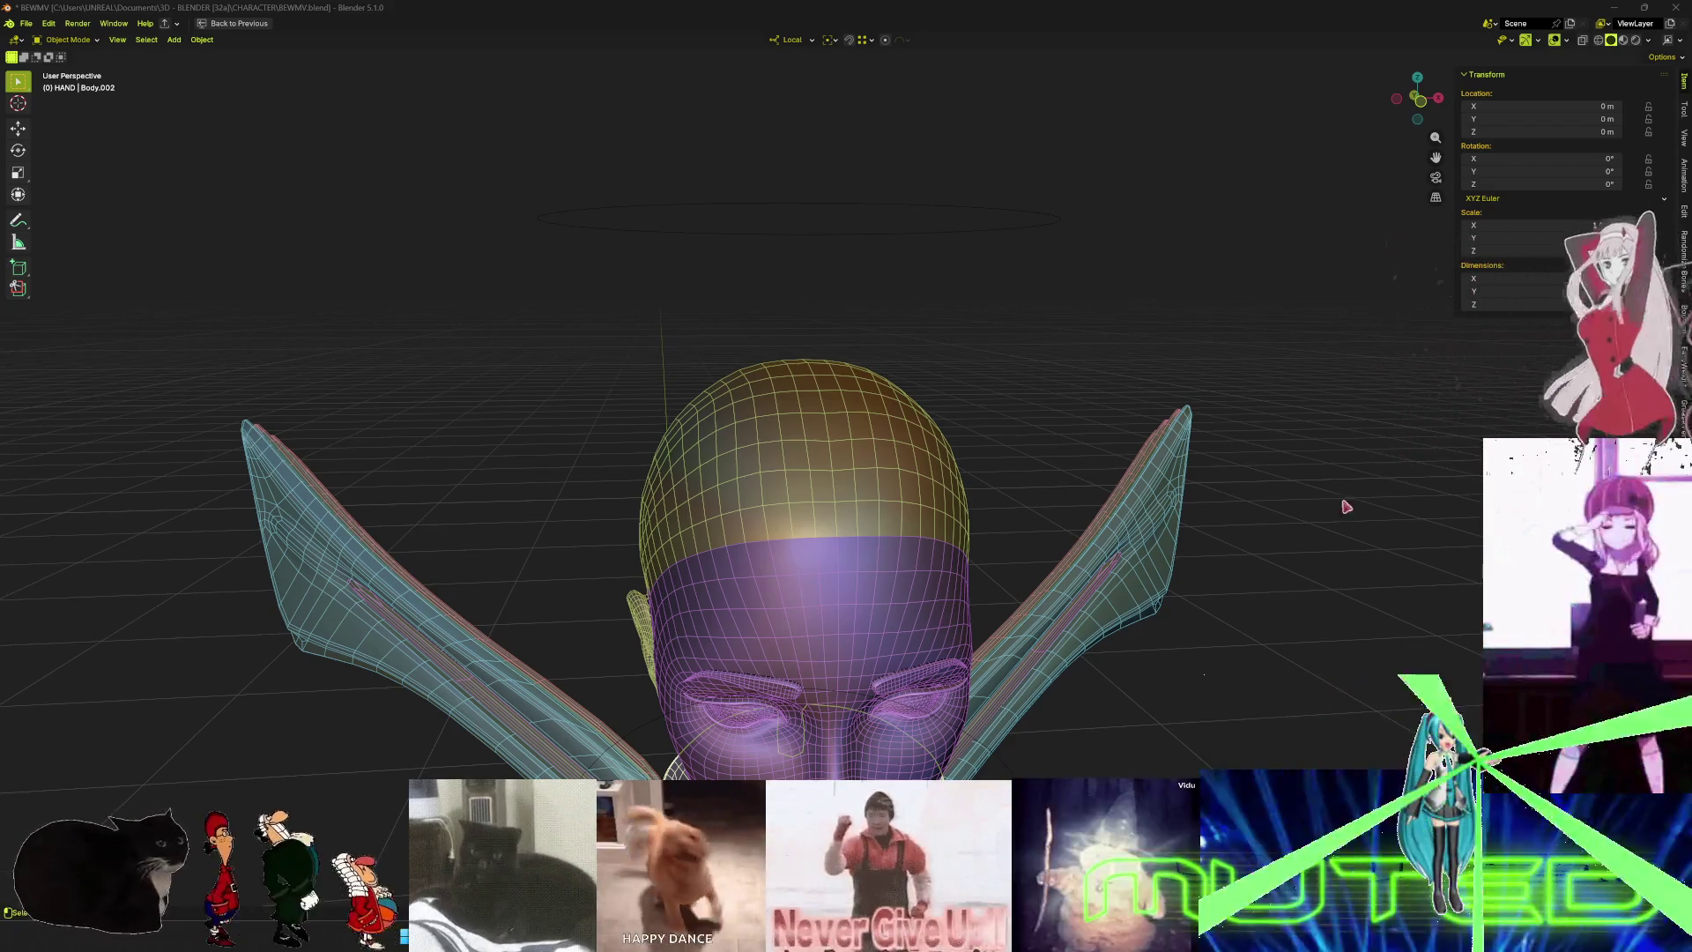
{"action": "mouse_move", "coordinate": [1341, 502]}
{"action": "middle_mouse_down"}
{"action": "mouse_move", "coordinate": [1273, 529]}
{"action": "mouse_move", "coordinate": [1258, 506]}
{"action": "mouse_move", "coordinate": [1279, 520]}
{"action": "mouse_move", "coordinate": [1228, 529]}
{"action": "mouse_move", "coordinate": [1273, 495]}
{"action": "mouse_move", "coordinate": [1248, 497]}
{"action": "mouse_move", "coordinate": [1251, 532]}
{"action": "mouse_move", "coordinate": [1278, 521]}
{"action": "mouse_move", "coordinate": [1270, 506]}
{"action": "mouse_move", "coordinate": [1235, 525]}
{"action": "mouse_move", "coordinate": [1280, 514]}
{"action": "mouse_move", "coordinate": [1251, 503]}
{"action": "mouse_move", "coordinate": [1281, 502]}
{"action": "mouse_move", "coordinate": [1239, 502]}
{"action": "mouse_move", "coordinate": [1286, 506]}
{"action": "mouse_move", "coordinate": [1243, 495]}
{"action": "mouse_move", "coordinate": [1235, 517]}
{"action": "mouse_move", "coordinate": [1272, 511]}
{"action": "mouse_move", "coordinate": [1232, 518]}
{"action": "mouse_move", "coordinate": [1246, 498]}
{"action": "mouse_move", "coordinate": [1277, 514]}
{"action": "mouse_move", "coordinate": [1231, 513]}
{"action": "mouse_move", "coordinate": [1267, 518]}
{"action": "middle_mouse_up"}
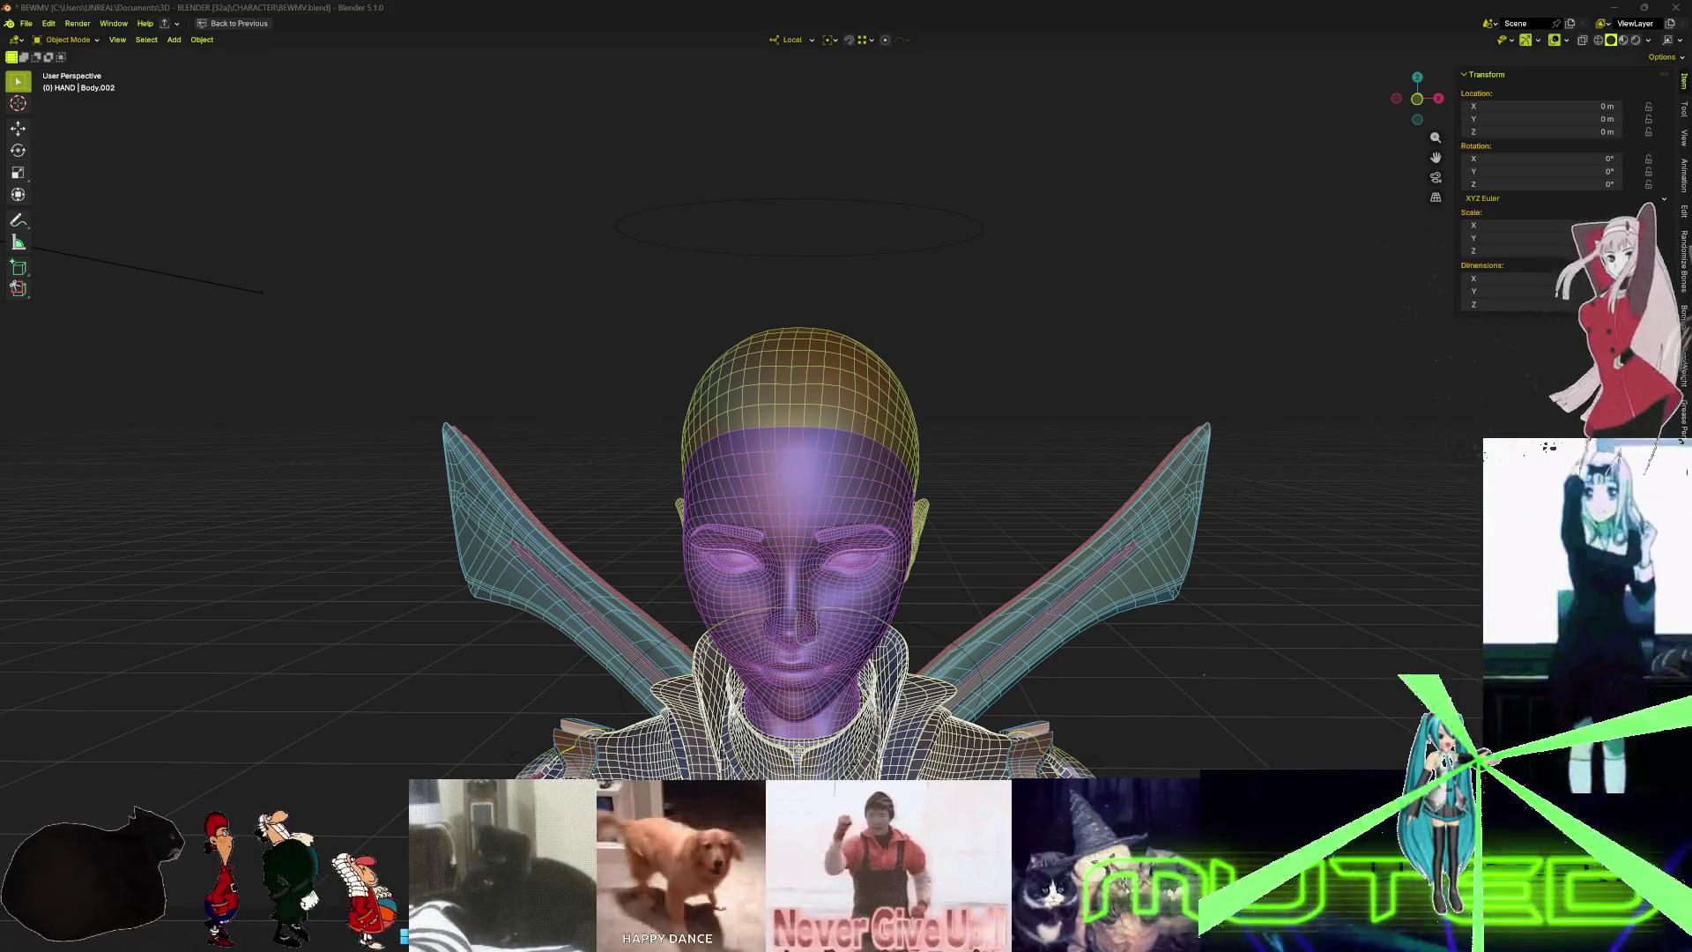
{"action": "scroll", "coordinate": [1170, 635], "scroll_direction": "up", "scroll_amount": 5}
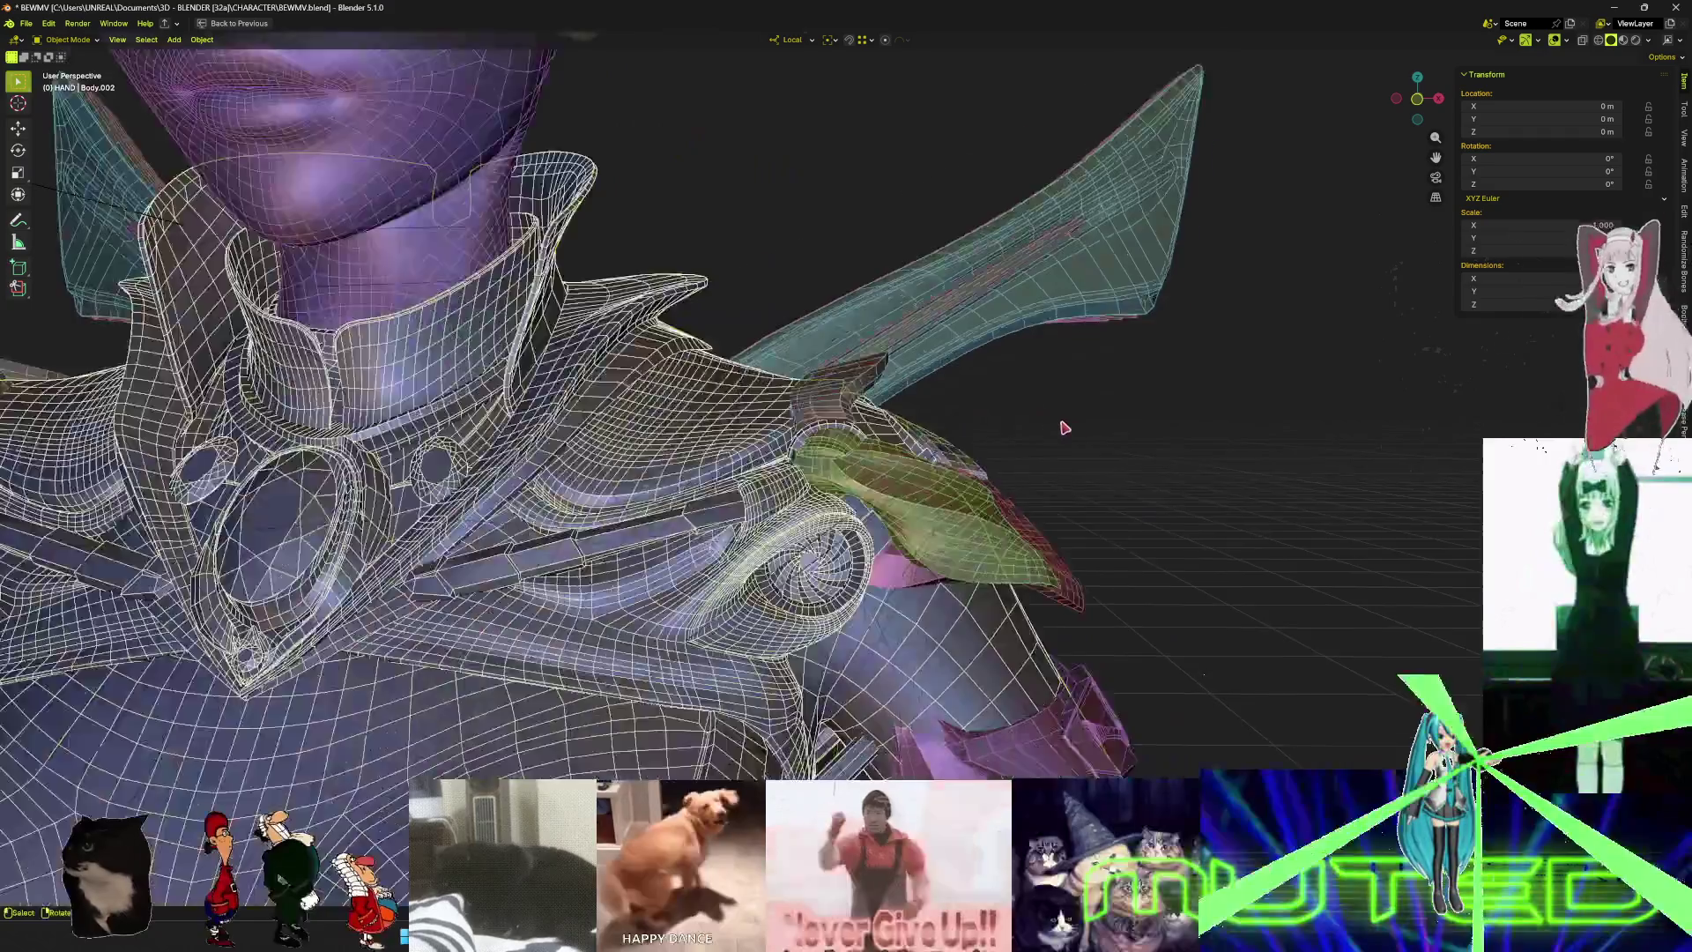
- Zoom to the wing blade near the shoulder and inspect its mesh in wireframe
{"action": "mouse_move", "coordinate": [1067, 427]}
{"action": "middle_mouse_down"}
{"action": "mouse_move", "coordinate": [566, 480]}
{"action": "mouse_move", "coordinate": [758, 501]}
{"action": "mouse_move", "coordinate": [585, 585]}
{"action": "mouse_move", "coordinate": [589, 608]}
{"action": "middle_mouse_up"}
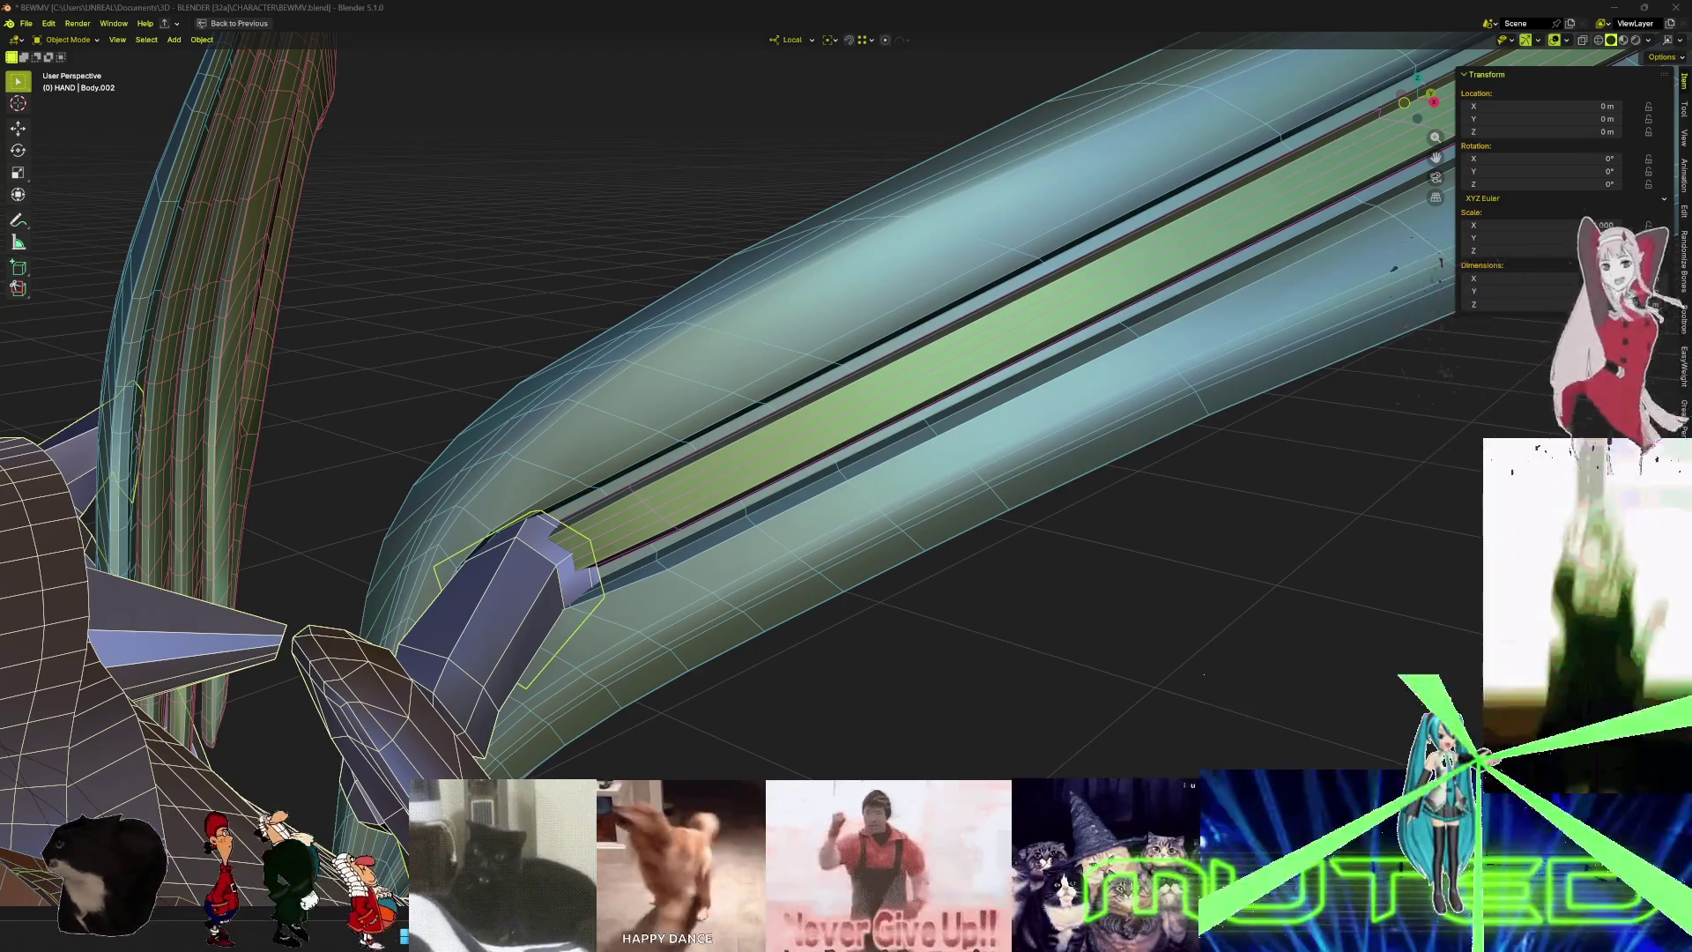
{"action": "key", "text": "Tab"}
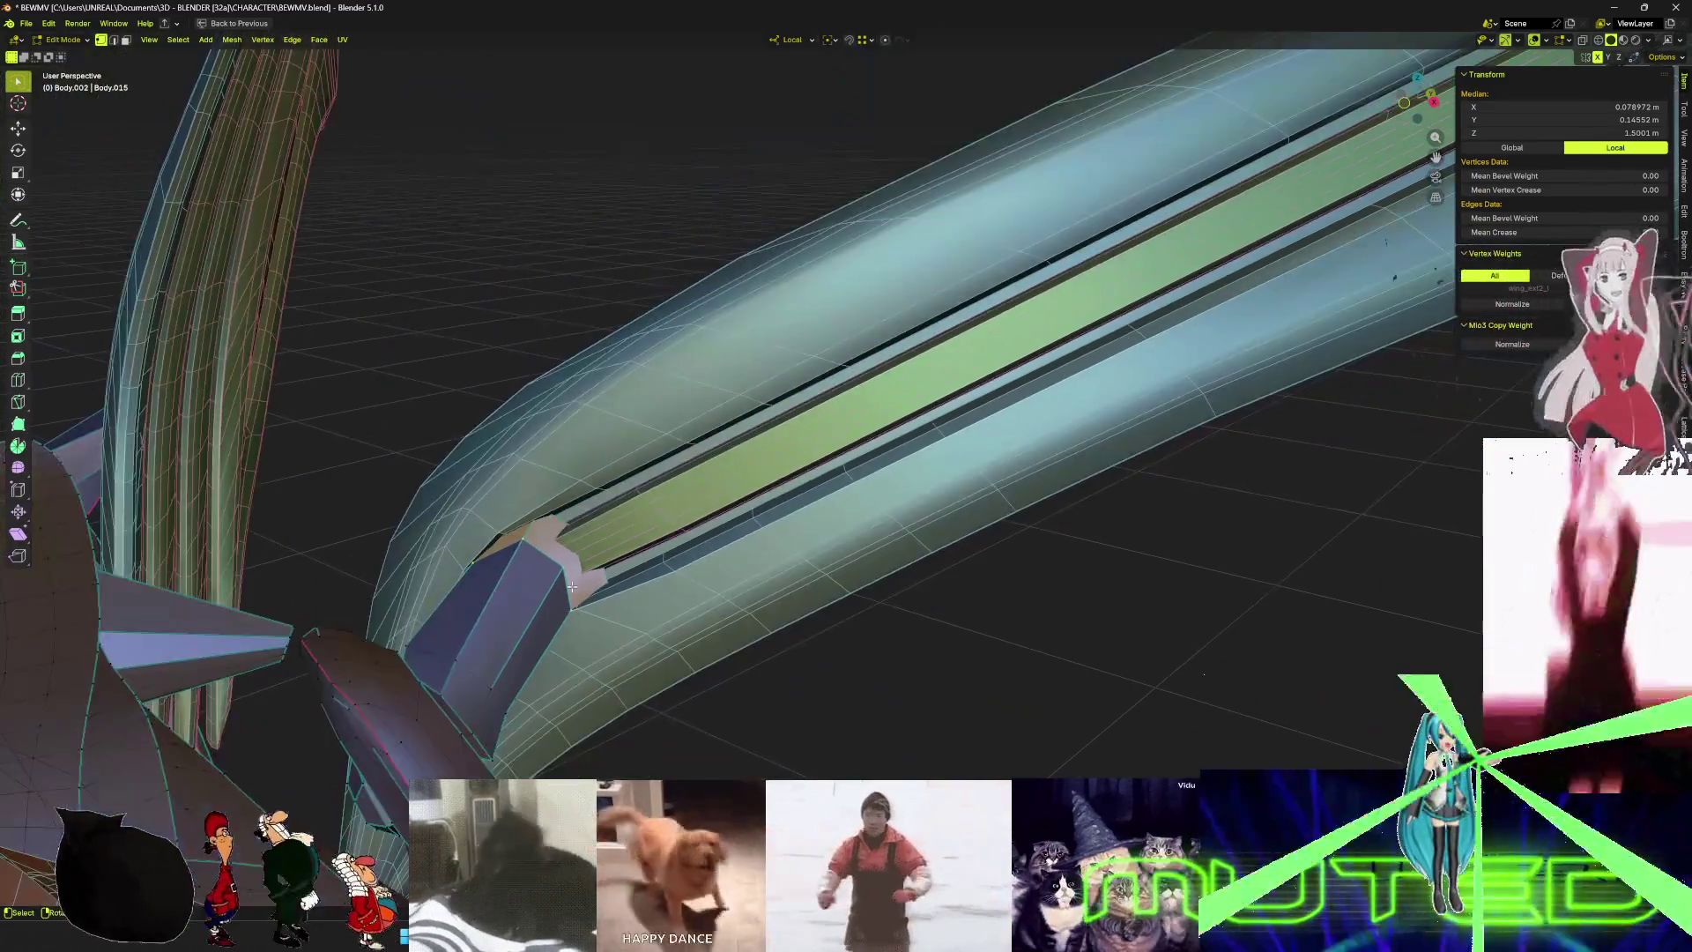
{"action": "key", "text": "shift+z"}
{"action": "mouse_move", "coordinate": [557, 579]}
{"action": "middle_mouse_down"}
{"action": "mouse_move", "coordinate": [627, 564]}
{"action": "mouse_move", "coordinate": [597, 540]}
{"action": "mouse_move", "coordinate": [560, 553]}
{"action": "mouse_move", "coordinate": [756, 585]}
{"action": "mouse_move", "coordinate": [793, 552]}
{"action": "mouse_move", "coordinate": [1000, 529]}
{"action": "mouse_move", "coordinate": [985, 495]}
{"action": "middle_mouse_up"}
{"action": "key", "text": "shift+z"}
- Narrow the blade base along X and move it toward the shoulder armour
{"action": "key", "text": "s"}
{"action": "left_click", "coordinate": [974, 529]}
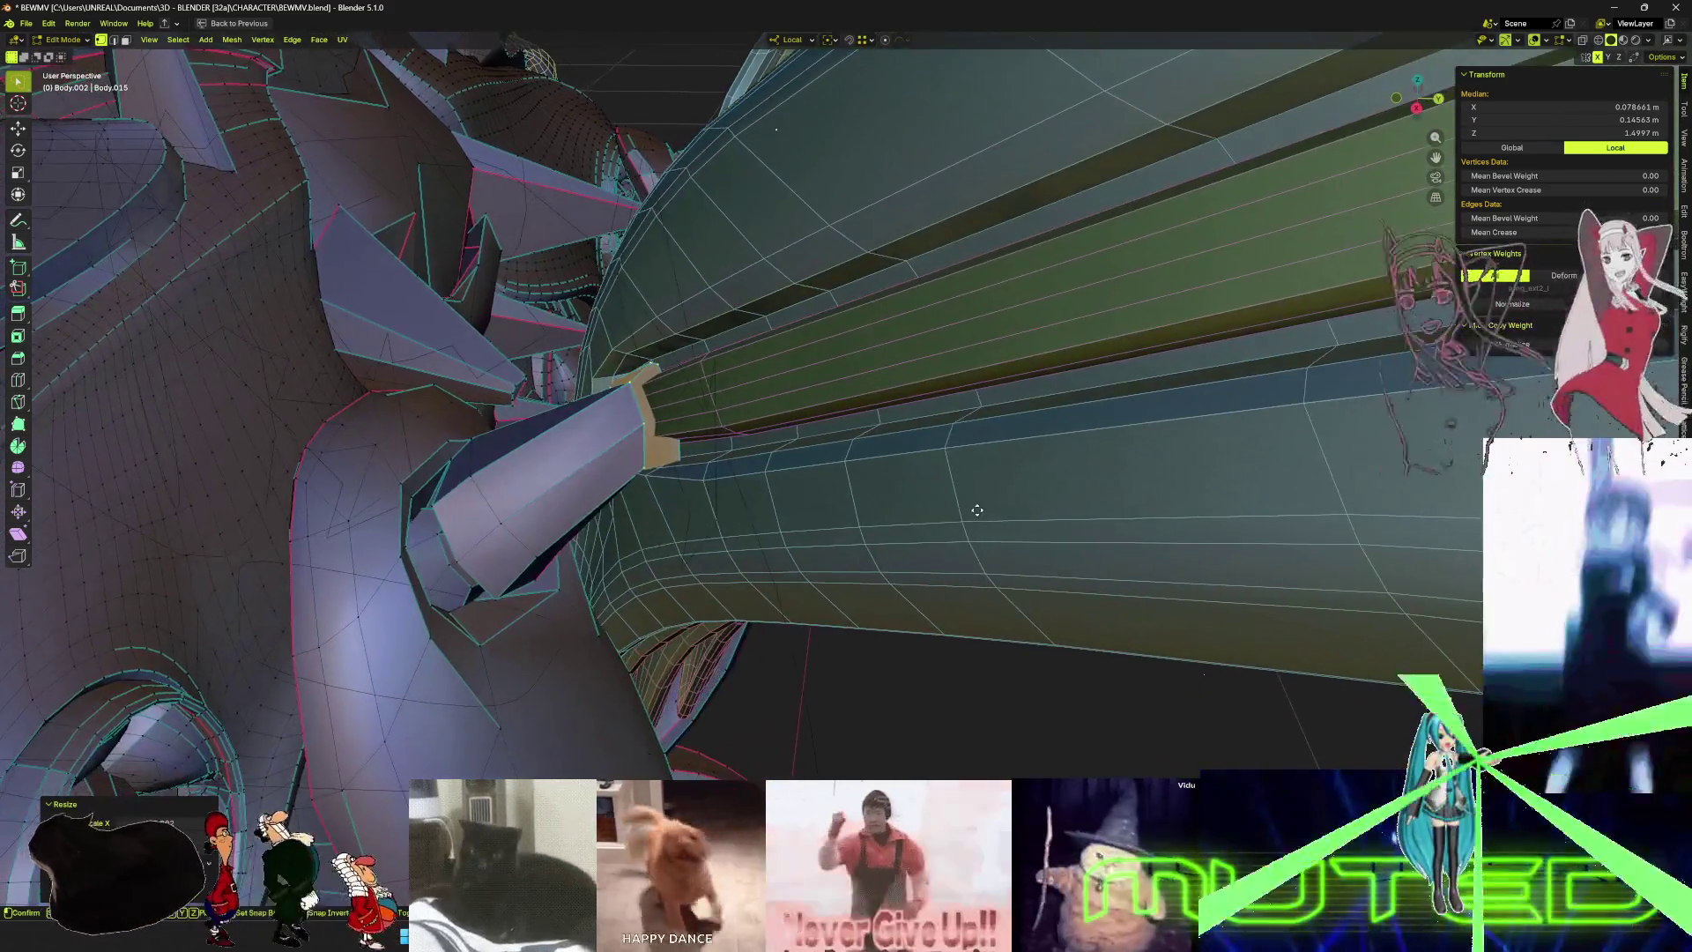
{"action": "key", "text": "g"}
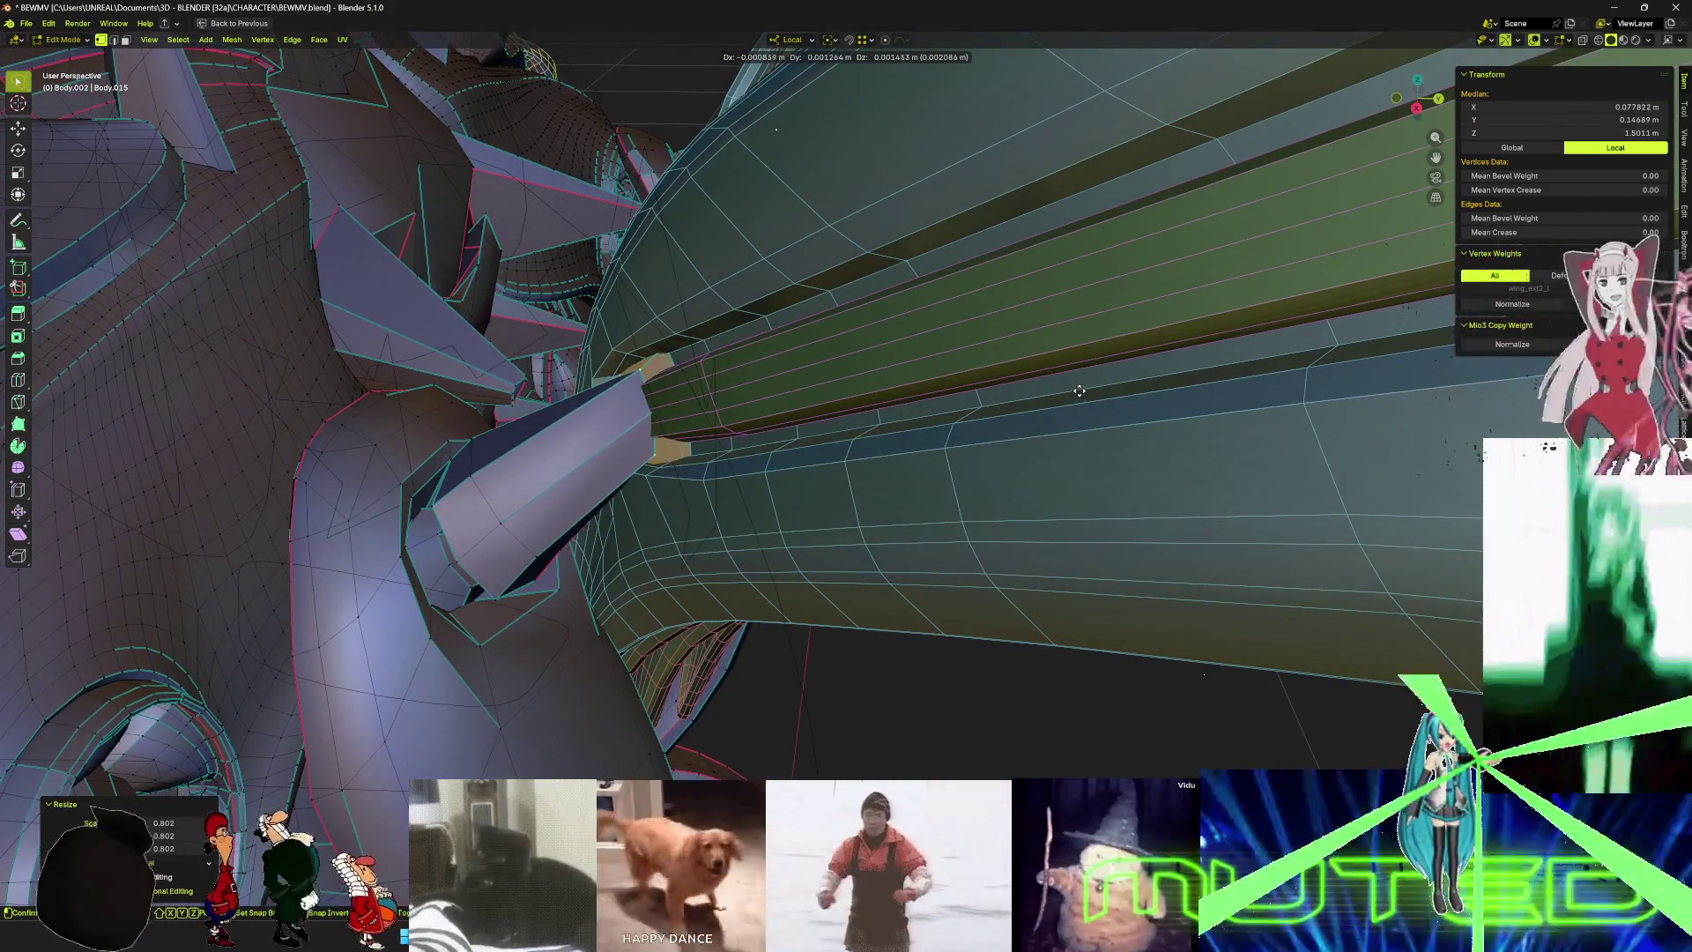
{"action": "left_click", "coordinate": [1115, 353]}
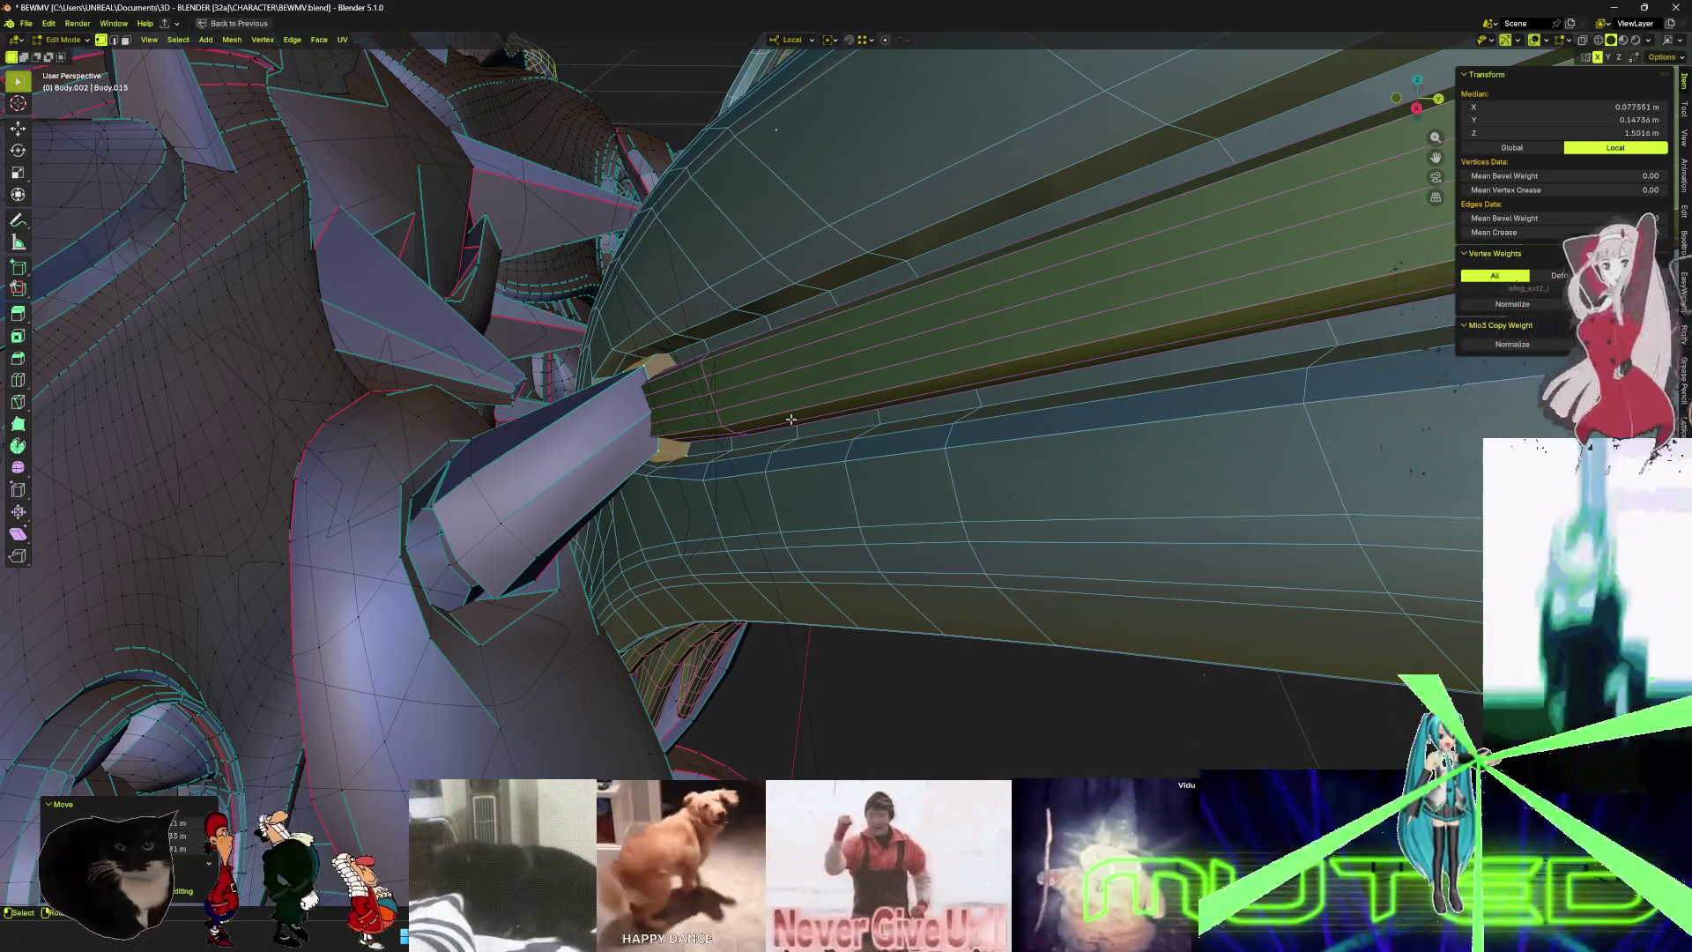
- Edge-slide the blade's edge in edge mode, then return to Object Mode
{"action": "key", "text": "2"}
{"action": "key", "text": "g"}
{"action": "key", "text": "g"}
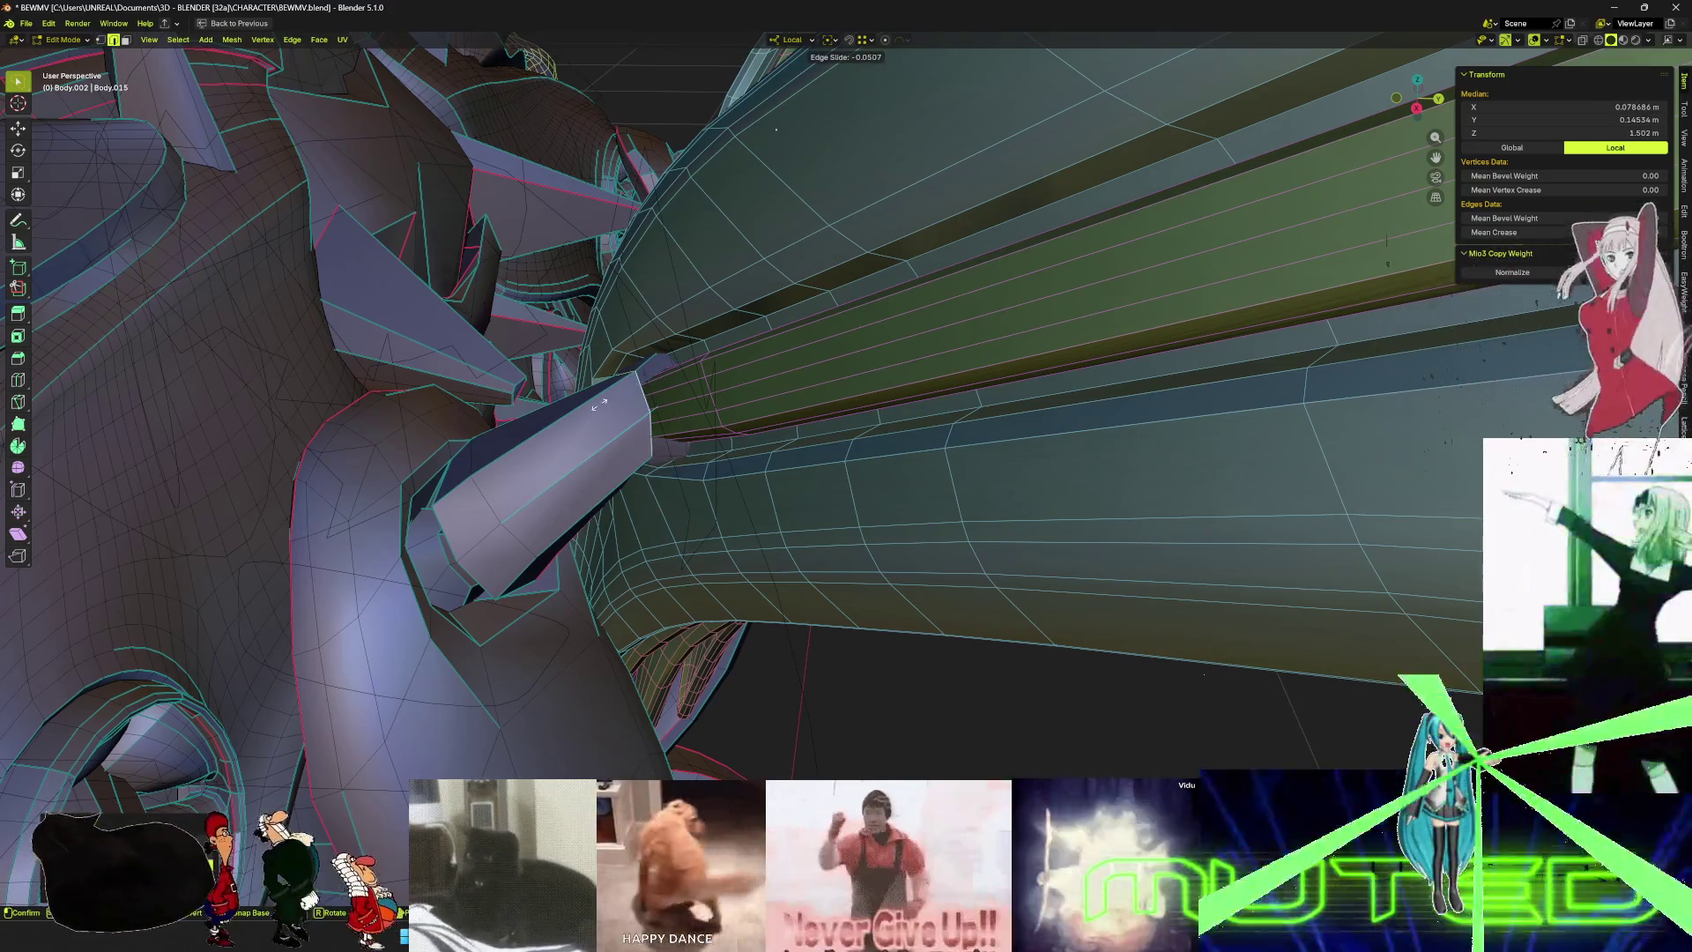
{"action": "left_click", "coordinate": [652, 387]}
{"action": "mouse_move", "coordinate": [882, 415]}
{"action": "middle_mouse_down"}
{"action": "mouse_move", "coordinate": [969, 438]}
{"action": "mouse_move", "coordinate": [857, 458]}
{"action": "middle_mouse_up"}
{"action": "scroll", "coordinate": [857, 458], "scroll_direction": "down", "scroll_amount": 5}
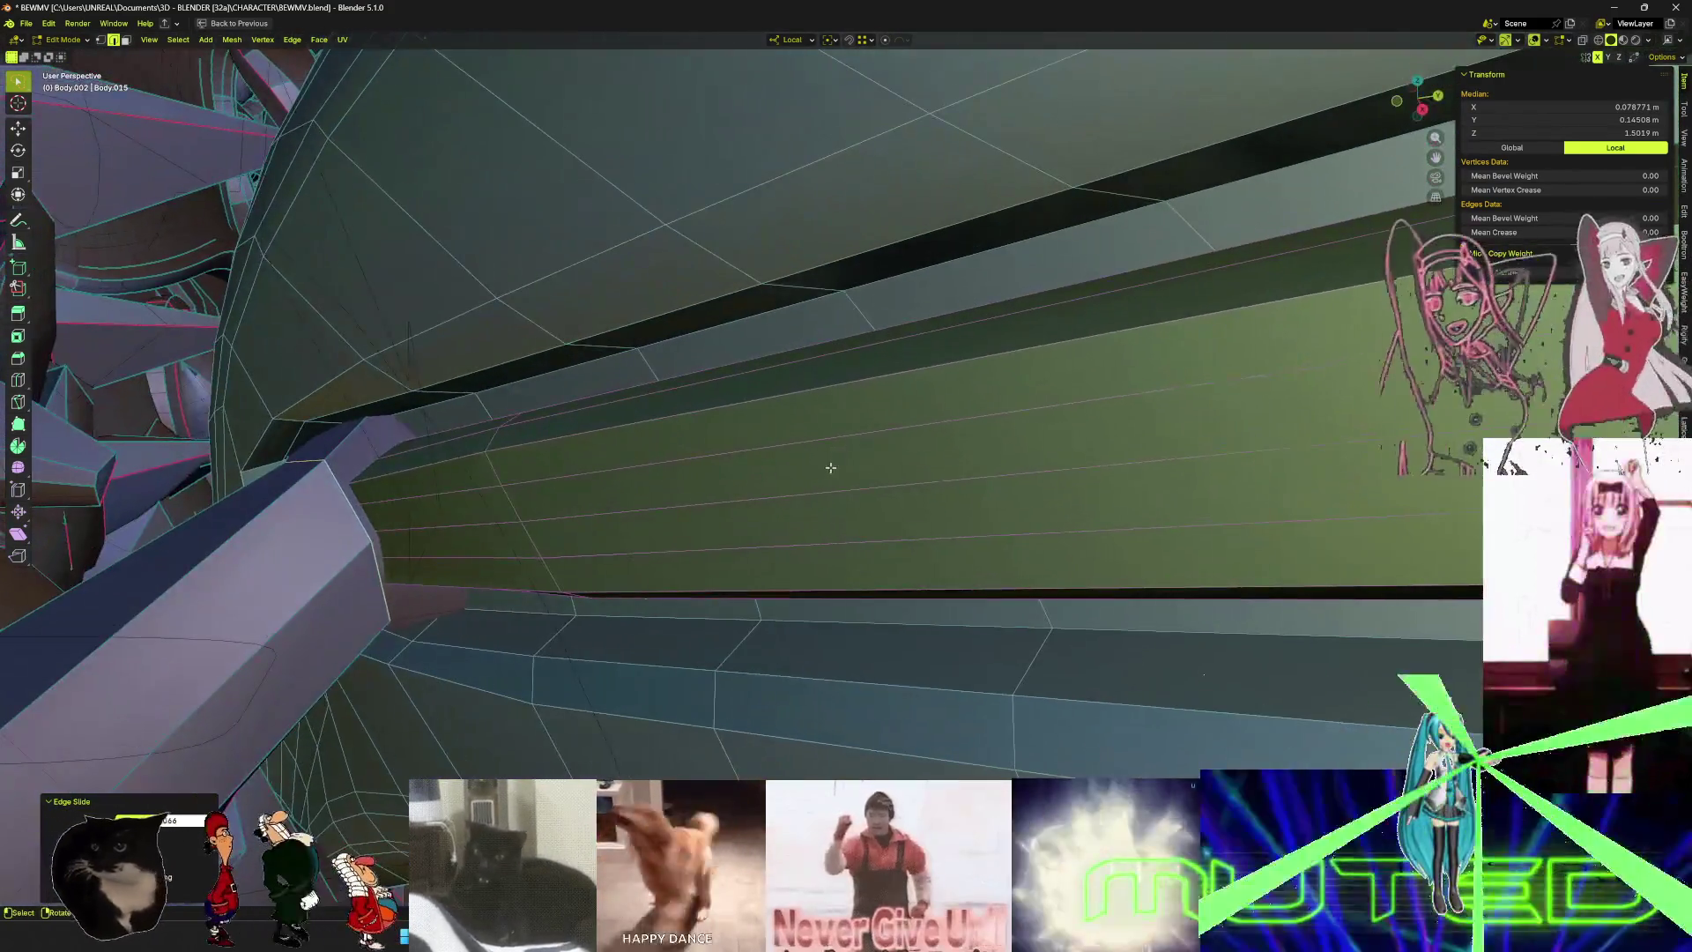
{"action": "key", "text": "ctrl+Tab"}
{"action": "left_click", "coordinate": [640, 500]}
- Move the wing vertices once more, clear the selection and return to Object Mode
{"action": "middle_click_drag", "start_coordinate": [640, 499], "coordinate": [710, 537]}
{"action": "key", "text": "Tab"}
{"action": "key", "text": "g"}
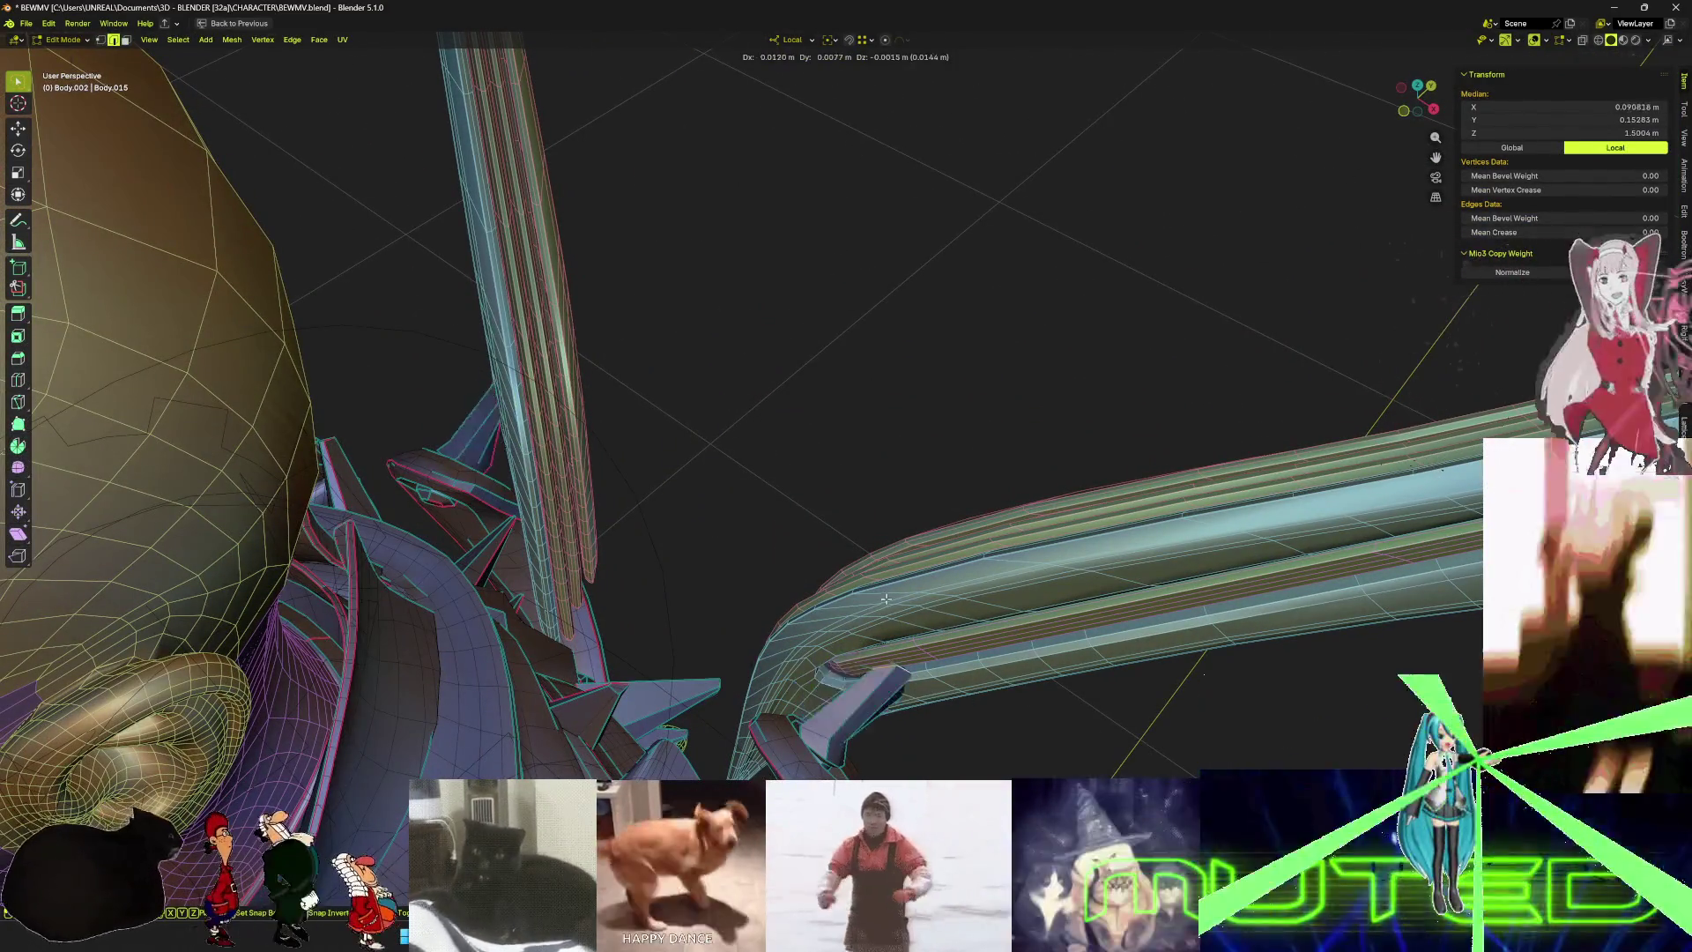
{"action": "left_click", "coordinate": [917, 622]}
{"action": "middle_click_drag", "start_coordinate": [917, 621], "coordinate": [773, 439]}
{"action": "left_click", "coordinate": [749, 472]}
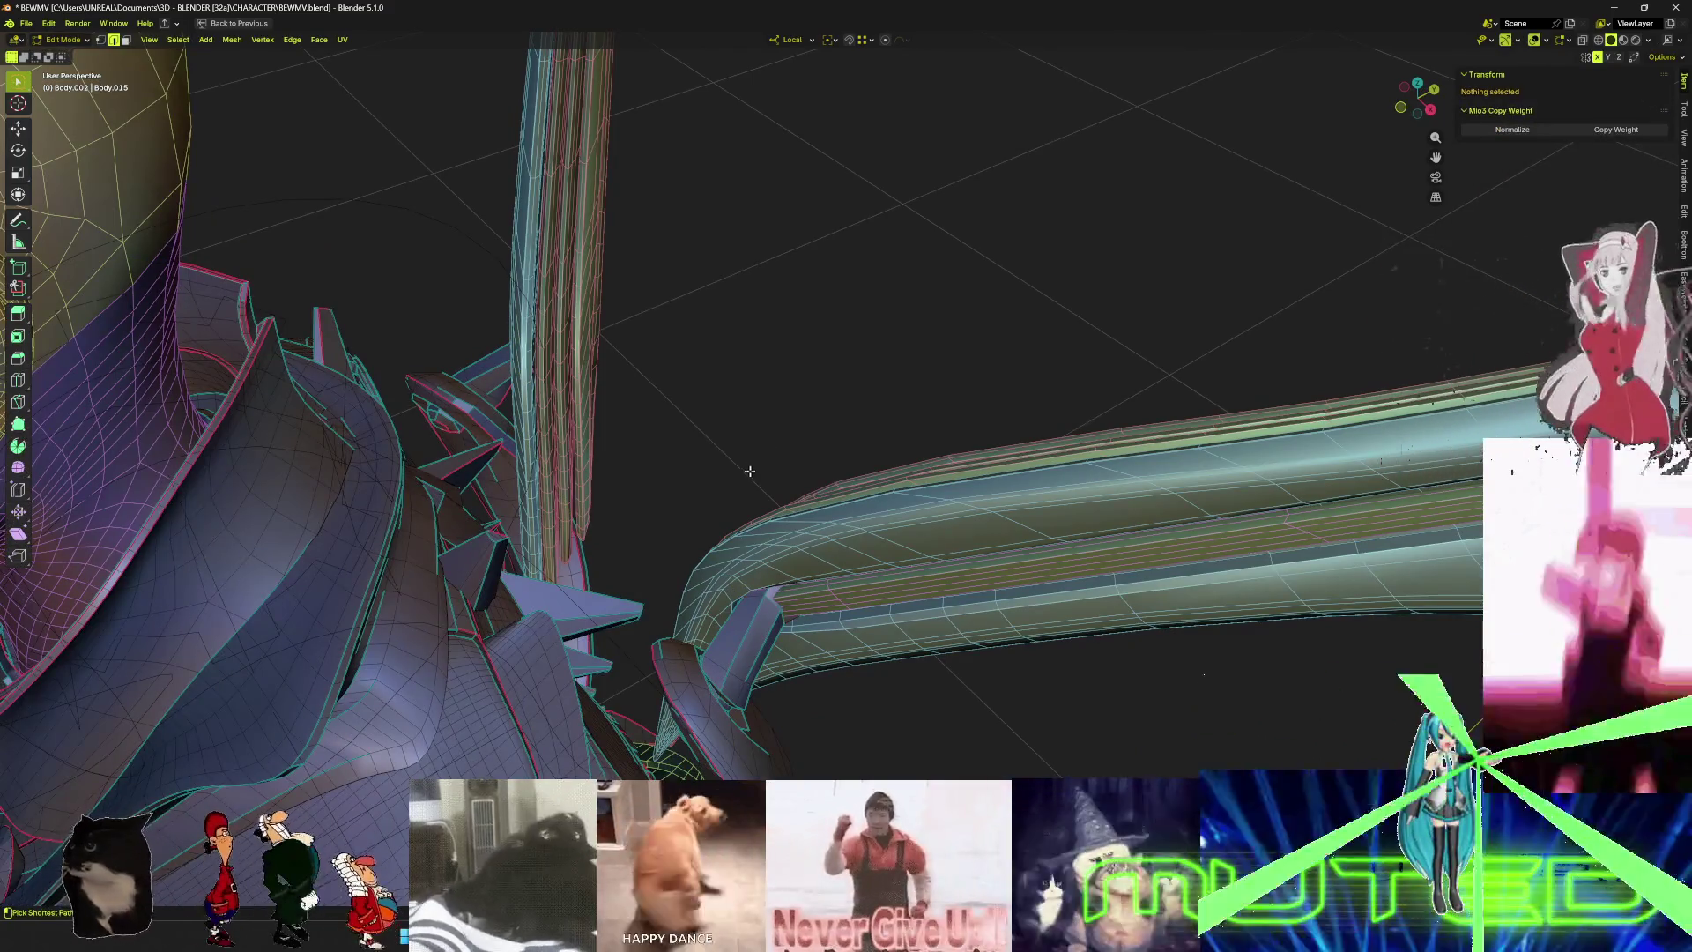
{"action": "left_click", "coordinate": [789, 498]}
{"action": "mouse_move", "coordinate": [789, 498]}
{"action": "middle_mouse_down"}
{"action": "mouse_move", "coordinate": [721, 470]}
{"action": "mouse_move", "coordinate": [793, 499]}
{"action": "mouse_move", "coordinate": [966, 465]}
{"action": "mouse_move", "coordinate": [876, 479]}
{"action": "mouse_move", "coordinate": [993, 480]}
{"action": "mouse_move", "coordinate": [942, 454]}
{"action": "mouse_move", "coordinate": [969, 467]}
{"action": "mouse_move", "coordinate": [868, 478]}
{"action": "mouse_move", "coordinate": [975, 468]}
{"action": "mouse_move", "coordinate": [873, 478]}
{"action": "mouse_move", "coordinate": [936, 484]}
{"action": "mouse_move", "coordinate": [888, 461]}
{"action": "mouse_move", "coordinate": [943, 476]}
{"action": "mouse_move", "coordinate": [891, 480]}
{"action": "mouse_move", "coordinate": [947, 469]}
{"action": "mouse_move", "coordinate": [881, 476]}
{"action": "mouse_move", "coordinate": [939, 476]}
{"action": "mouse_move", "coordinate": [887, 473]}
{"action": "mouse_move", "coordinate": [939, 461]}
{"action": "mouse_move", "coordinate": [914, 450]}
{"action": "mouse_move", "coordinate": [882, 466]}
{"action": "mouse_move", "coordinate": [908, 483]}
{"action": "mouse_move", "coordinate": [893, 488]}
{"action": "mouse_move", "coordinate": [914, 454]}
{"action": "mouse_move", "coordinate": [895, 476]}
{"action": "mouse_move", "coordinate": [952, 459]}
{"action": "mouse_move", "coordinate": [892, 476]}
{"action": "mouse_move", "coordinate": [1166, 454]}
{"action": "mouse_move", "coordinate": [917, 469]}
{"action": "mouse_move", "coordinate": [978, 465]}
{"action": "mouse_move", "coordinate": [934, 467]}
{"action": "mouse_move", "coordinate": [978, 465]}
{"action": "mouse_move", "coordinate": [939, 467]}
{"action": "mouse_move", "coordinate": [987, 445]}
{"action": "mouse_move", "coordinate": [938, 476]}
{"action": "mouse_move", "coordinate": [1079, 513]}
{"action": "middle_mouse_up"}
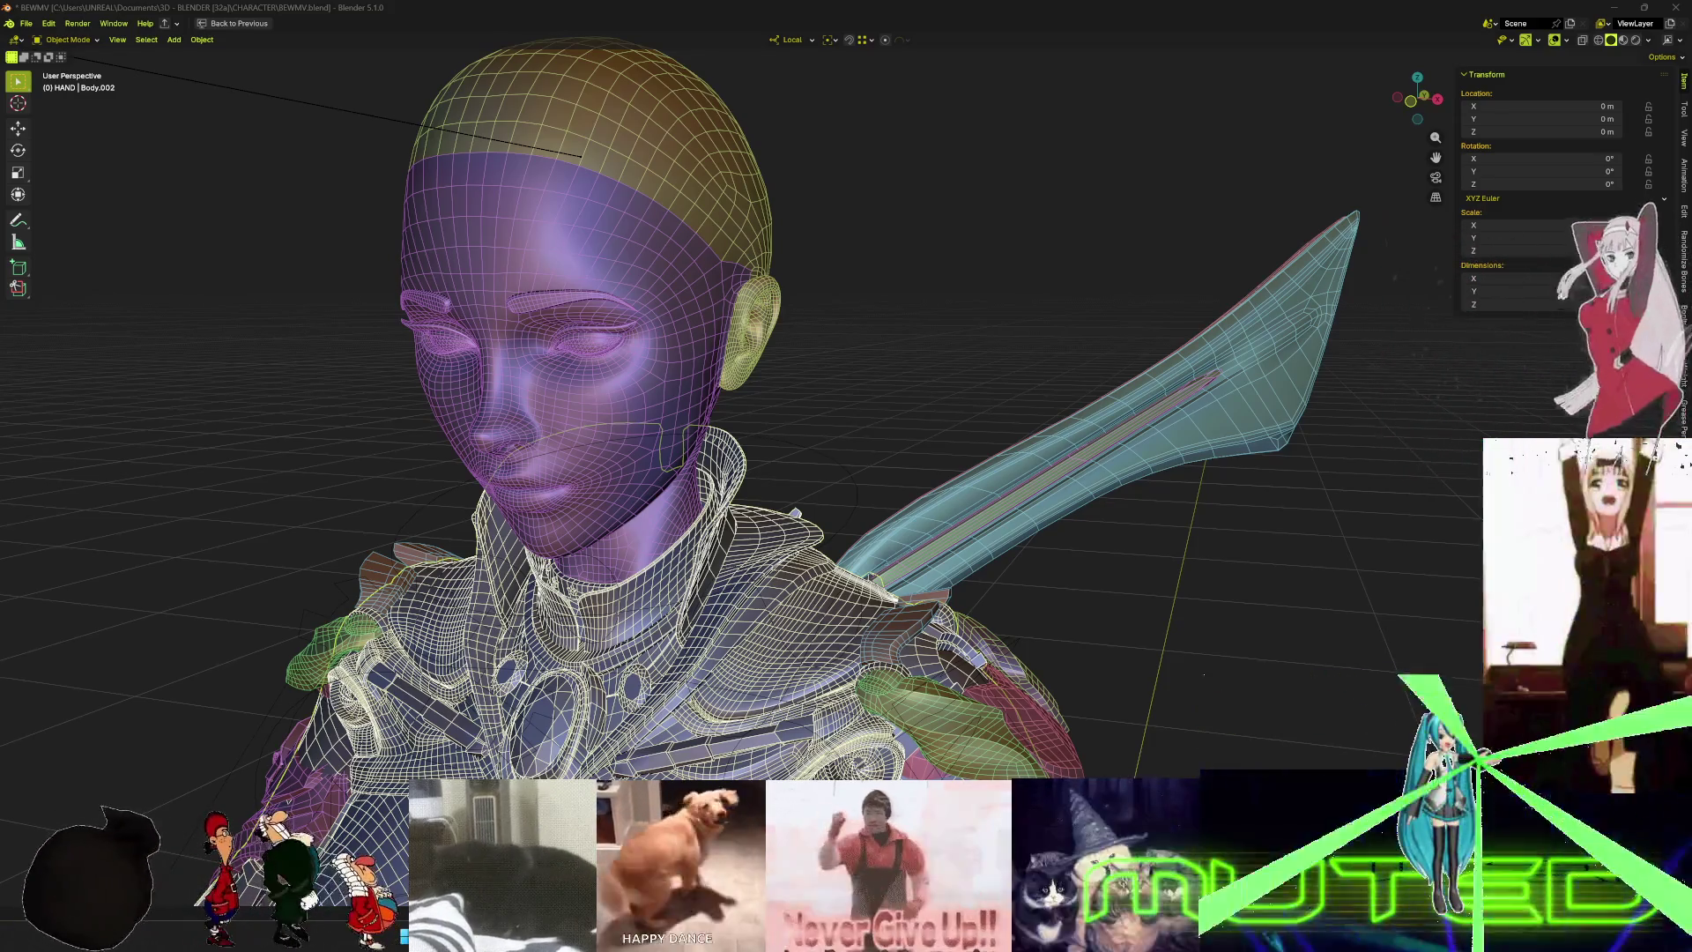
{"action": "key", "text": "alt+Tab"}
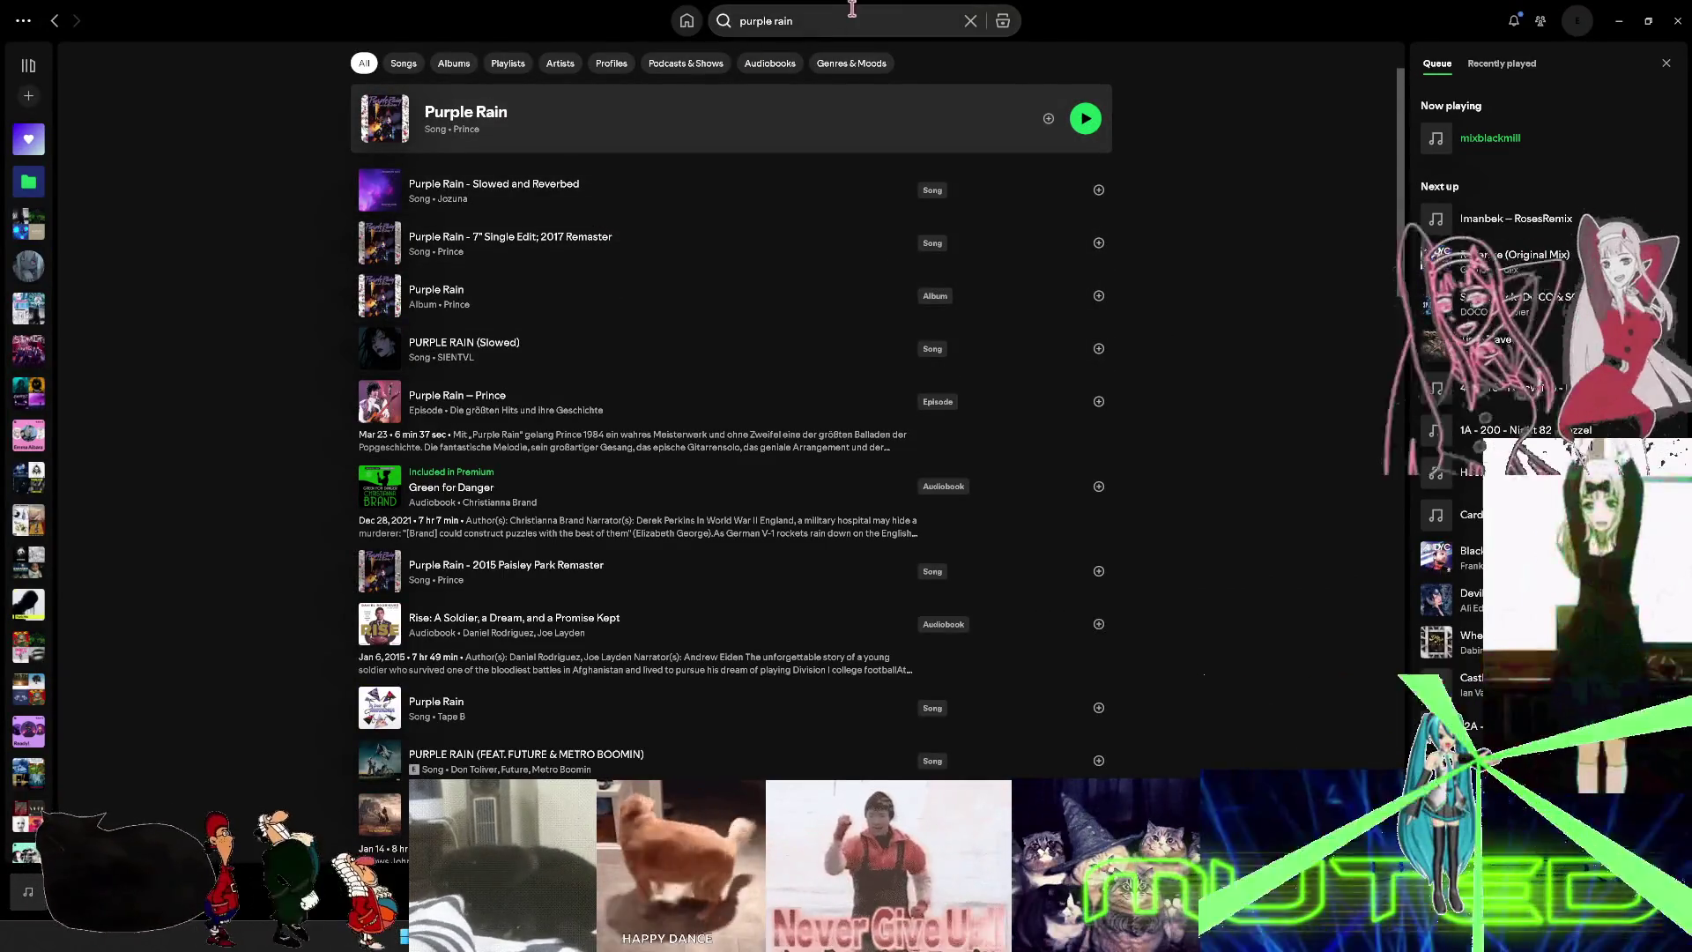
- Switch from Spotify back to the Blender scene
{"action": "key", "text": "alt+Tab"}
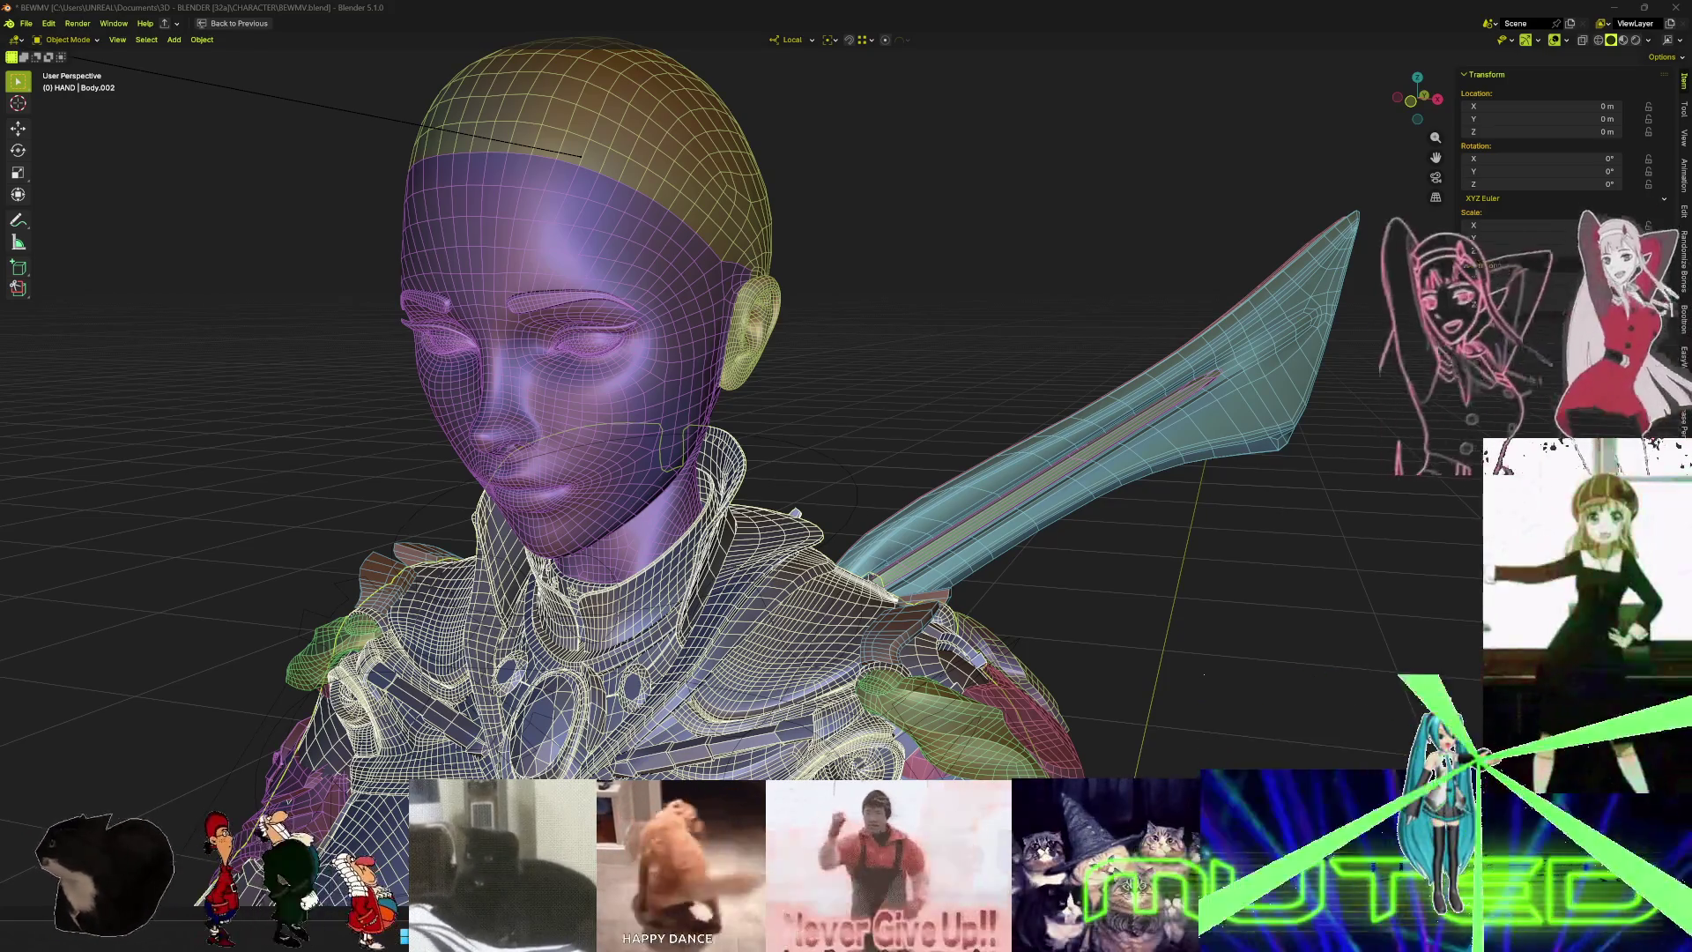
- Inspect the character in material preview, wireframe and X-ray shading, then return to solid
{"action": "scroll", "coordinate": [812, 561], "scroll_direction": "down", "scroll_amount": 3}
{"action": "mouse_move", "coordinate": [812, 617]}
{"action": "middle_mouse_down", "text": "shift"}
{"action": "mouse_move", "coordinate": [813, 561]}
{"action": "mouse_move", "coordinate": [917, 582]}
{"action": "mouse_move", "coordinate": [1216, 578]}
{"action": "mouse_move", "coordinate": [1159, 468]}
{"action": "mouse_move", "coordinate": [1137, 53]}
{"action": "mouse_move", "coordinate": [1157, 723]}
{"action": "middle_mouse_up", "text": "shift"}
{"action": "key", "text": "z"}
{"action": "left_click", "coordinate": [776, 593]}
{"action": "scroll", "coordinate": [1159, 468], "scroll_direction": "up", "scroll_amount": 3}
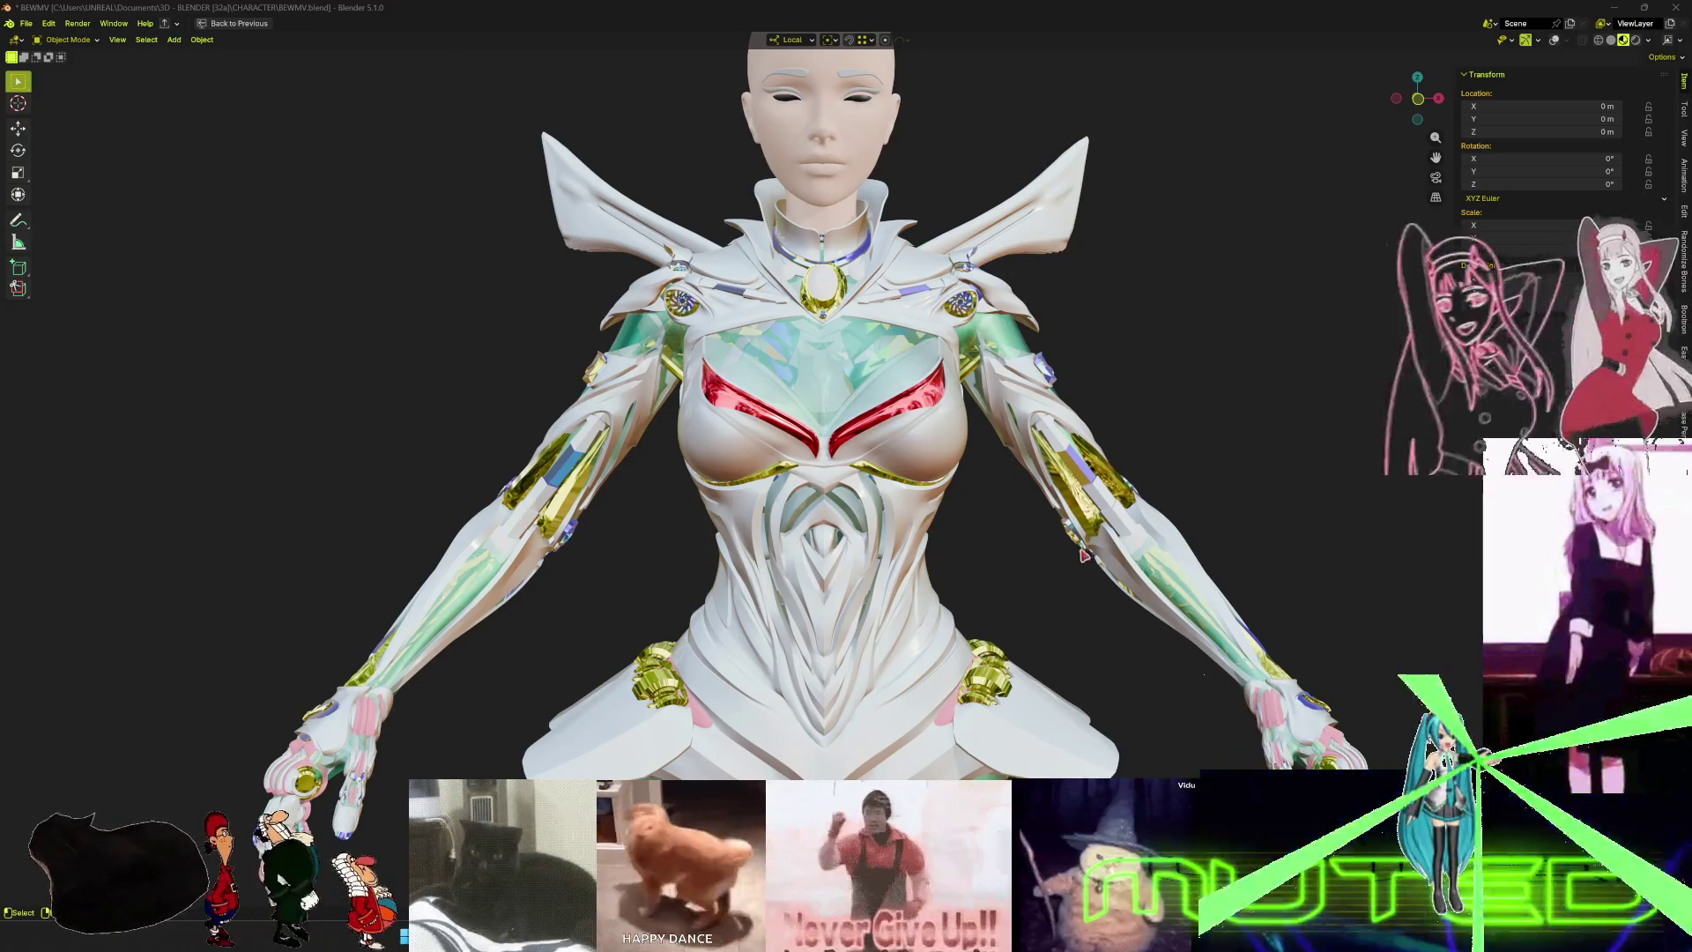
{"action": "mouse_move", "coordinate": [1157, 724]}
{"action": "middle_mouse_down"}
{"action": "mouse_move", "coordinate": [988, 512]}
{"action": "mouse_move", "coordinate": [1102, 493]}
{"action": "mouse_move", "coordinate": [1367, 506]}
{"action": "middle_mouse_up"}
{"action": "key", "text": "z"}
{"action": "key", "text": "shift+alt+z"}
{"action": "mouse_move", "coordinate": [1140, 491]}
{"action": "middle_mouse_down"}
{"action": "mouse_move", "coordinate": [1171, 491]}
{"action": "mouse_move", "coordinate": [1199, 593]}
{"action": "mouse_move", "coordinate": [851, 353]}
{"action": "mouse_move", "coordinate": [133, 333]}
{"action": "middle_mouse_up"}
{"action": "key", "text": "alt+z"}
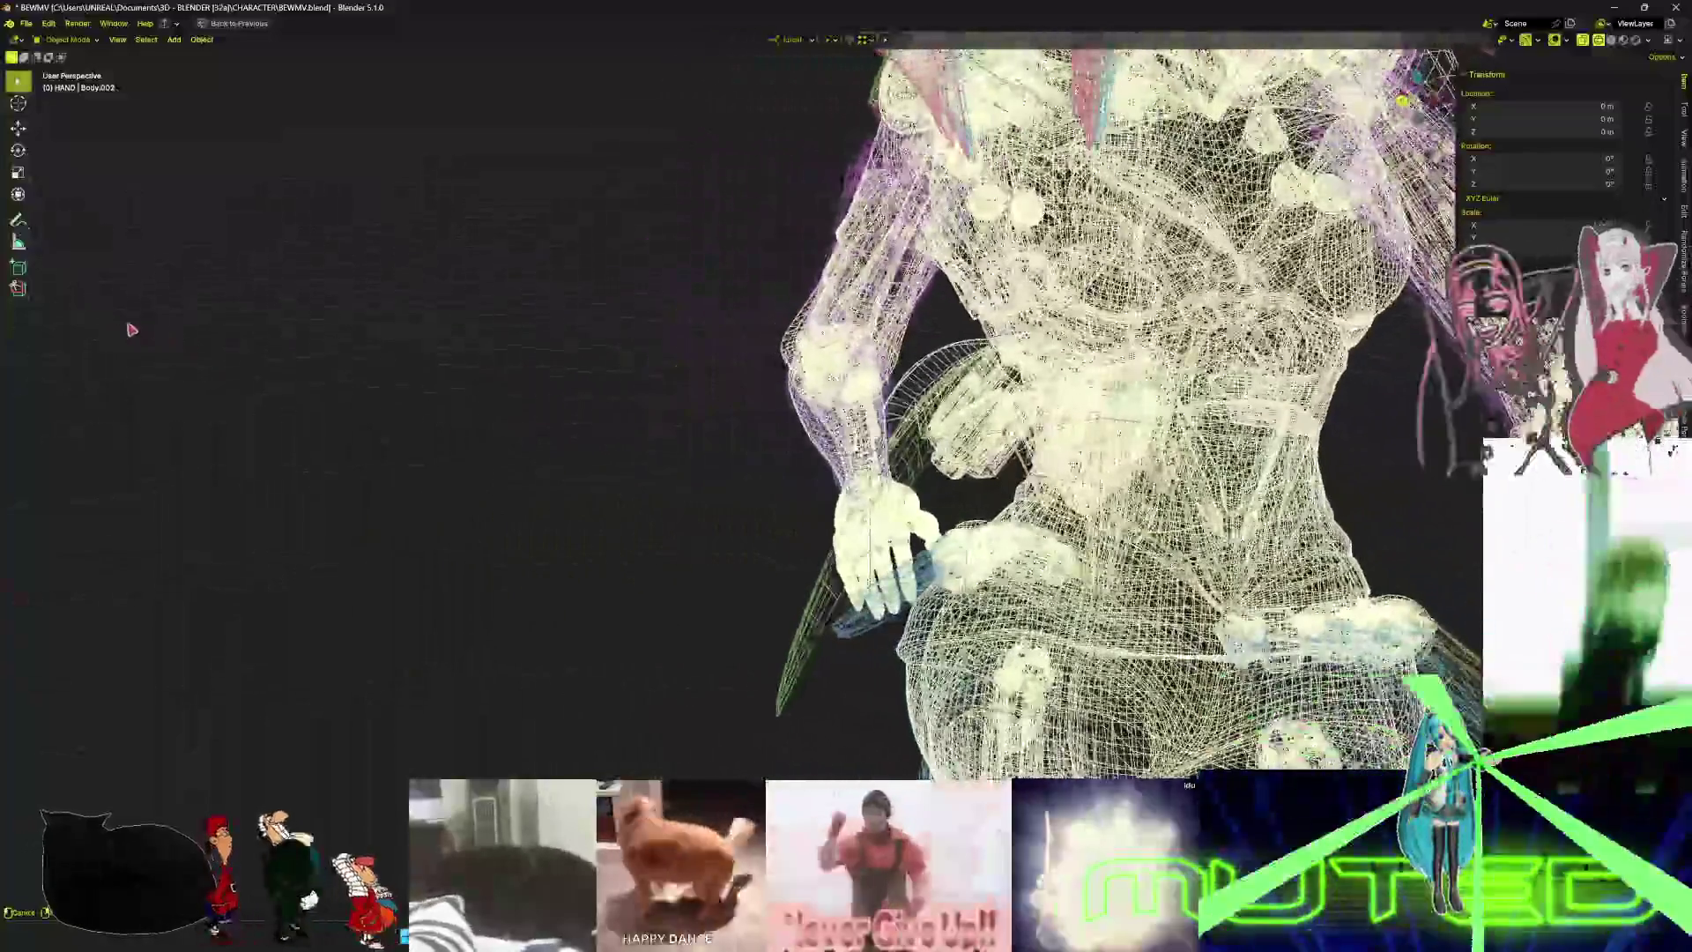
{"action": "key", "text": "z"}
{"action": "left_click", "coordinate": [1063, 368]}
- Orbit from the back and face round to the shoulder, wing and collar
{"action": "middle_click_drag", "start_coordinate": [1063, 368], "coordinate": [950, 595]}
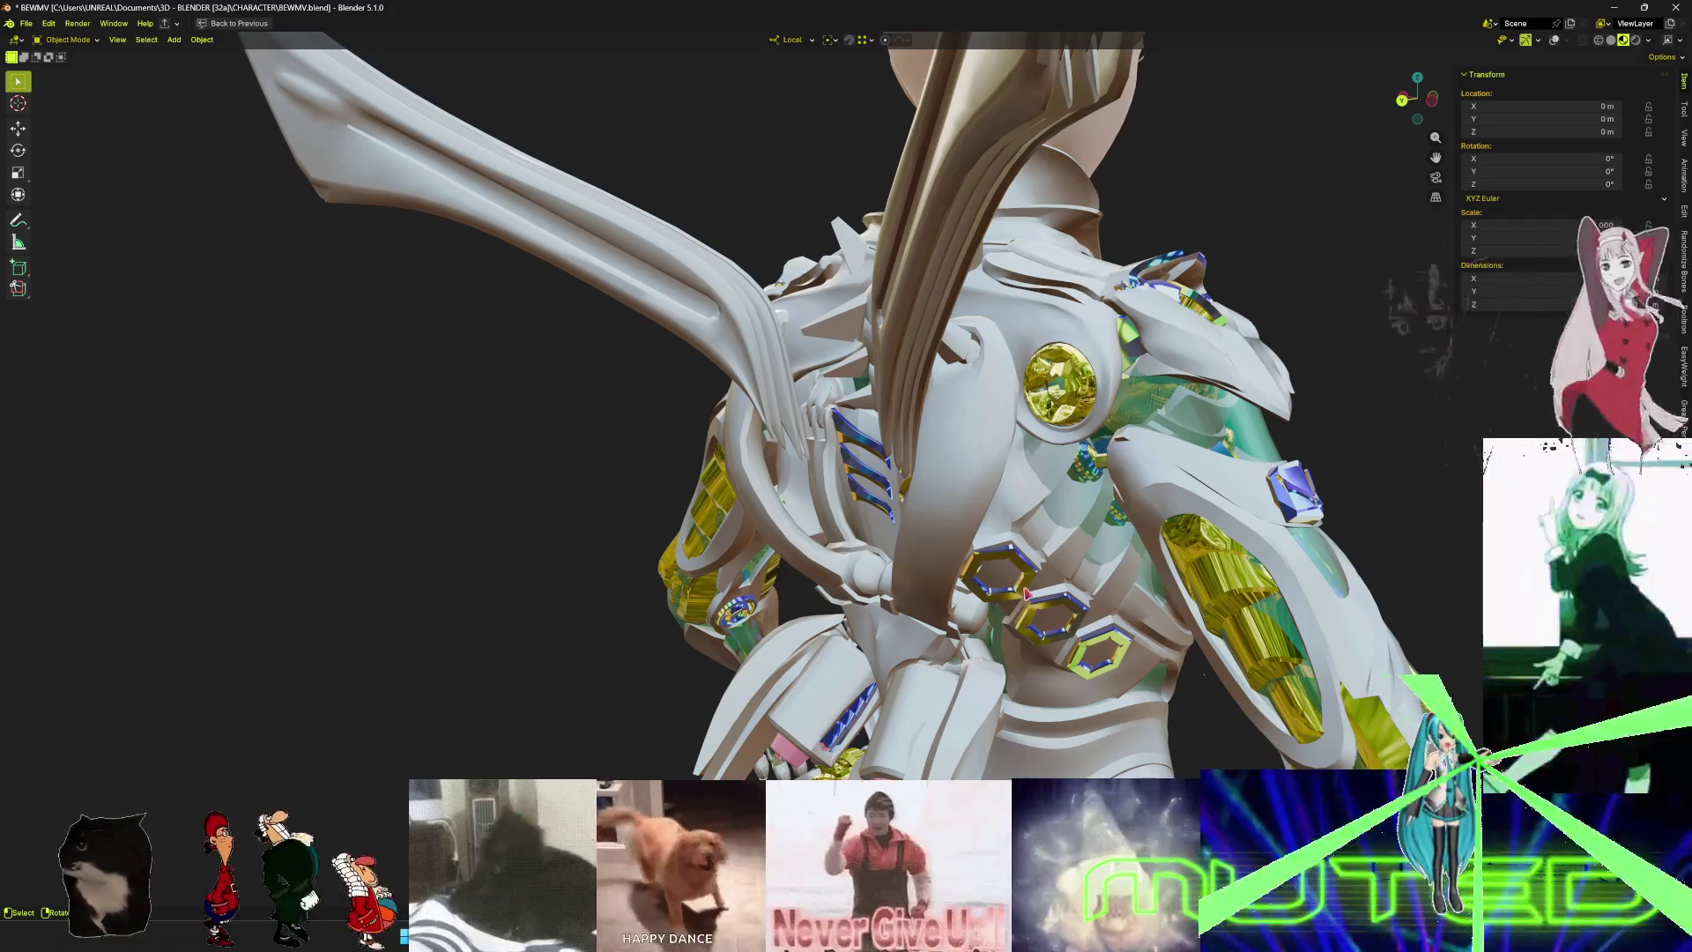
{"action": "mouse_move", "coordinate": [1100, 568]}
{"action": "middle_mouse_down"}
{"action": "mouse_move", "coordinate": [804, 487]}
{"action": "mouse_move", "coordinate": [628, 520]}
{"action": "middle_mouse_up"}
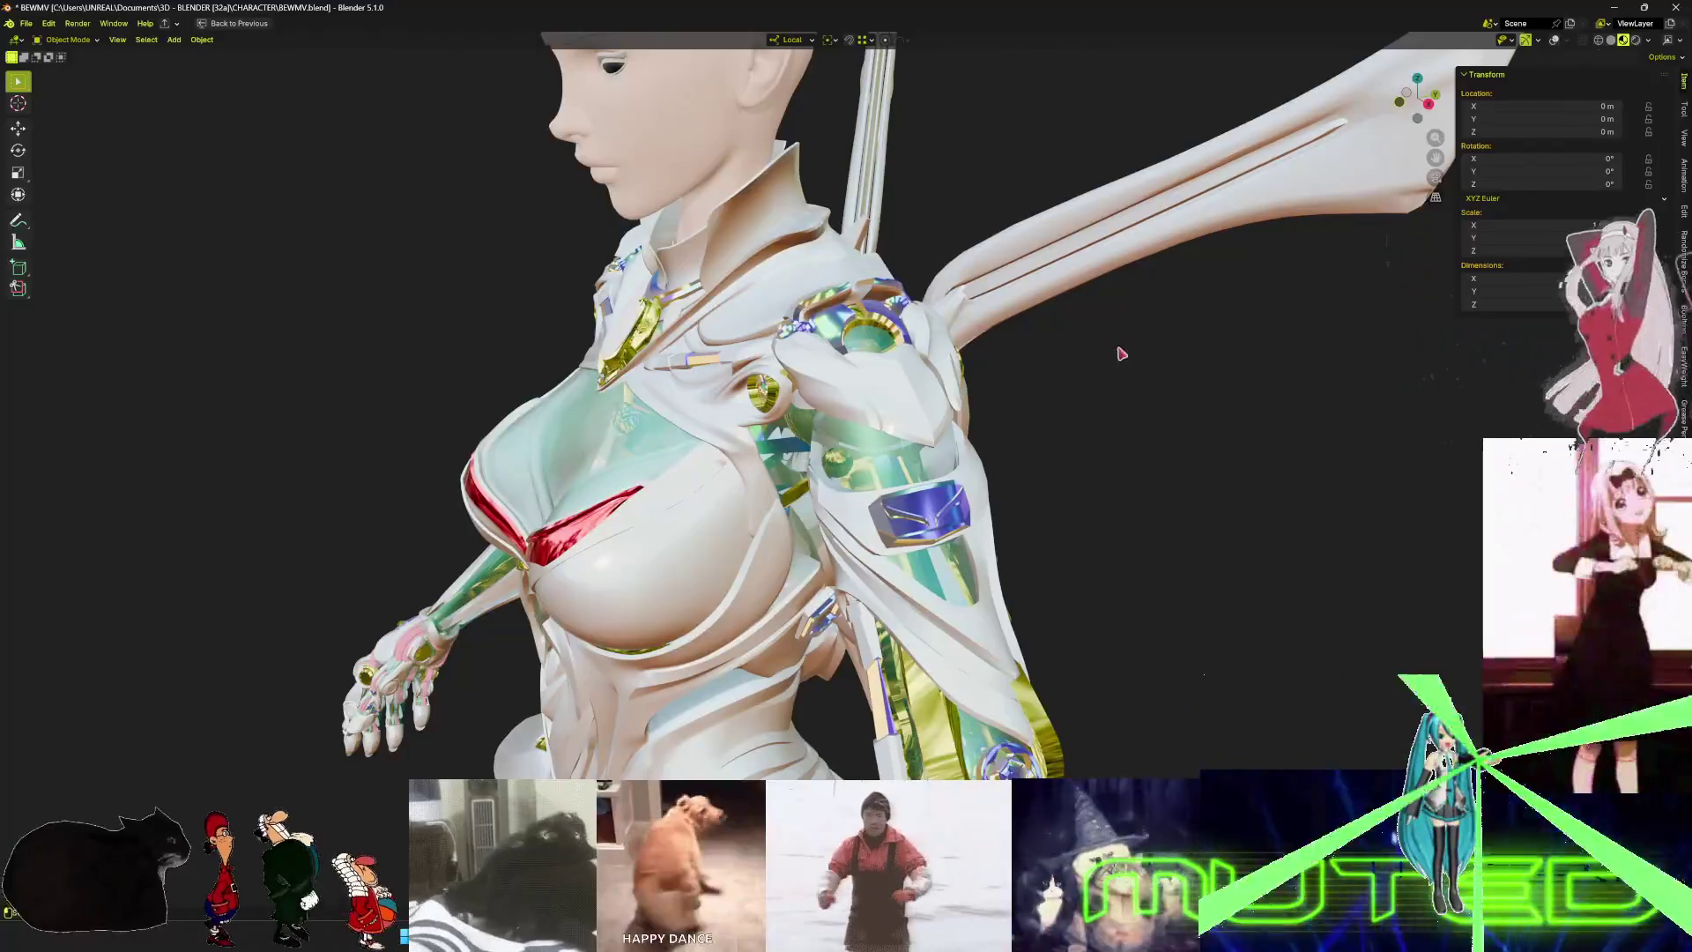
{"action": "mouse_move", "coordinate": [1118, 352]}
{"action": "middle_mouse_down"}
{"action": "mouse_move", "coordinate": [880, 589]}
{"action": "mouse_move", "coordinate": [817, 542]}
{"action": "mouse_move", "coordinate": [824, 578]}
{"action": "middle_mouse_up"}
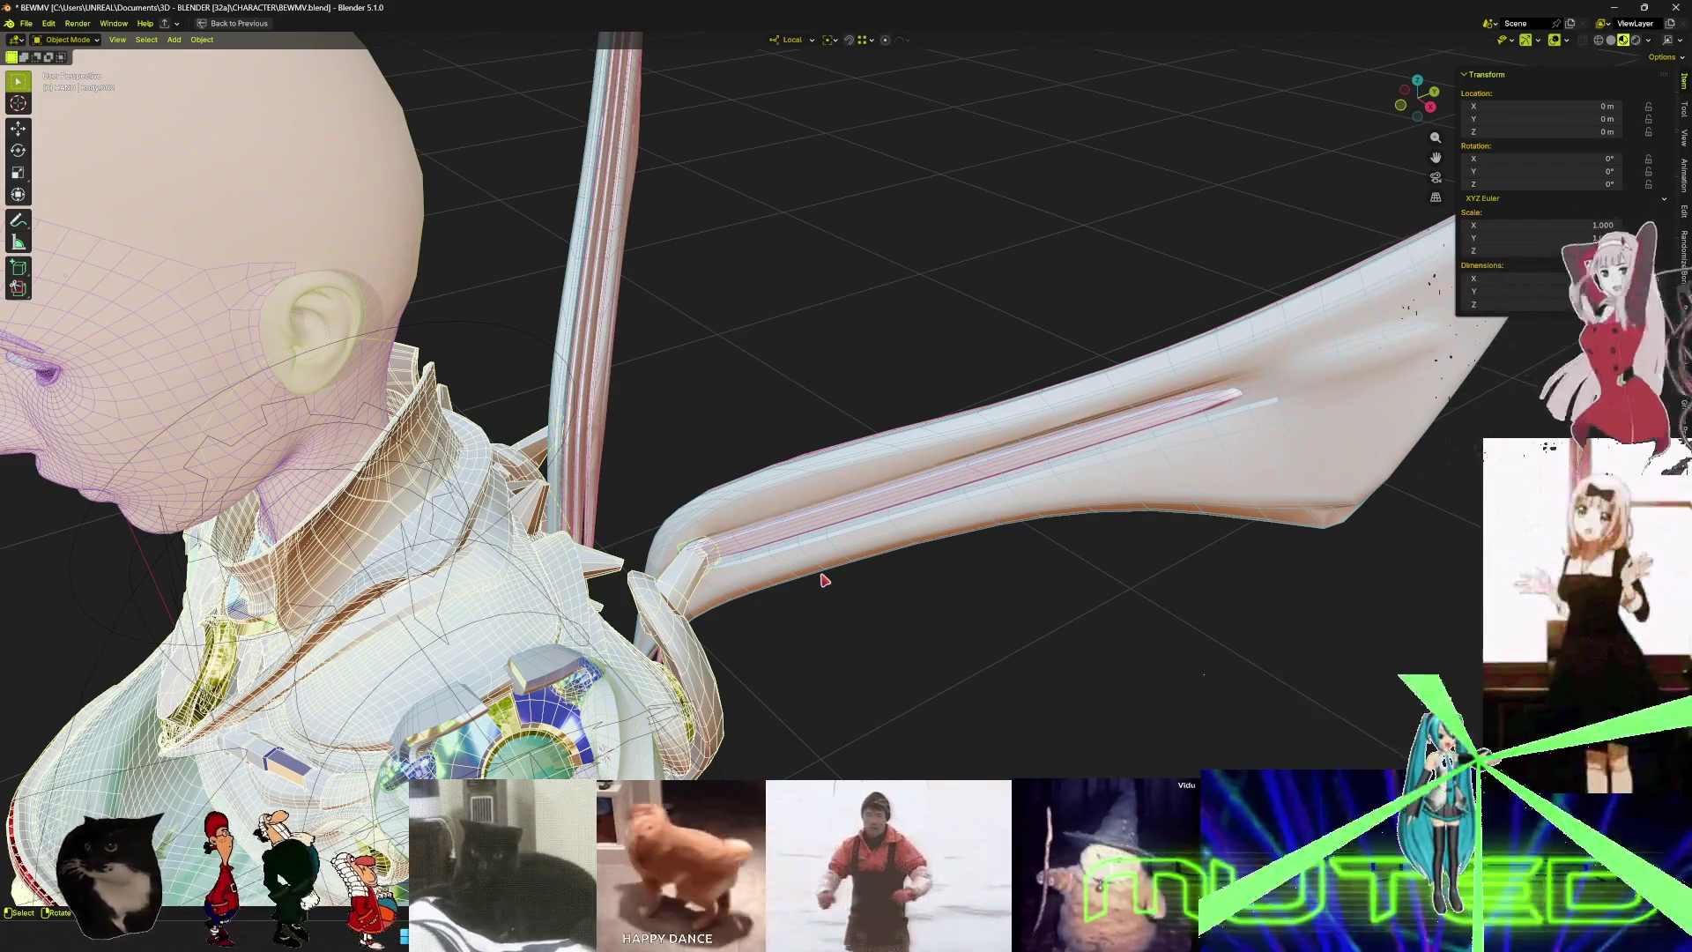
{"action": "mouse_move", "coordinate": [642, 464]}
{"action": "middle_mouse_down"}
{"action": "mouse_move", "coordinate": [687, 465]}
{"action": "mouse_move", "coordinate": [790, 593]}
{"action": "mouse_move", "coordinate": [770, 520]}
{"action": "middle_mouse_up"}
{"action": "scroll", "coordinate": [720, 465], "scroll_direction": "up", "scroll_amount": 3}
{"action": "scroll", "coordinate": [758, 597], "scroll_direction": "down", "scroll_amount": 2}
{"action": "scroll", "coordinate": [758, 598], "scroll_direction": "down", "scroll_amount": 3}
- Unhide the armature, select wingsAnimator and switch it to Pose Mode
{"action": "key", "text": "alt+h"}
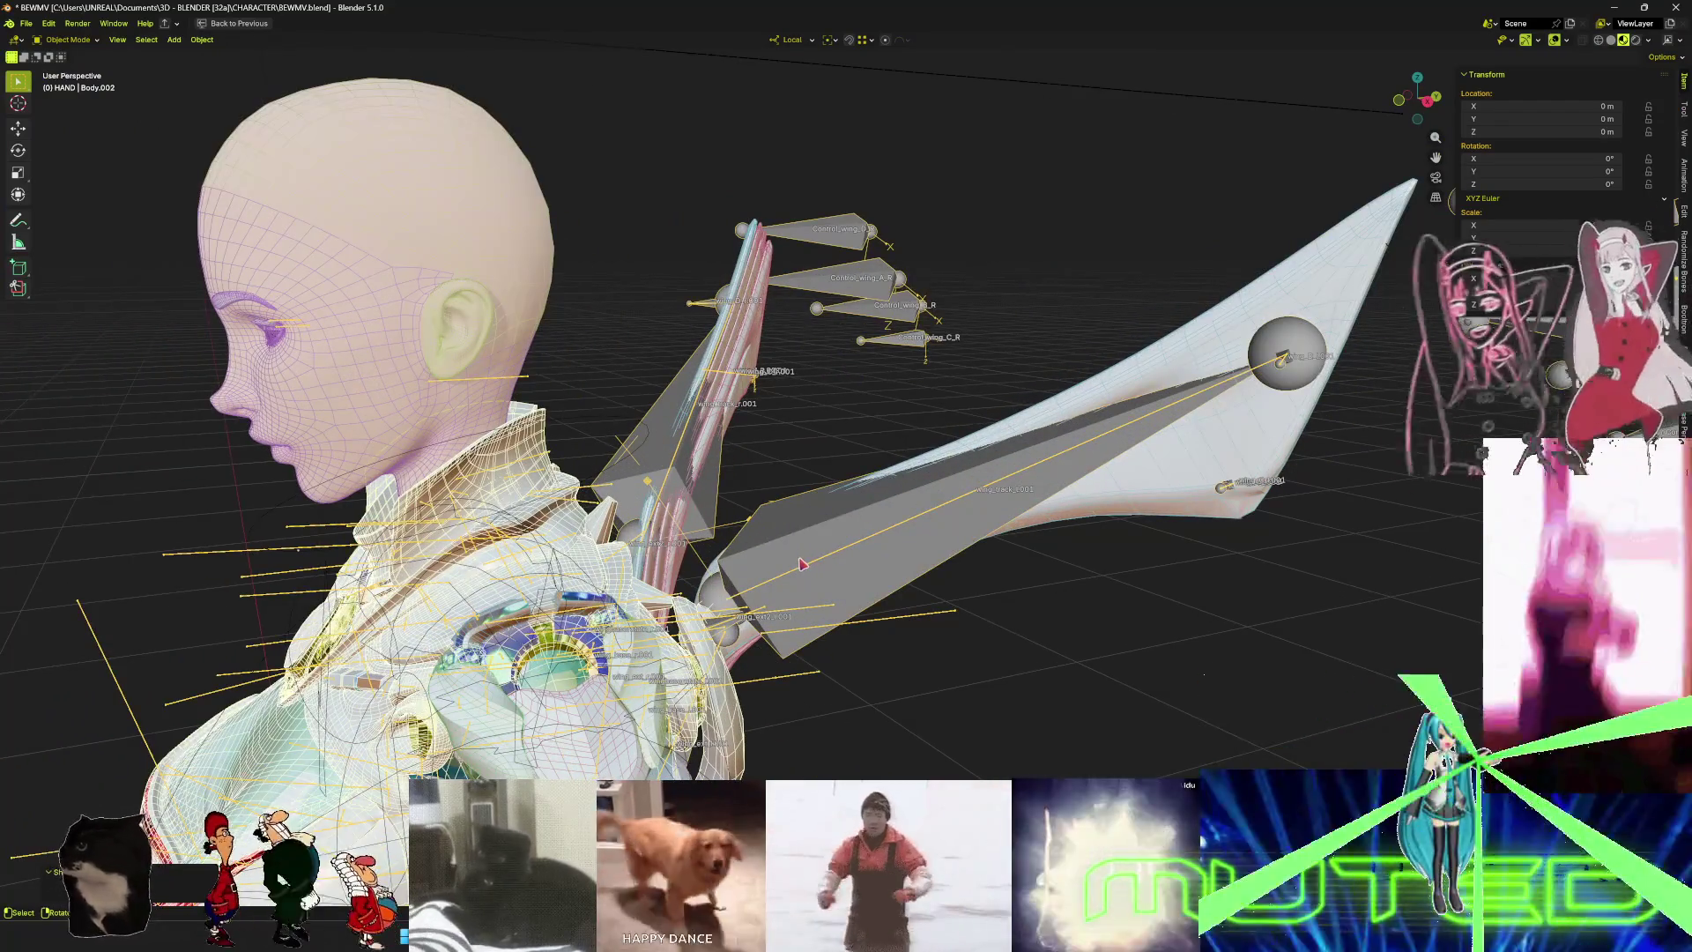
{"action": "left_click", "coordinate": [803, 564]}
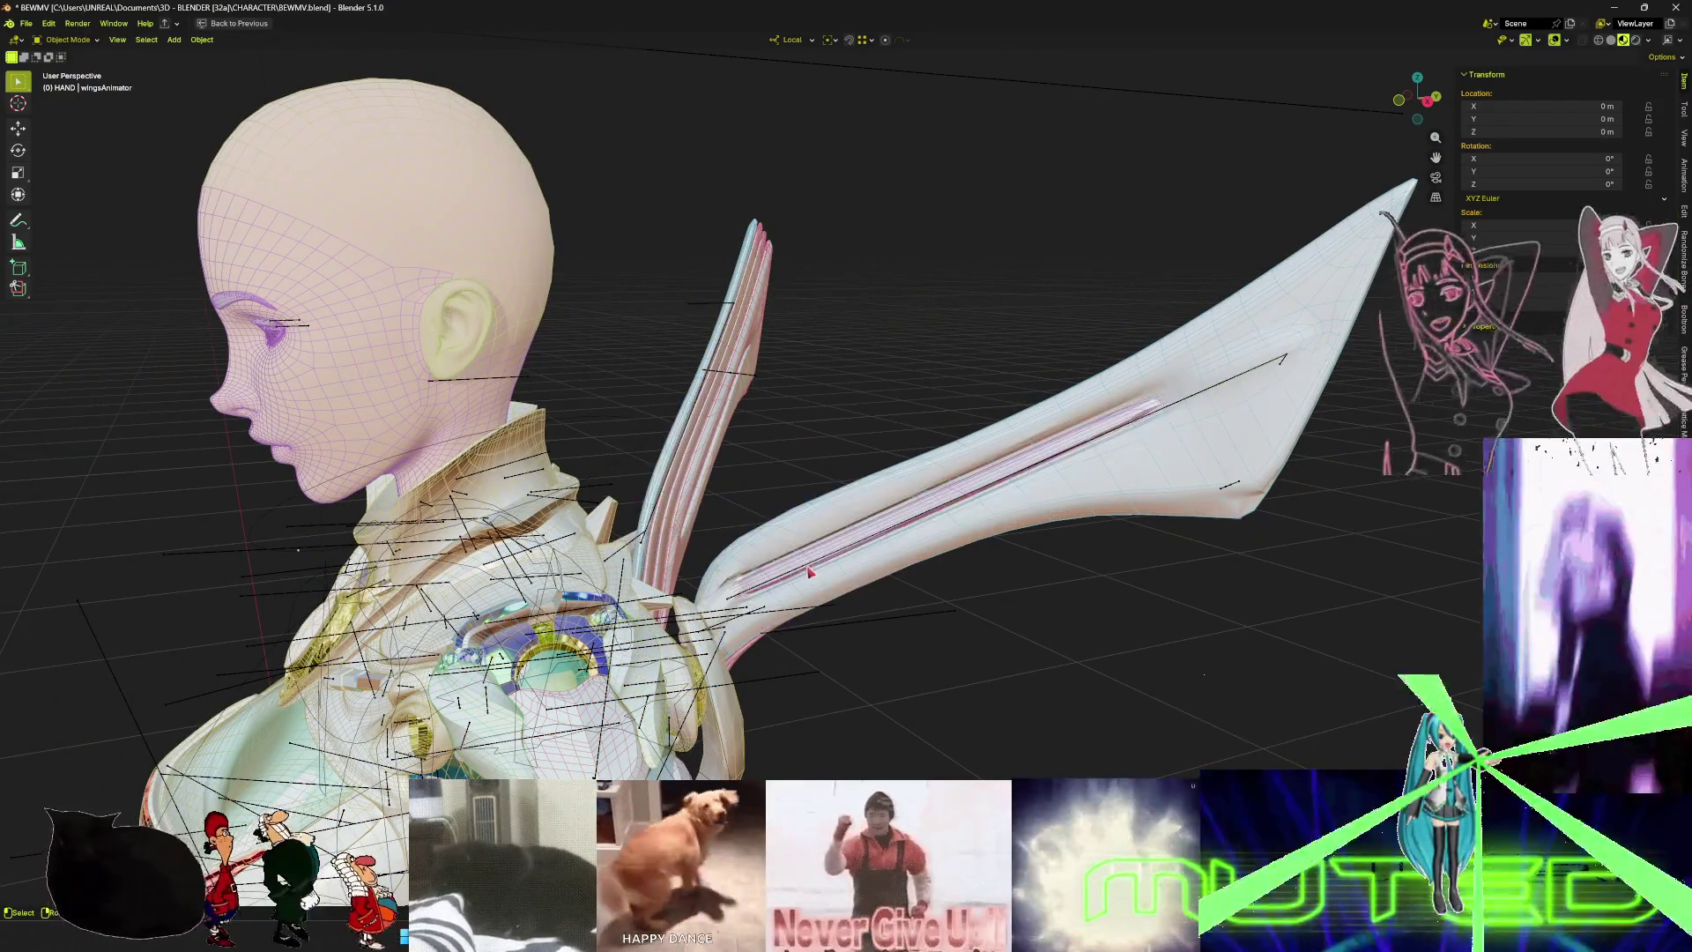
{"action": "key", "text": "ctrl+Tab"}
{"action": "middle_click_drag", "start_coordinate": [810, 573], "coordinate": [787, 582]}
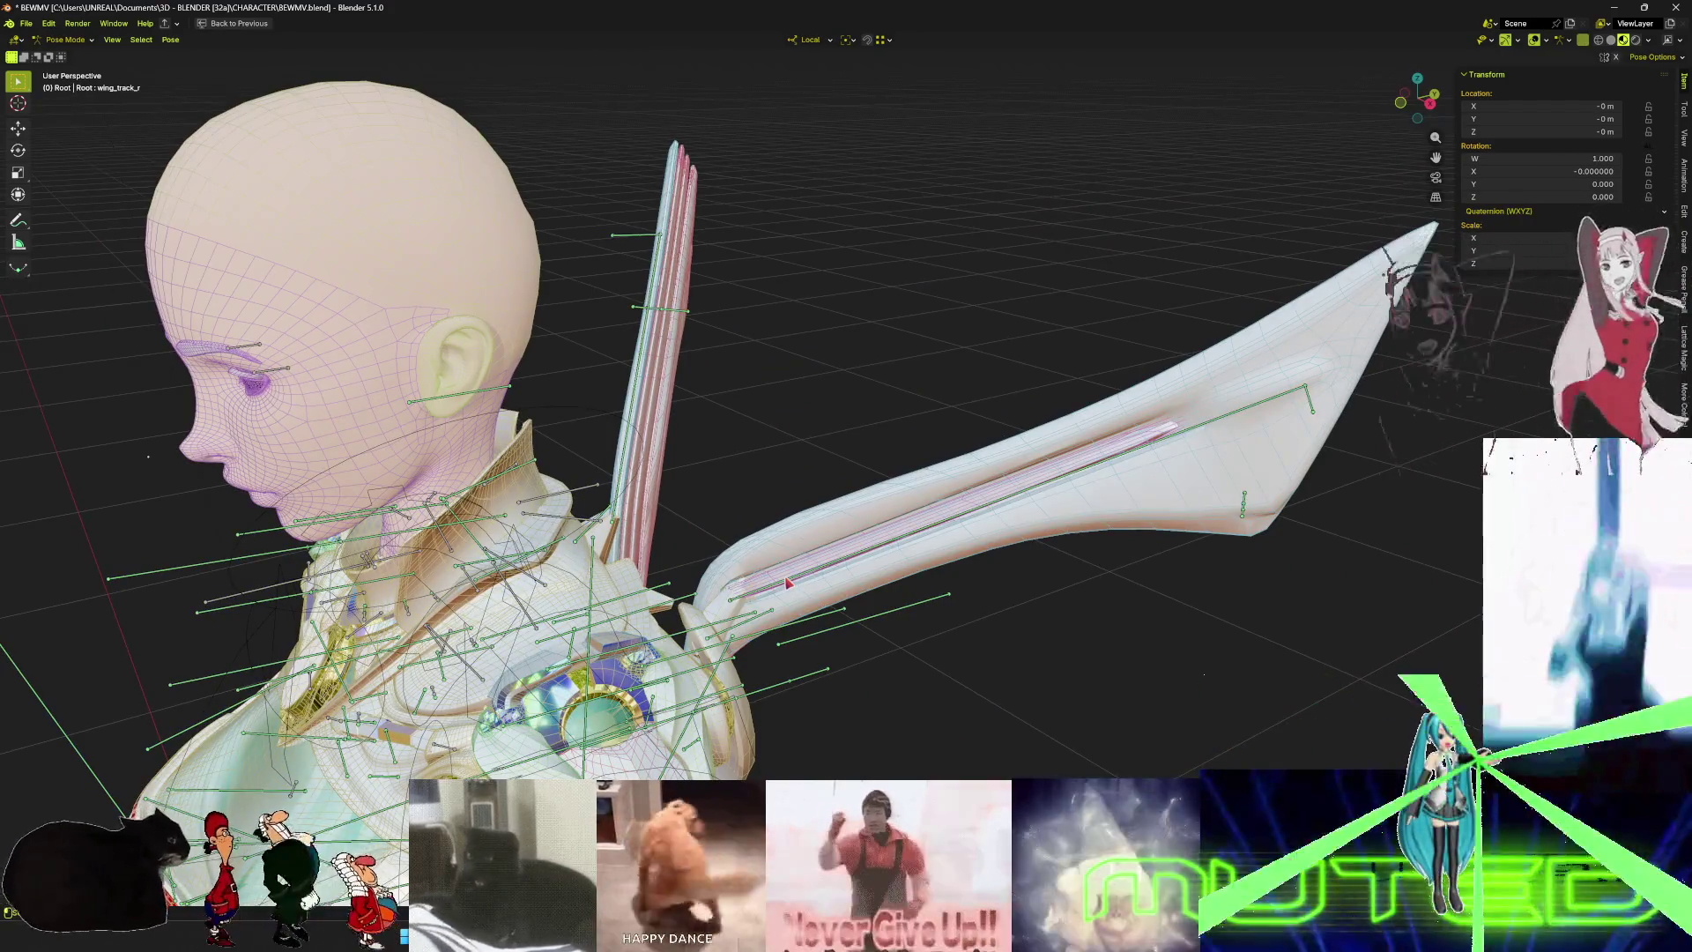
- Select the wing bone, restore the full workspace and view its Bone Constraints
{"action": "left_click", "coordinate": [787, 582]}
{"action": "key", "text": "ctrl+space"}
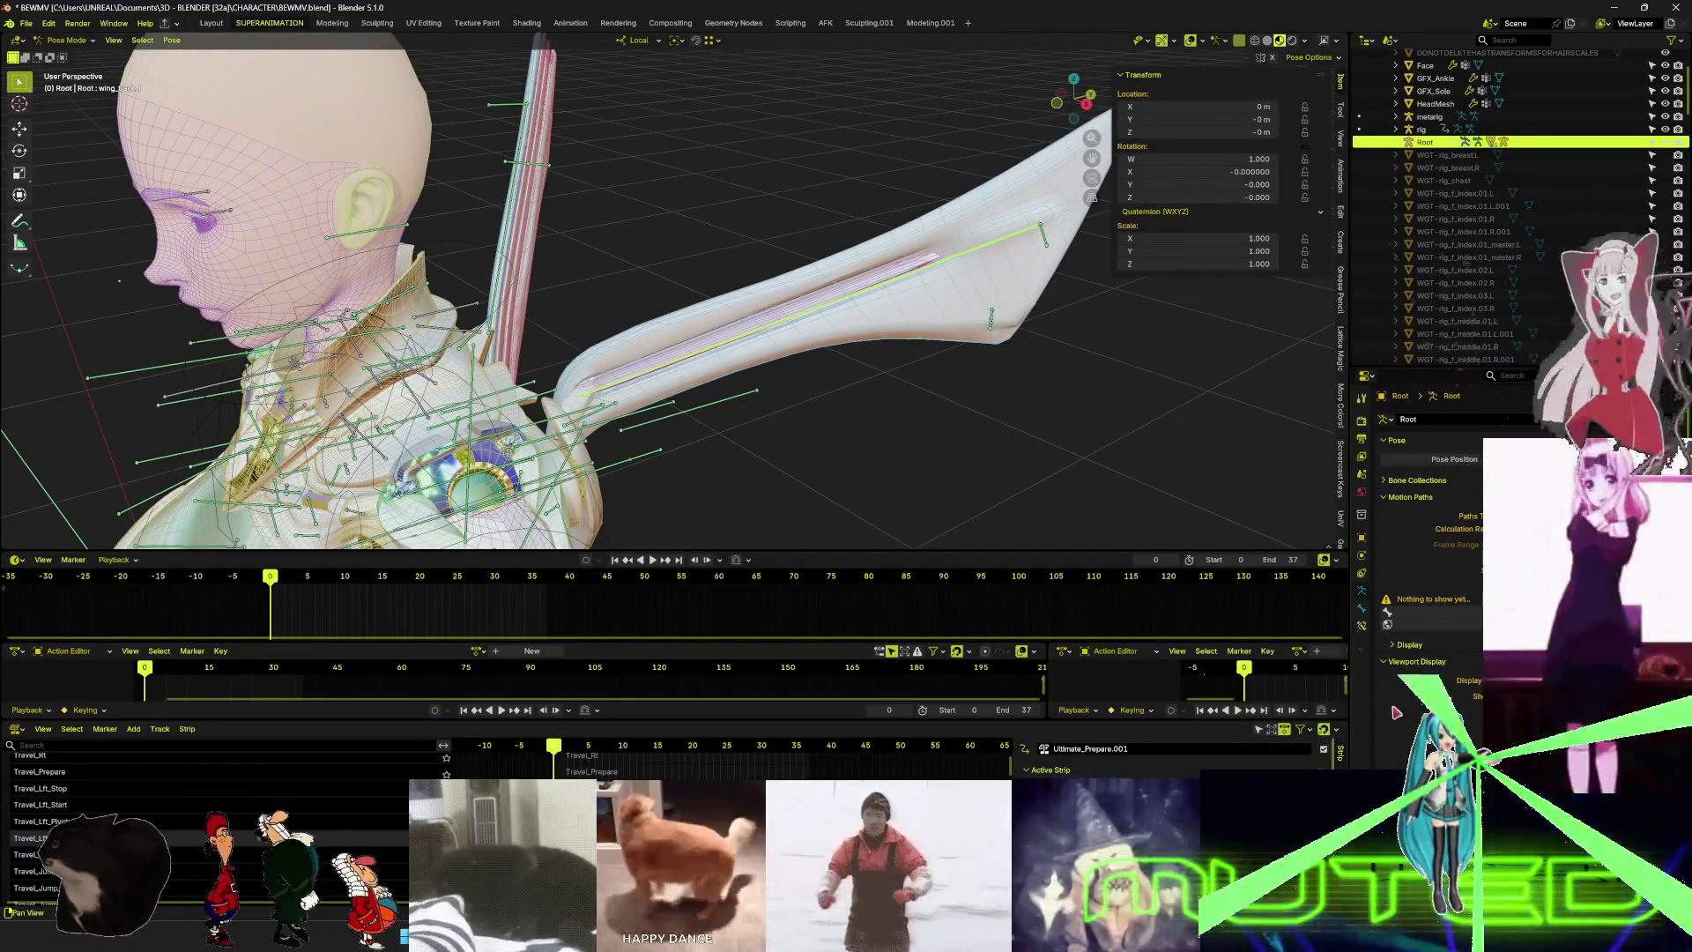
{"action": "left_click", "coordinate": [1363, 607]}
{"action": "left_click", "coordinate": [1363, 623]}
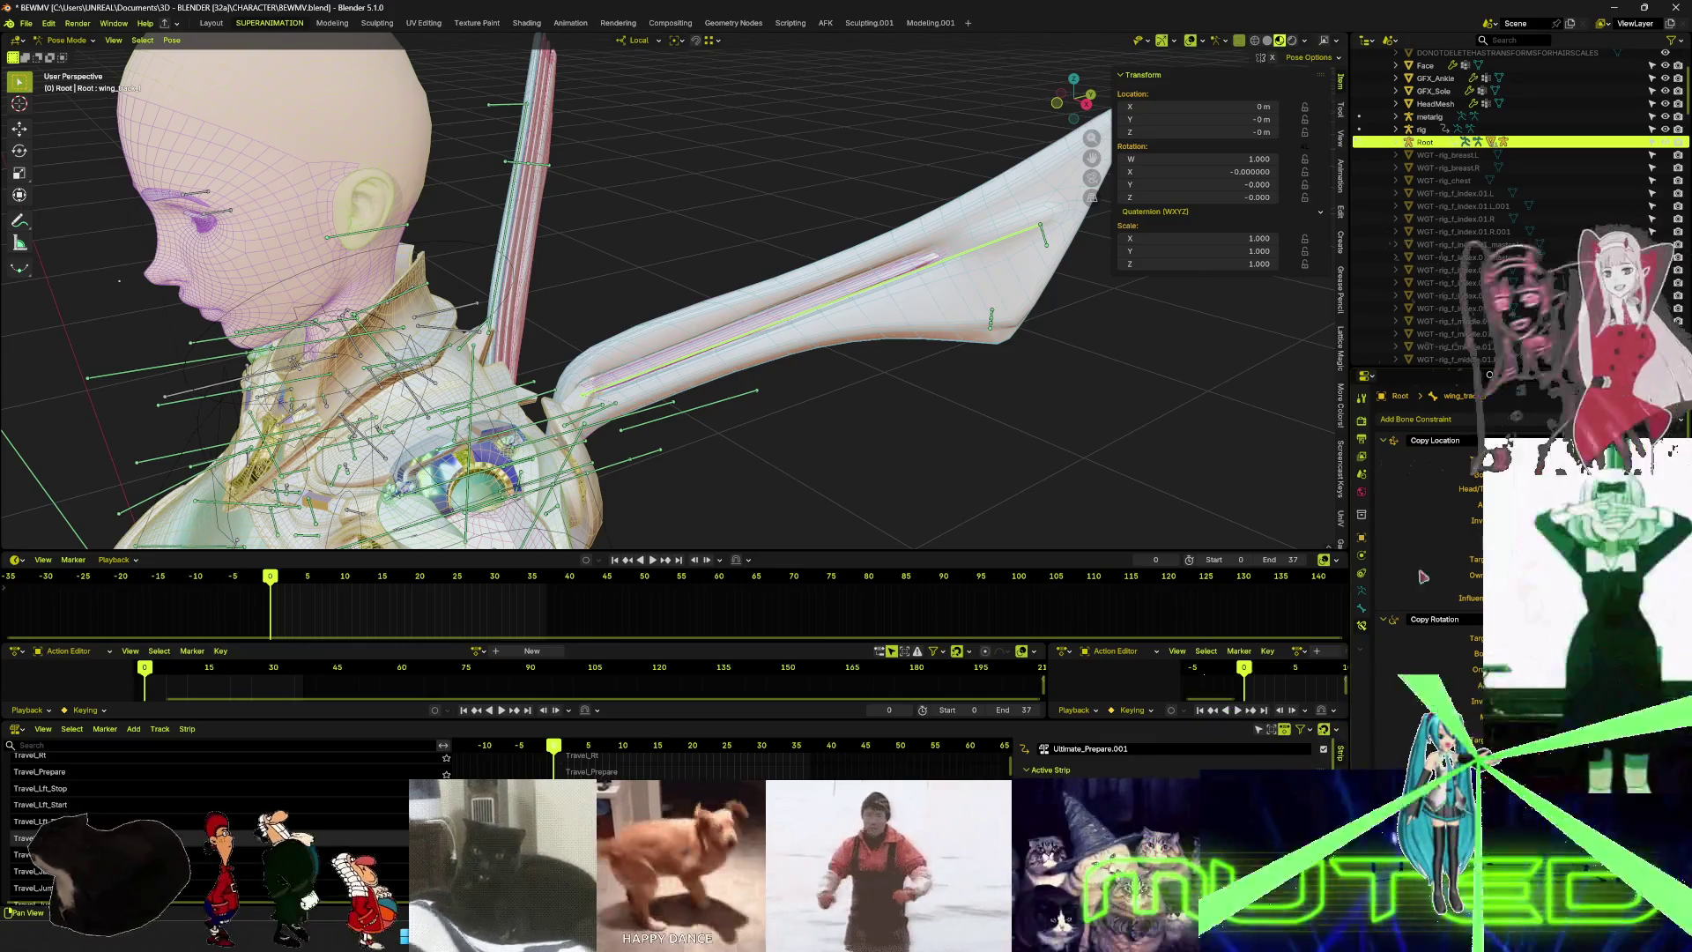
- Hide the overlays and set the wing armature to Pose Position instead of Rest Position
{"action": "key", "text": "shift+alt+z"}
{"action": "mouse_move", "coordinate": [881, 458]}
{"action": "middle_mouse_down"}
{"action": "mouse_move", "coordinate": [850, 494]}
{"action": "mouse_move", "coordinate": [673, 405]}
{"action": "mouse_move", "coordinate": [674, 438]}
{"action": "middle_mouse_up"}
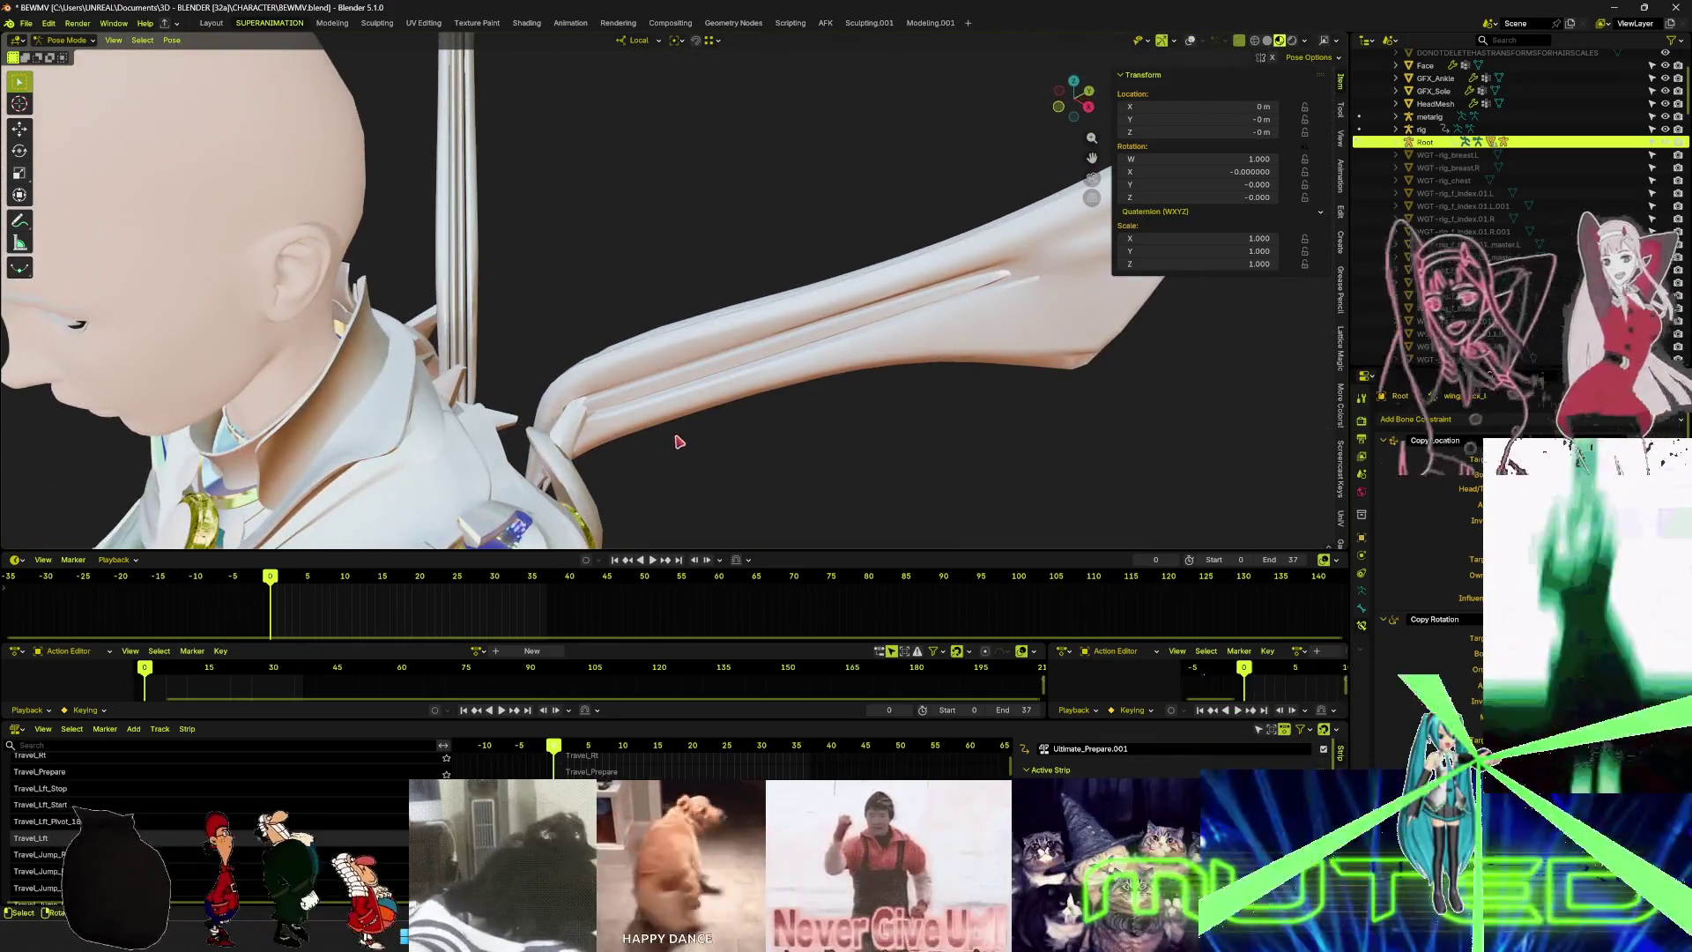
{"action": "key", "text": "g"}
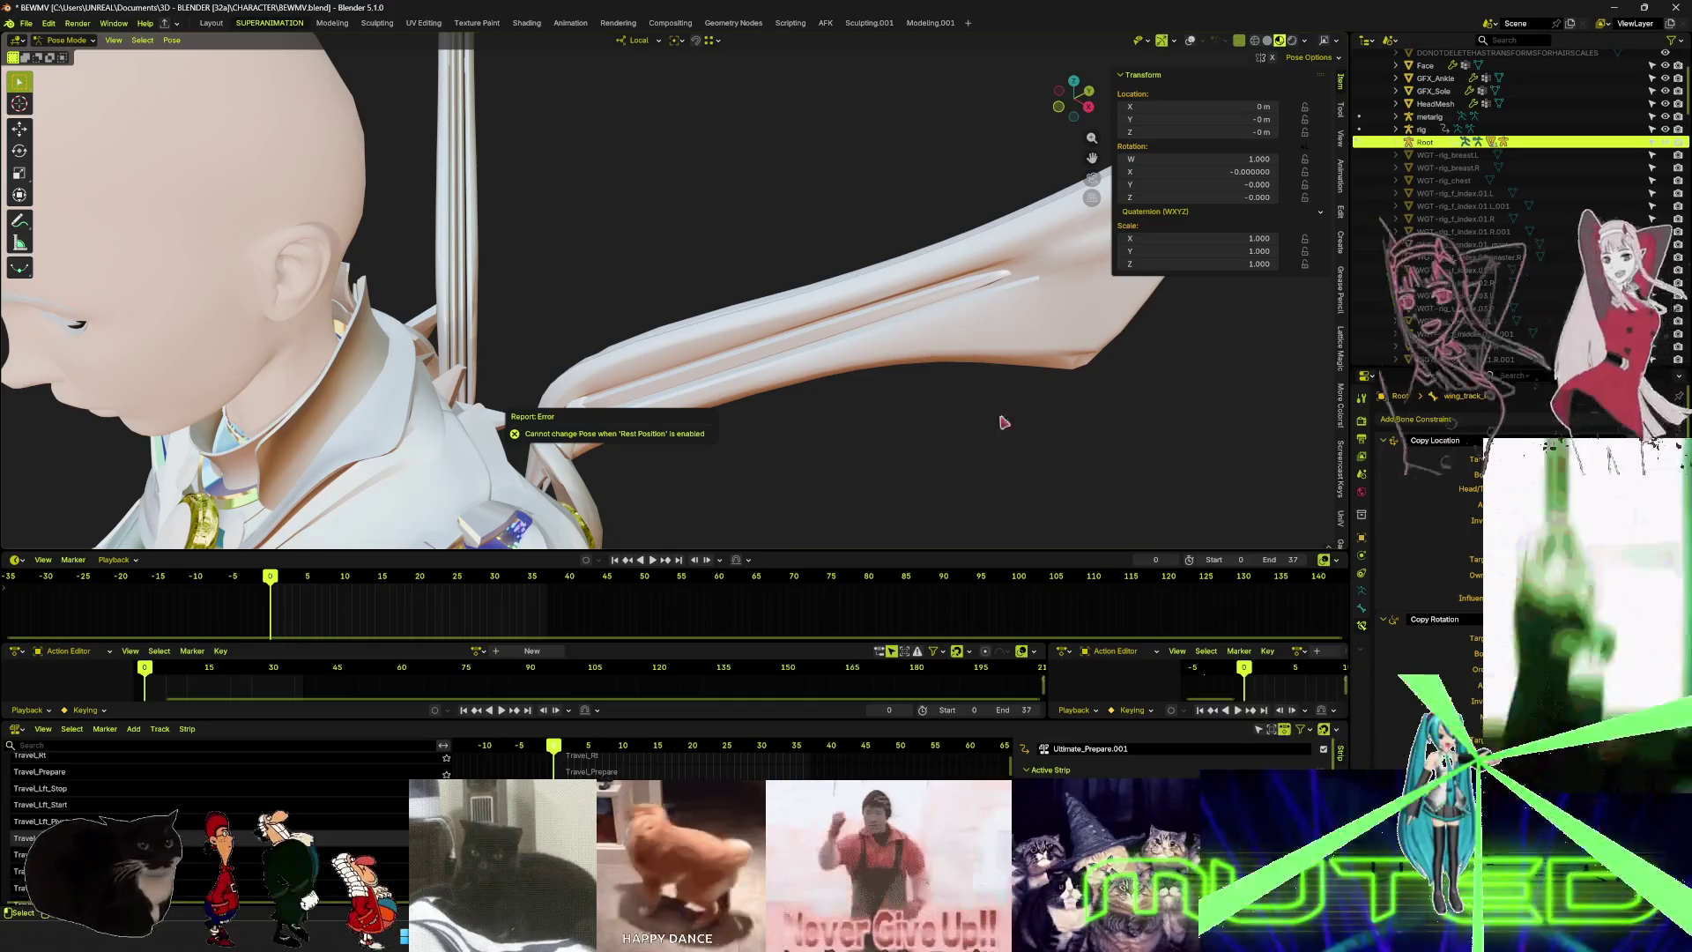
{"action": "left_click", "coordinate": [1362, 590]}
{"action": "left_click", "coordinate": [1436, 459]}
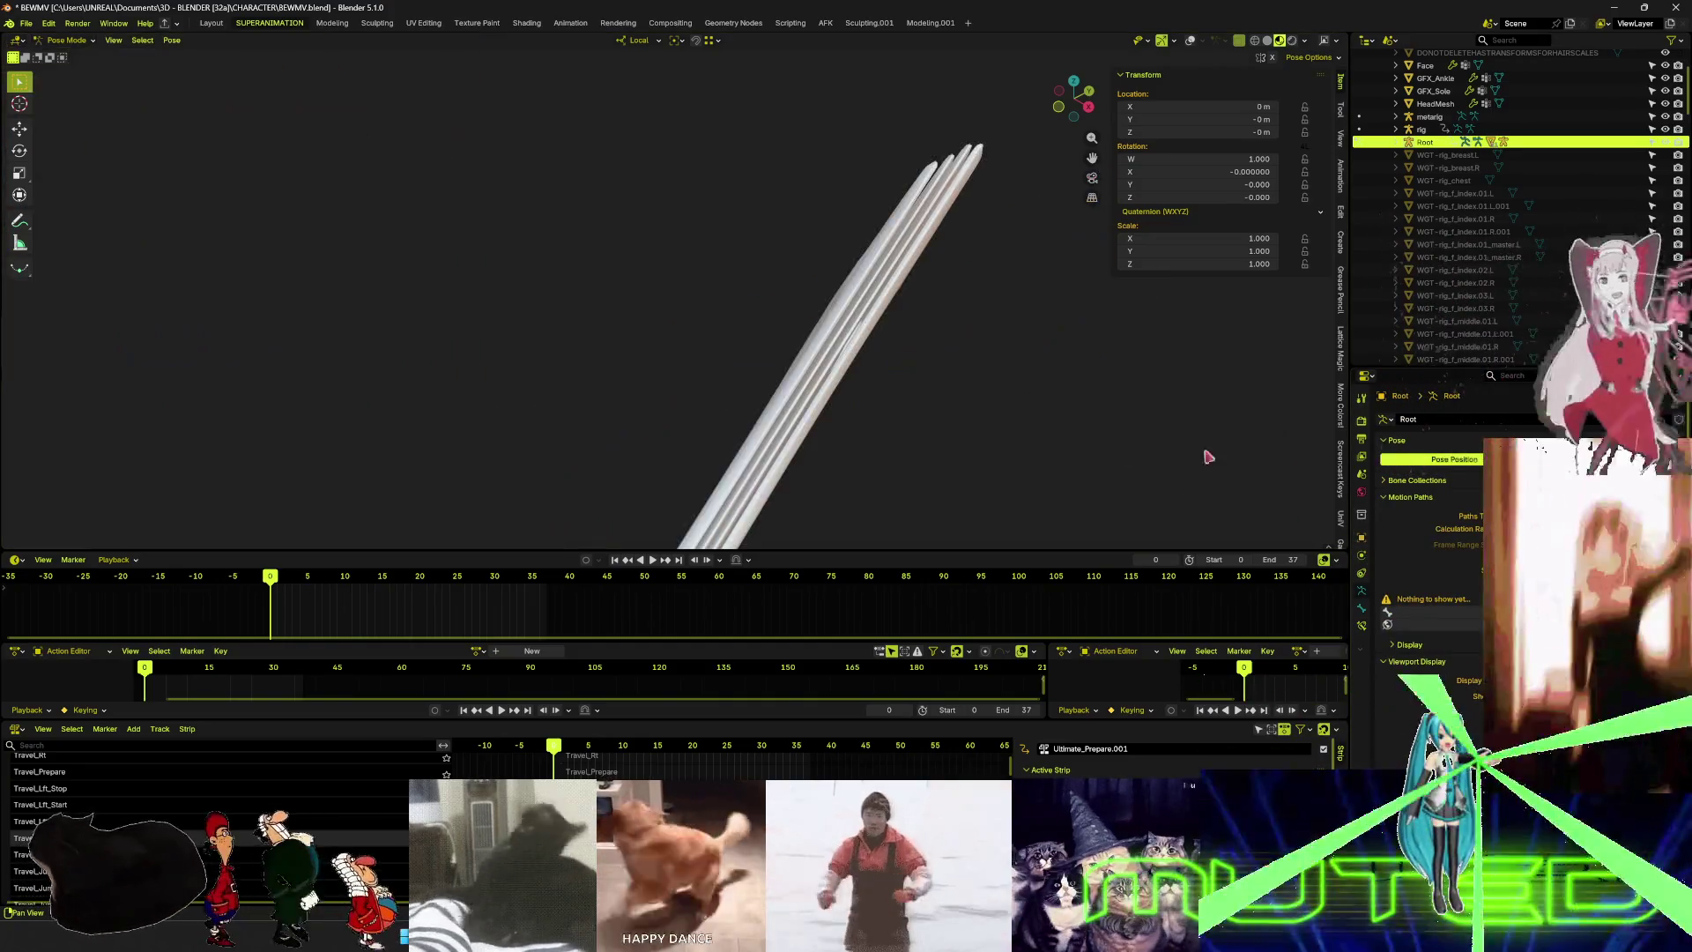
{"action": "scroll", "coordinate": [805, 410], "scroll_direction": "up", "scroll_amount": 3}
- Move the Root bone -0.33134 m along its local Y axis, carrying the wing with it
{"action": "mouse_move", "coordinate": [805, 415]}
{"action": "middle_mouse_down"}
{"action": "mouse_move", "coordinate": [696, 379]}
{"action": "mouse_move", "coordinate": [661, 320]}
{"action": "mouse_move", "coordinate": [714, 325]}
{"action": "middle_mouse_up"}
{"action": "key", "text": "g"}
{"action": "key", "text": "y"}
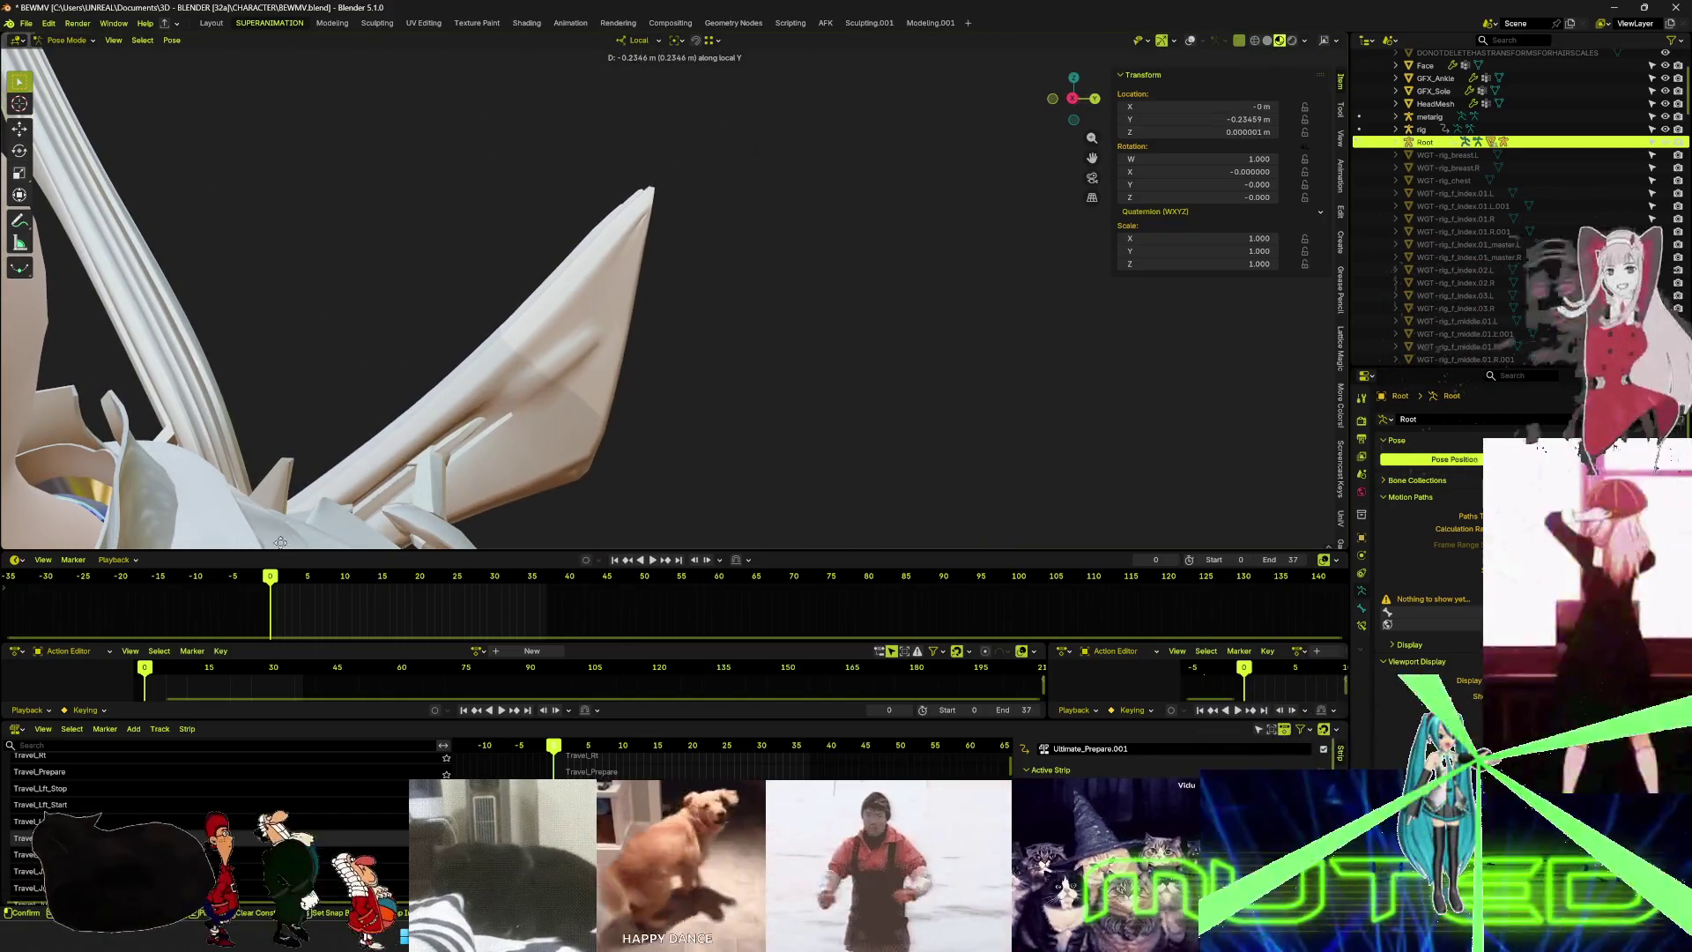
{"action": "left_click", "coordinate": [350, 359]}
{"action": "scroll", "coordinate": [1452, 659], "scroll_direction": "down", "scroll_amount": 5}
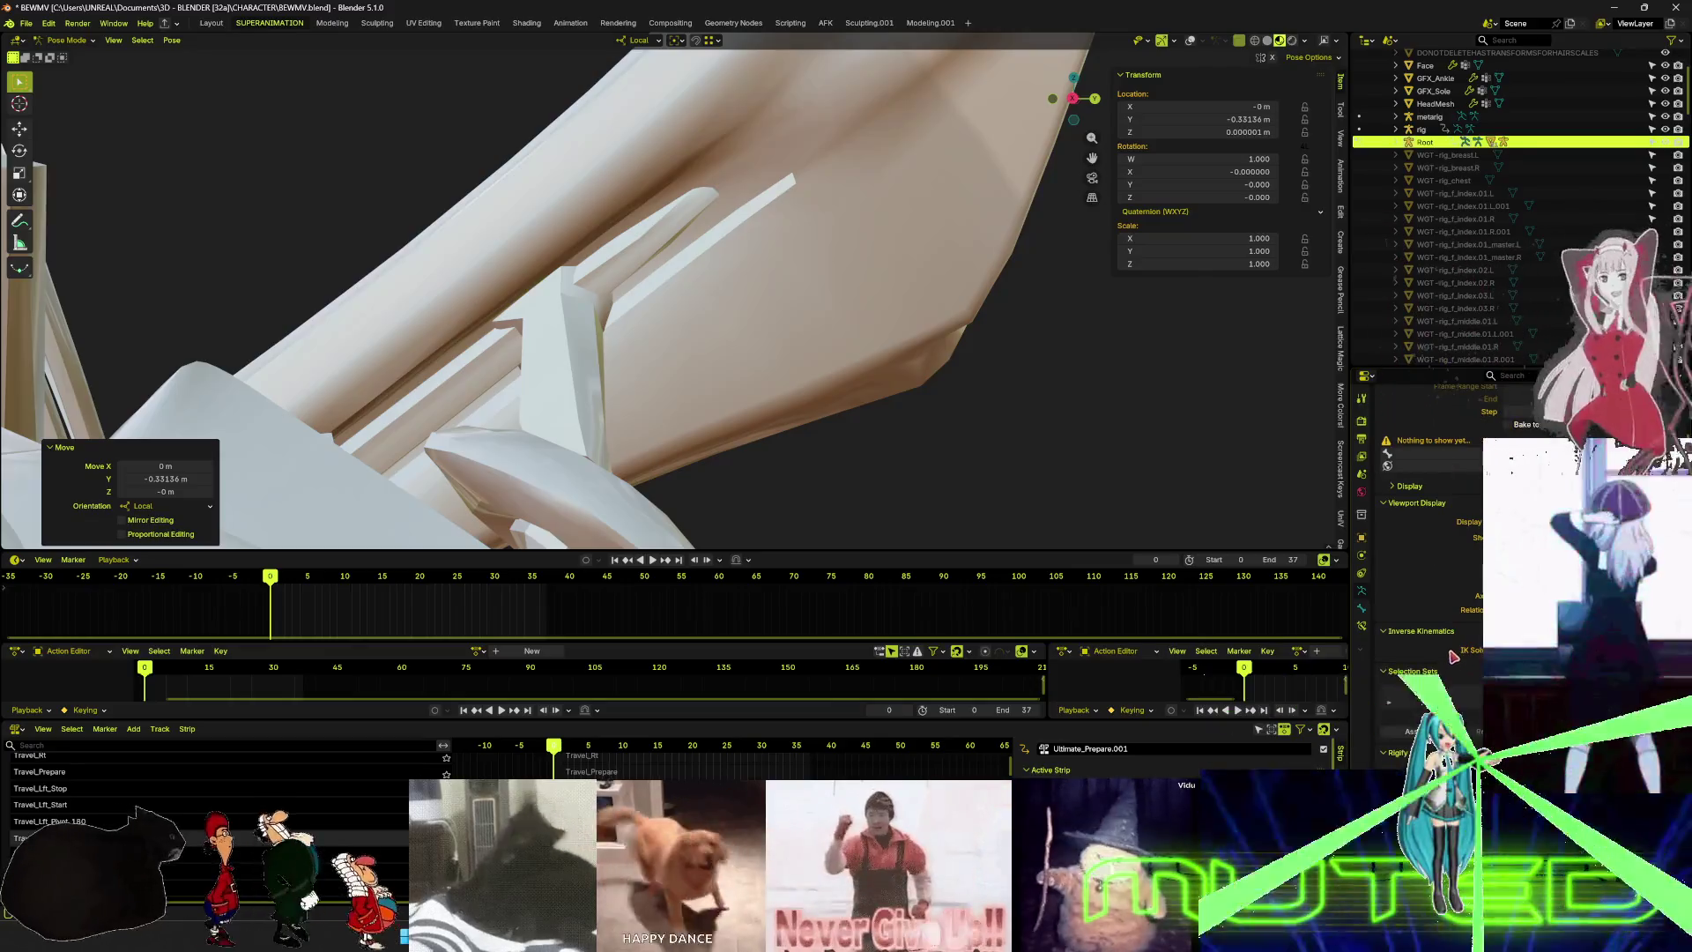
{"action": "scroll", "coordinate": [1463, 633], "scroll_direction": "down", "scroll_amount": 8}
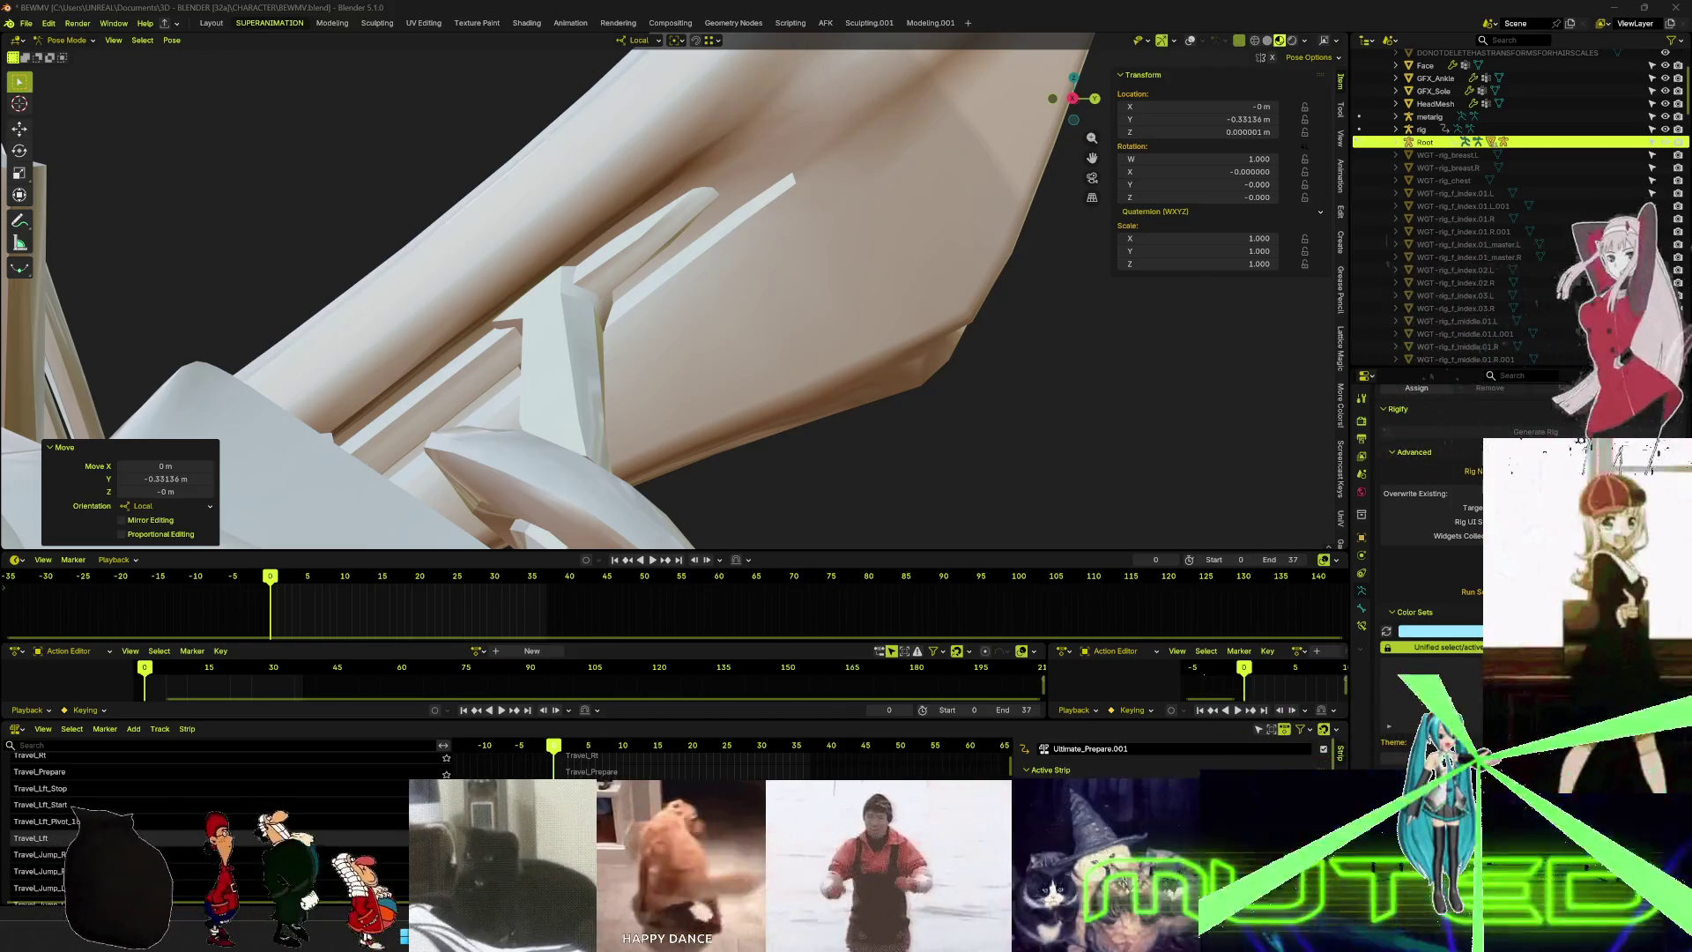
{"action": "key", "text": "alt+Tab"}
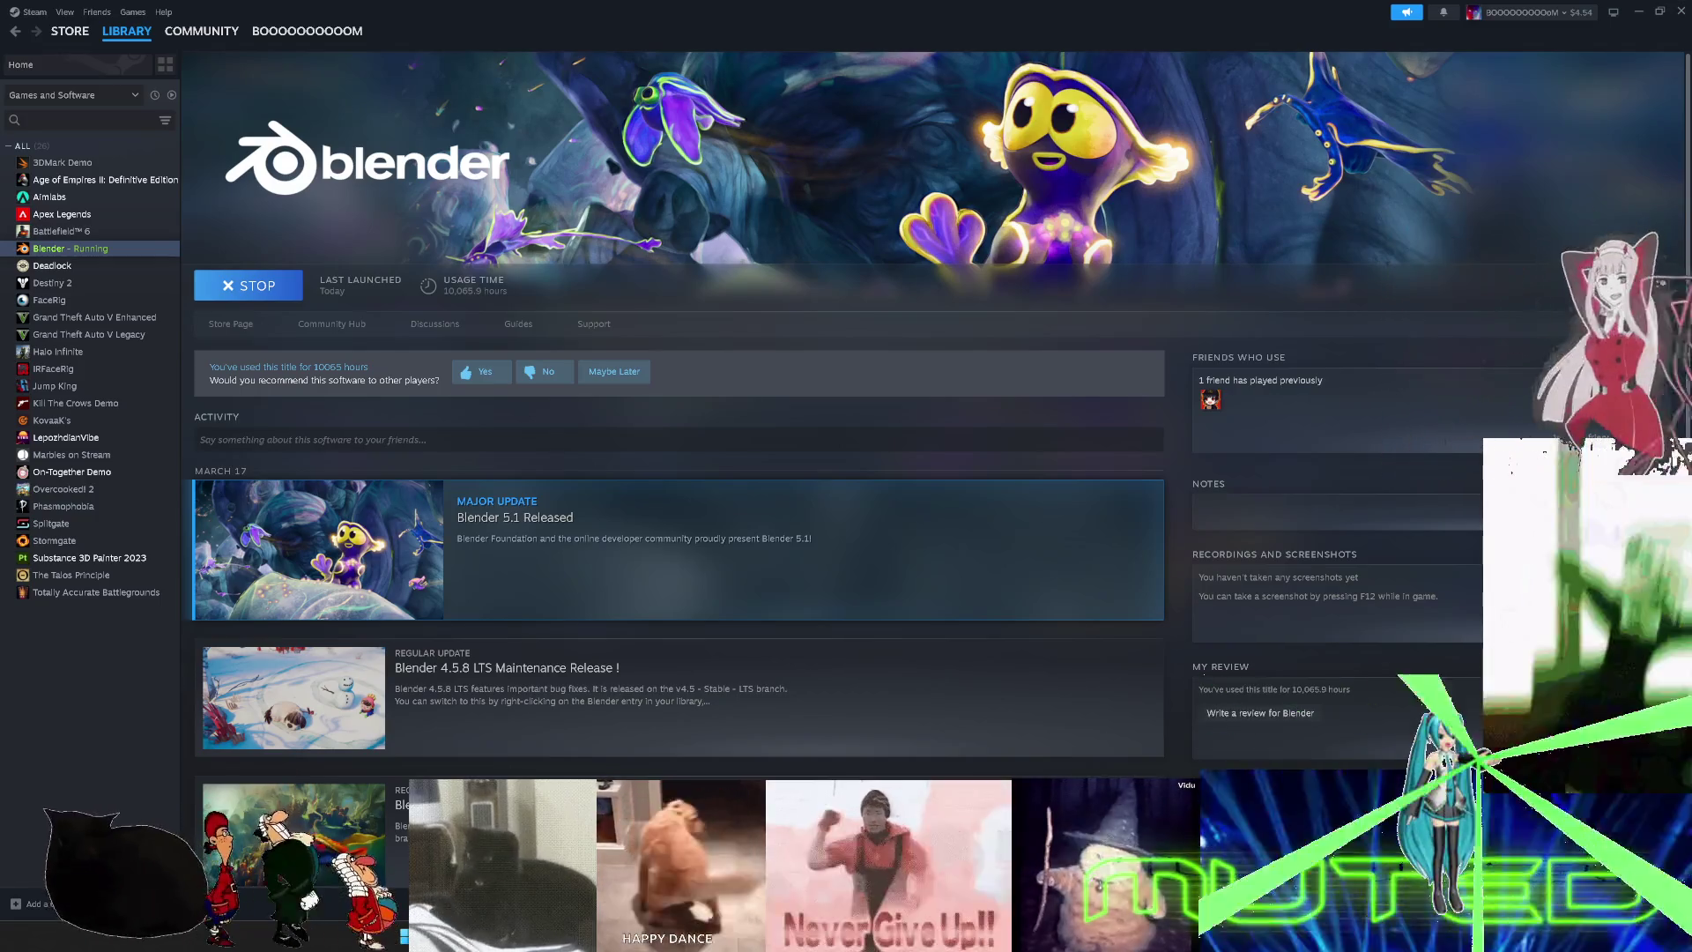
{"action": "key", "text": "alt+Tab"}
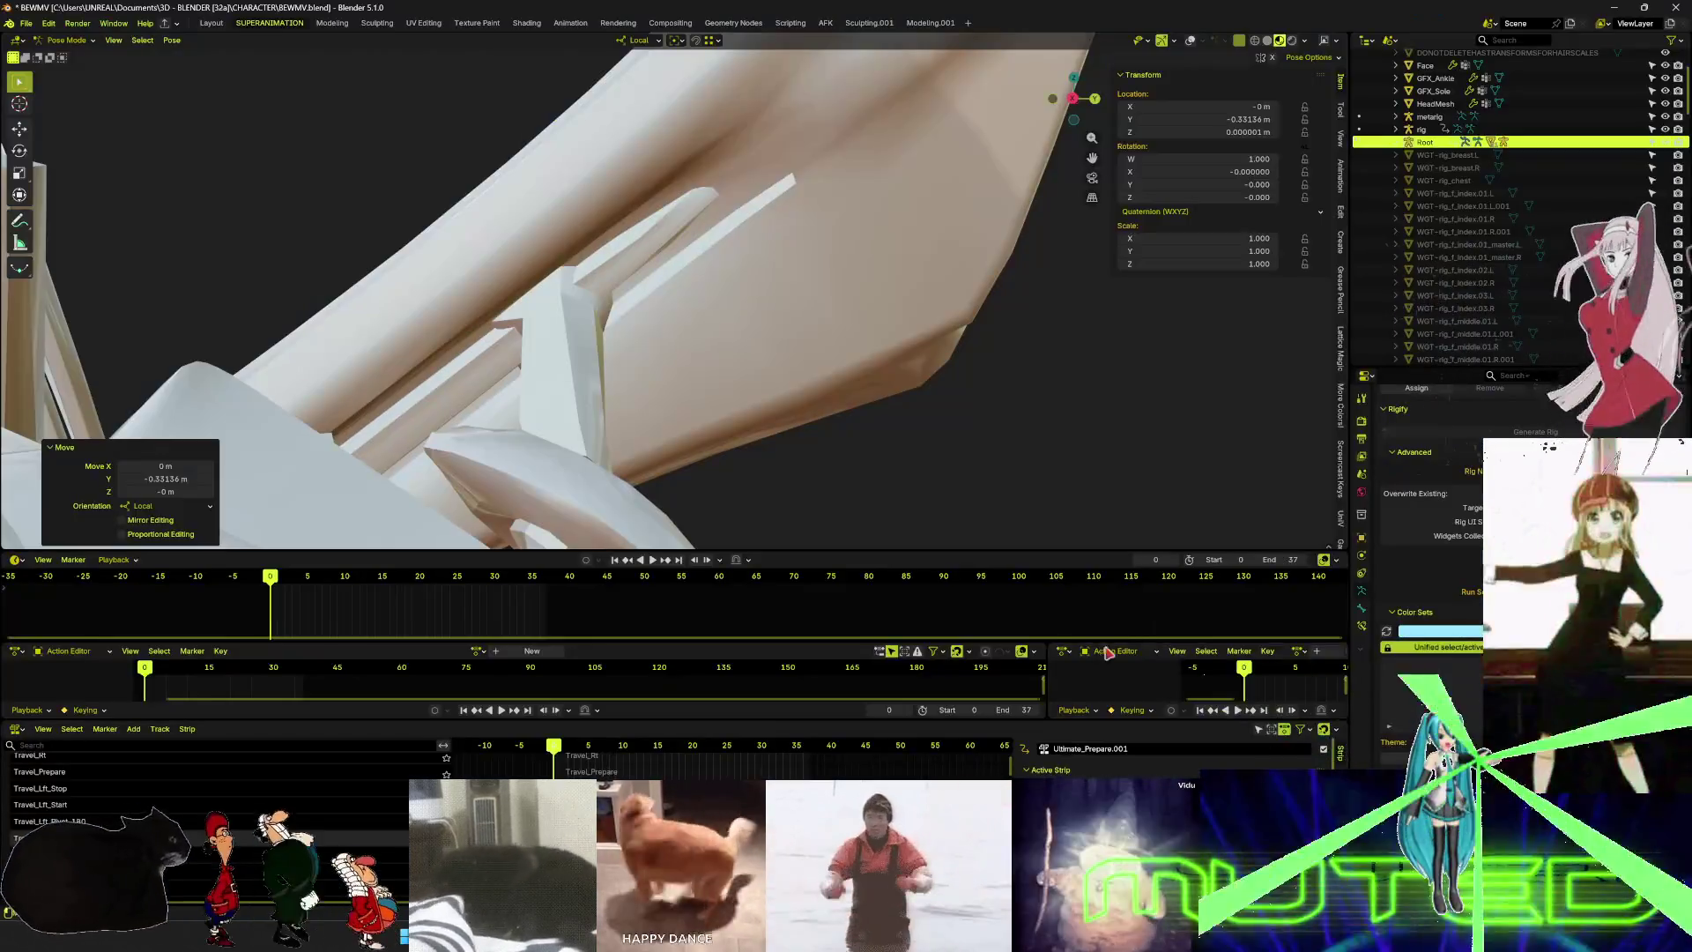
- Check the bone's constraints and orbit around the wing joint and head
{"action": "left_click", "coordinate": [1364, 624]}
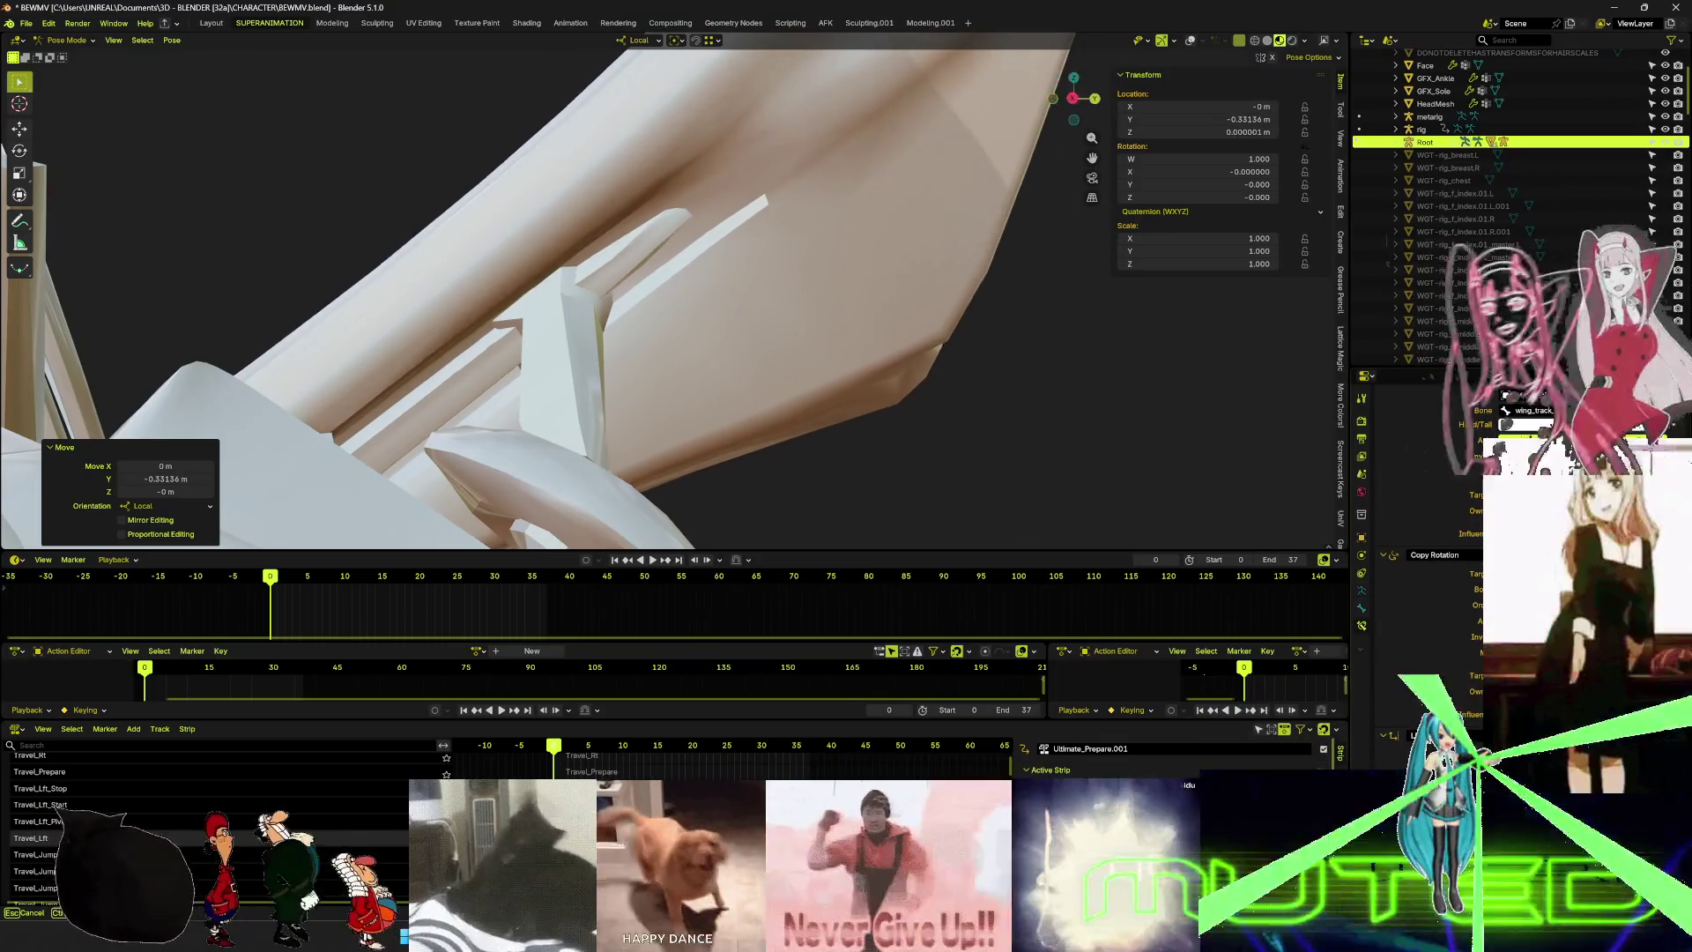
{"action": "key", "text": "Escape"}
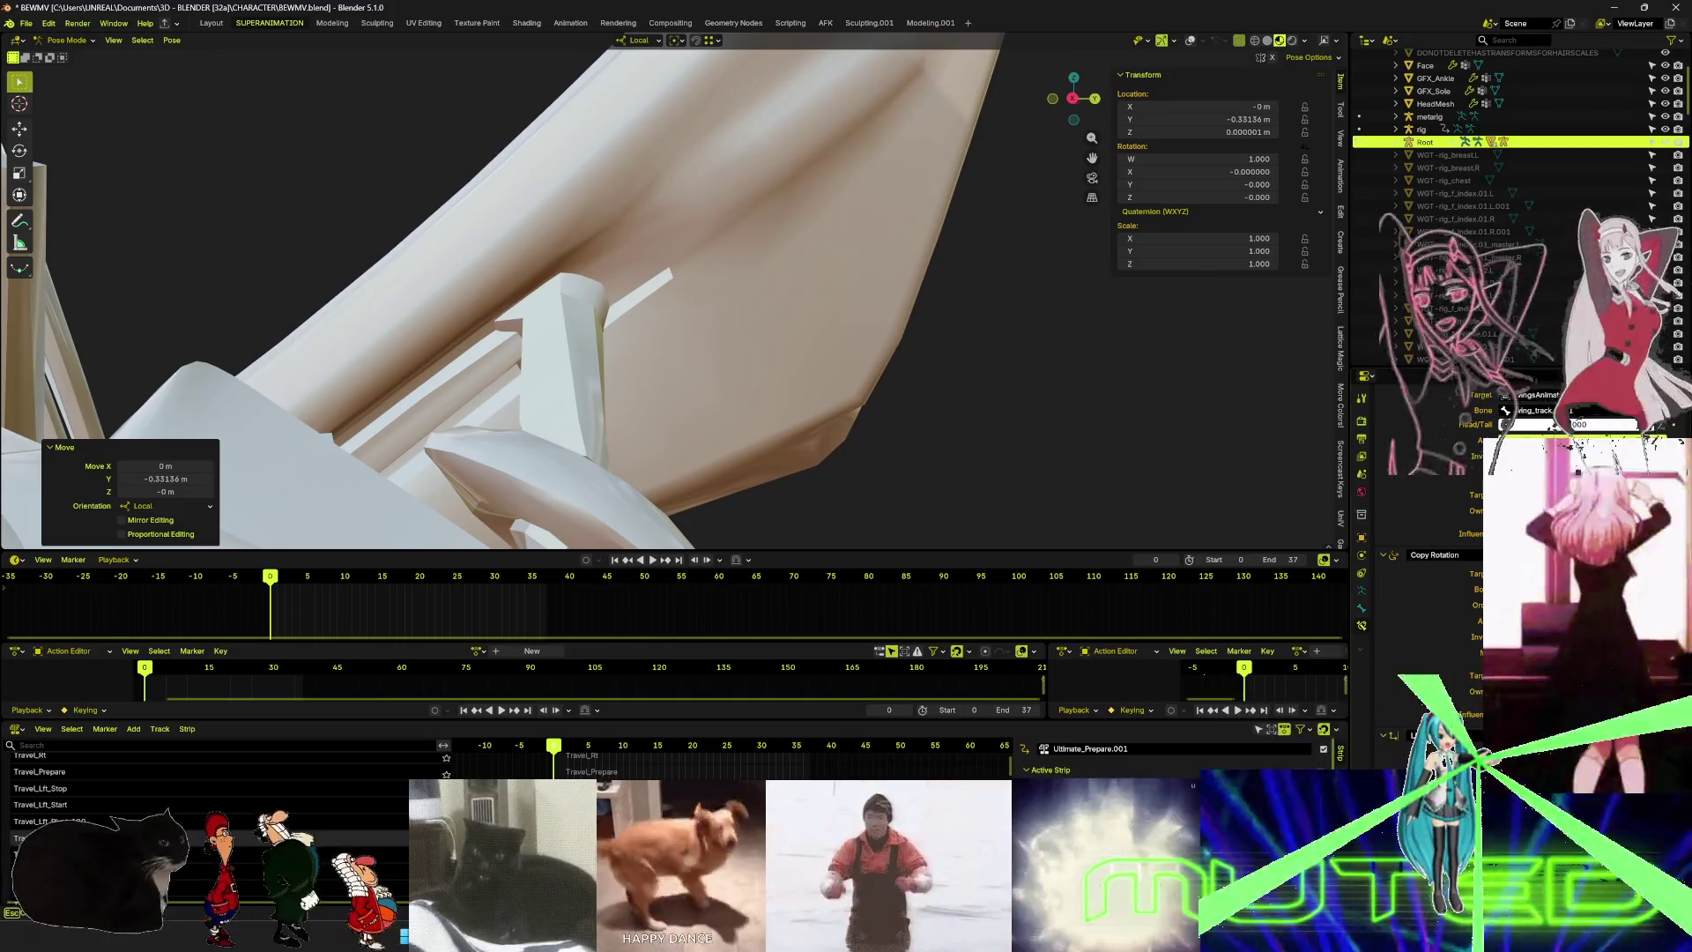
{"action": "middle_click_drag", "start_coordinate": [528, 308], "coordinate": [534, 310], "text": "shift"}
{"action": "mouse_move", "coordinate": [709, 445]}
{"action": "middle_mouse_down"}
{"action": "mouse_move", "coordinate": [670, 512]}
{"action": "mouse_move", "coordinate": [716, 441]}
{"action": "mouse_move", "coordinate": [667, 445]}
{"action": "mouse_move", "coordinate": [610, 339]}
{"action": "mouse_move", "coordinate": [621, 371]}
{"action": "middle_mouse_up"}
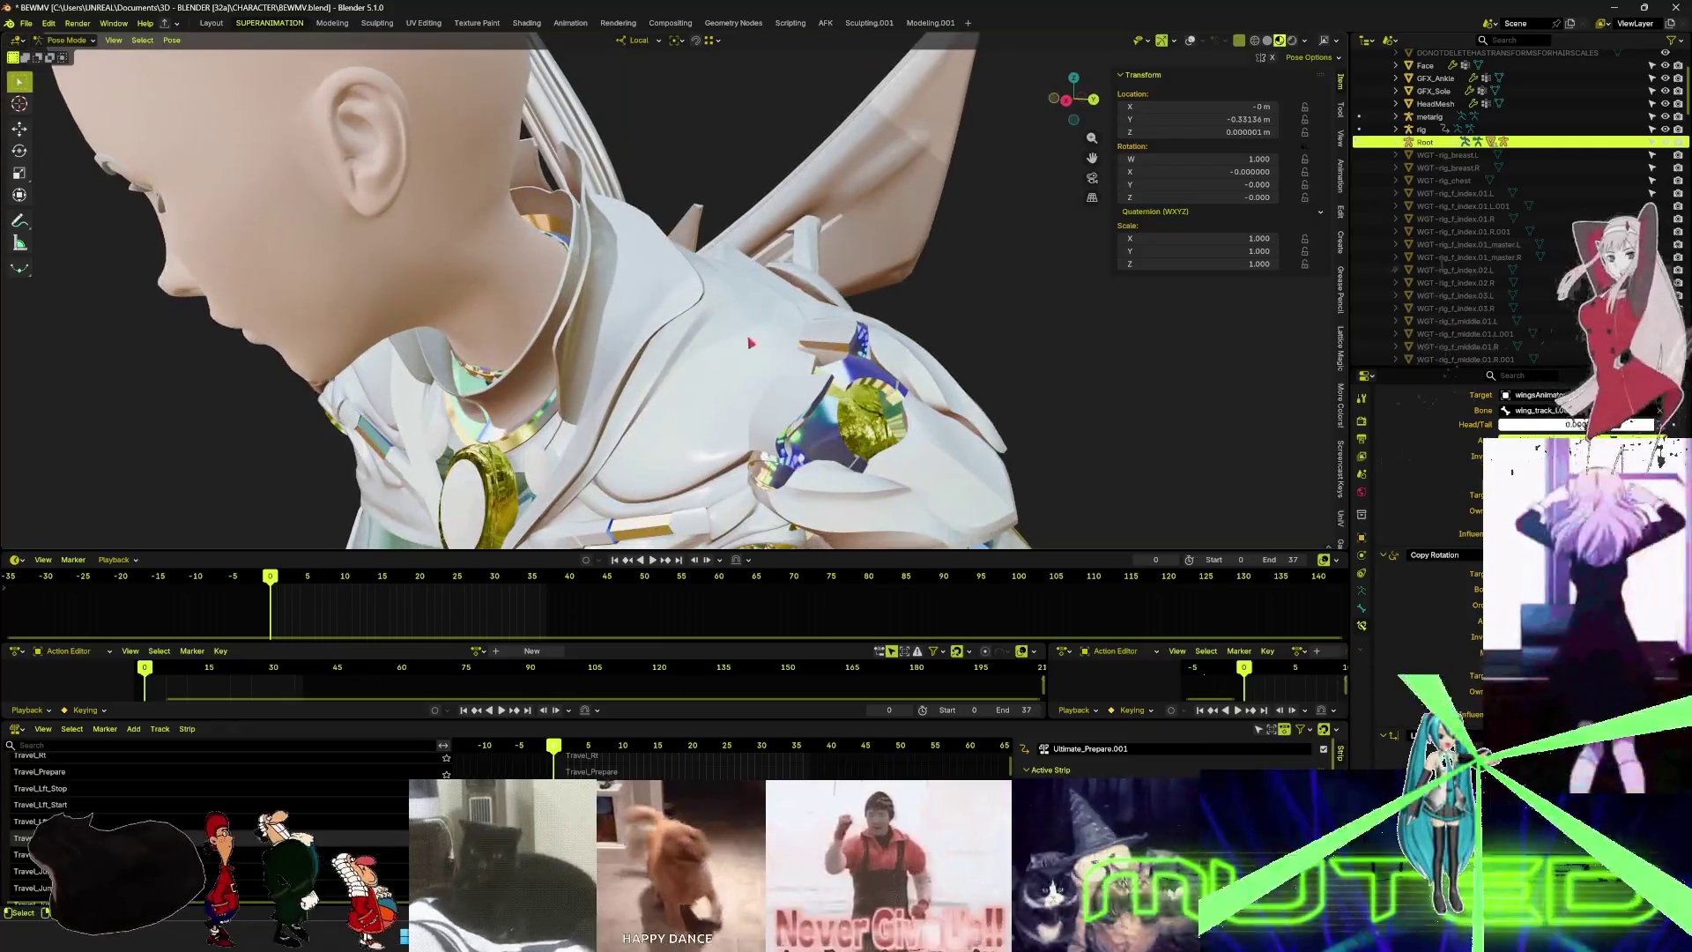
{"action": "middle_click_drag", "start_coordinate": [913, 286], "coordinate": [792, 341]}
- Clear the Root bone's user transforms, returning the wing to its original place
{"action": "key", "text": "shift+alt+z"}
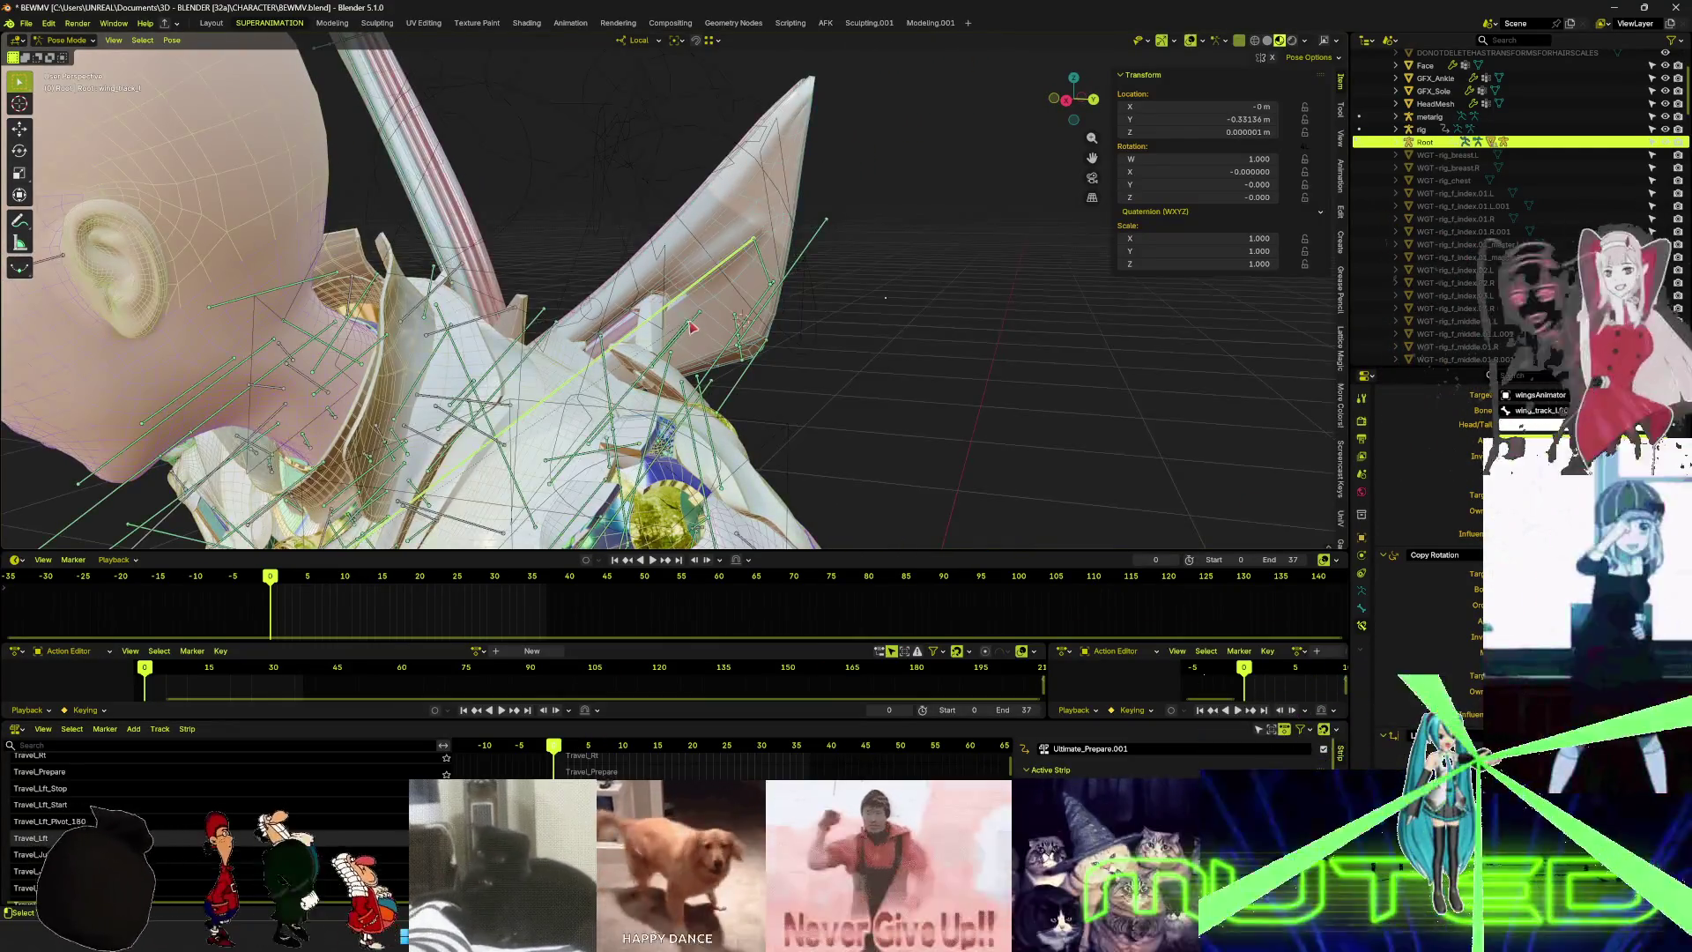
{"action": "right_click", "coordinate": [689, 332]}
{"action": "left_click", "coordinate": [690, 332]}
{"action": "mouse_move", "coordinate": [689, 332]}
{"action": "middle_mouse_down"}
{"action": "mouse_move", "coordinate": [849, 359]}
{"action": "mouse_move", "coordinate": [782, 374]}
{"action": "mouse_move", "coordinate": [782, 415]}
{"action": "mouse_move", "coordinate": [642, 423]}
{"action": "mouse_move", "coordinate": [864, 423]}
{"action": "mouse_move", "coordinate": [812, 479]}
{"action": "middle_mouse_up"}
{"action": "key", "text": "shift+alt+z"}
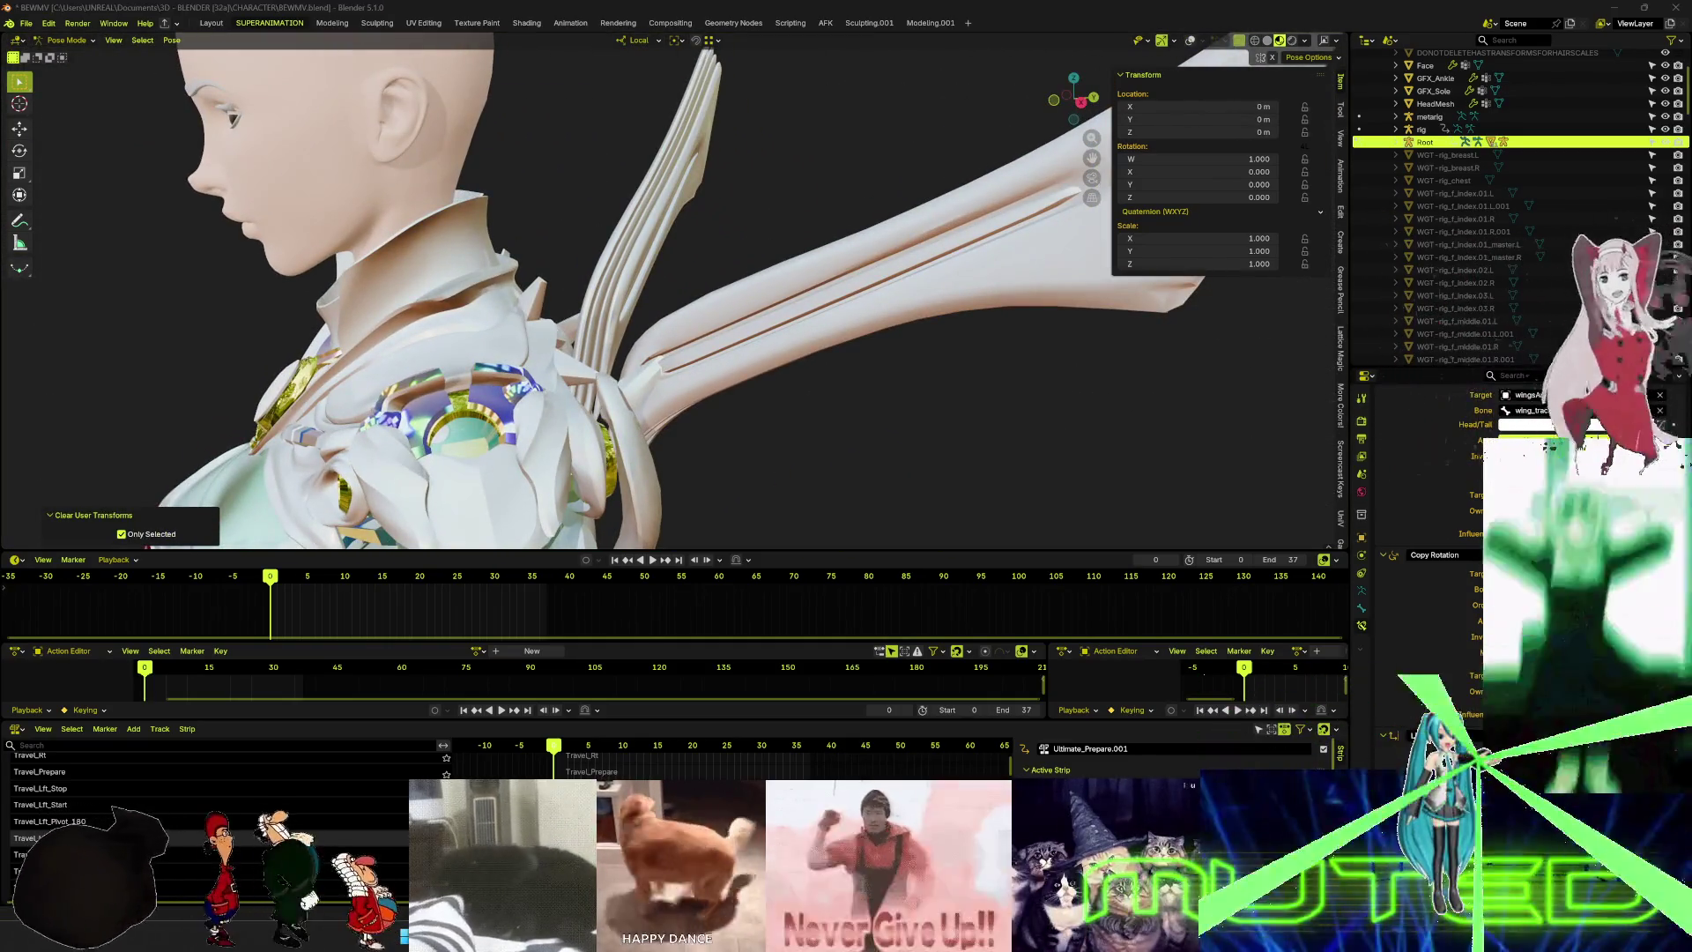
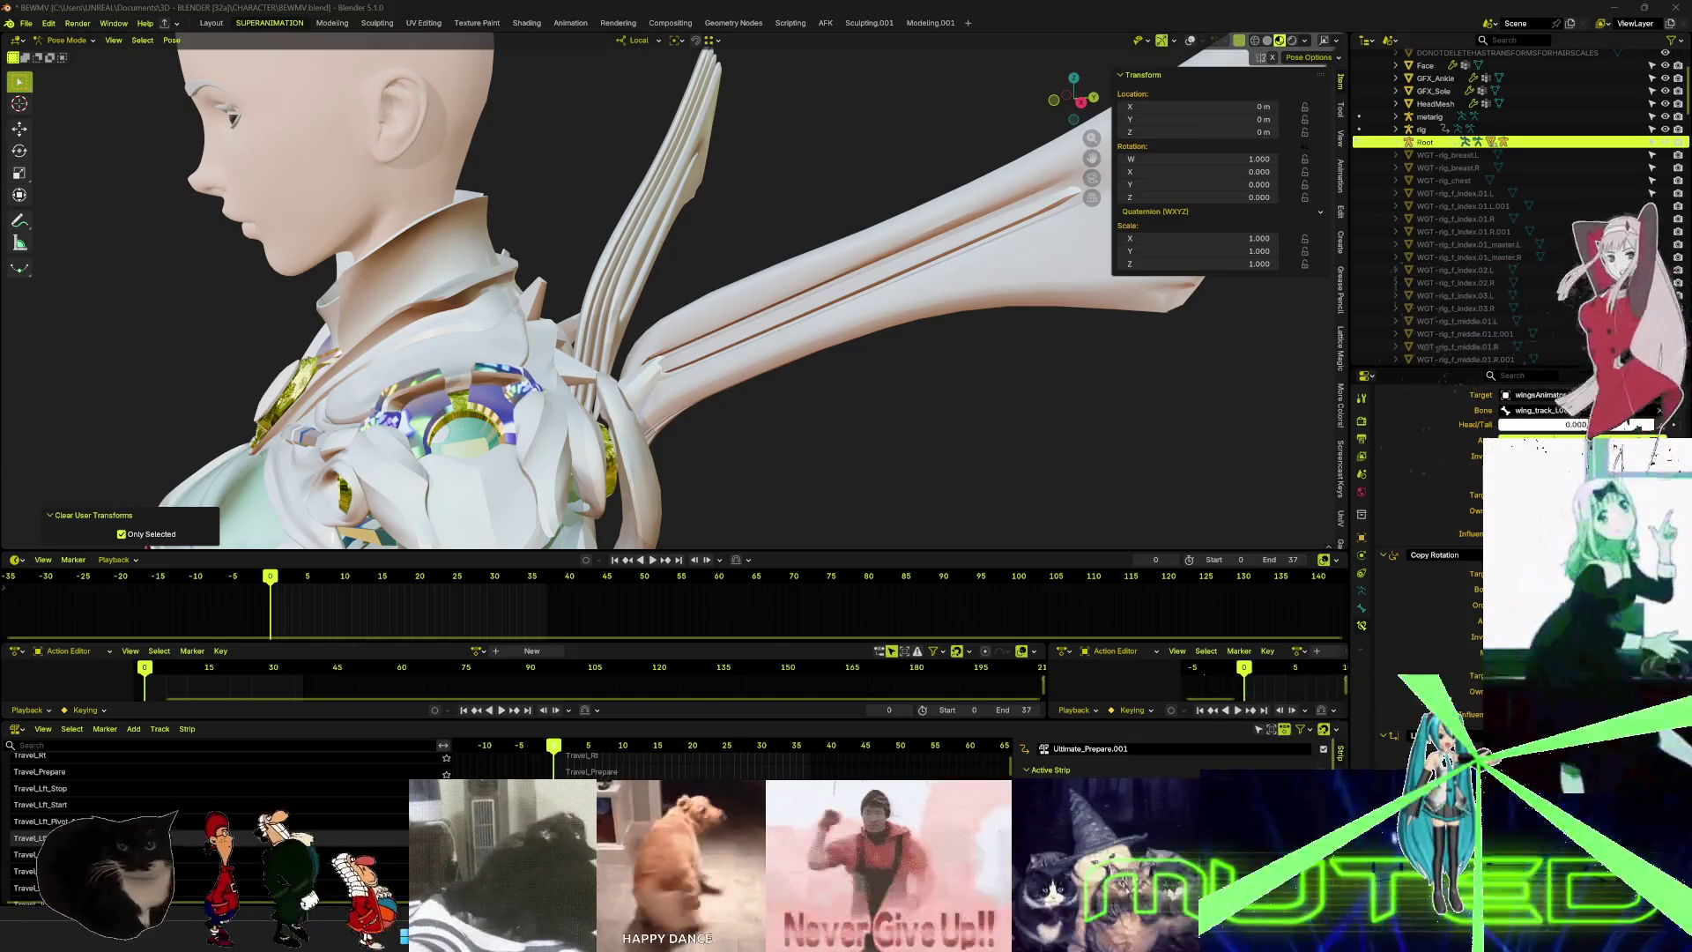
- Orbit to a three-quarter front view and play the flying animation from frame 0, then stop
{"action": "scroll", "coordinate": [890, 352], "scroll_direction": "down", "scroll_amount": 5}
{"action": "middle_click_drag", "start_coordinate": [890, 352], "coordinate": [901, 362]}
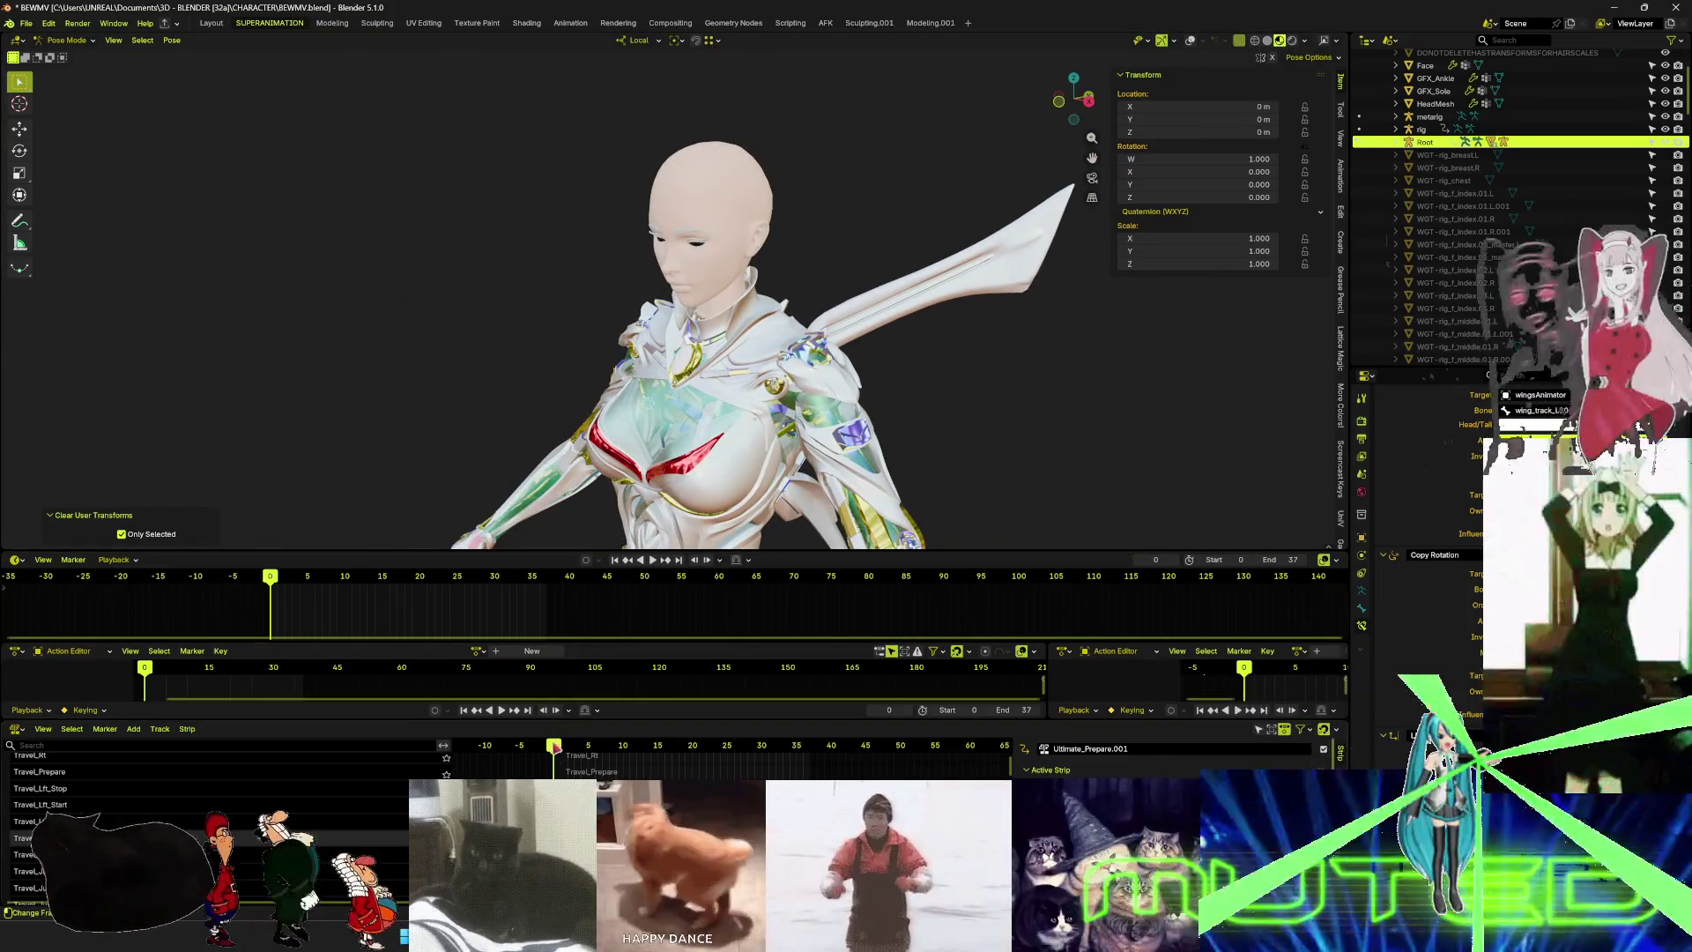
{"action": "key", "text": "space"}
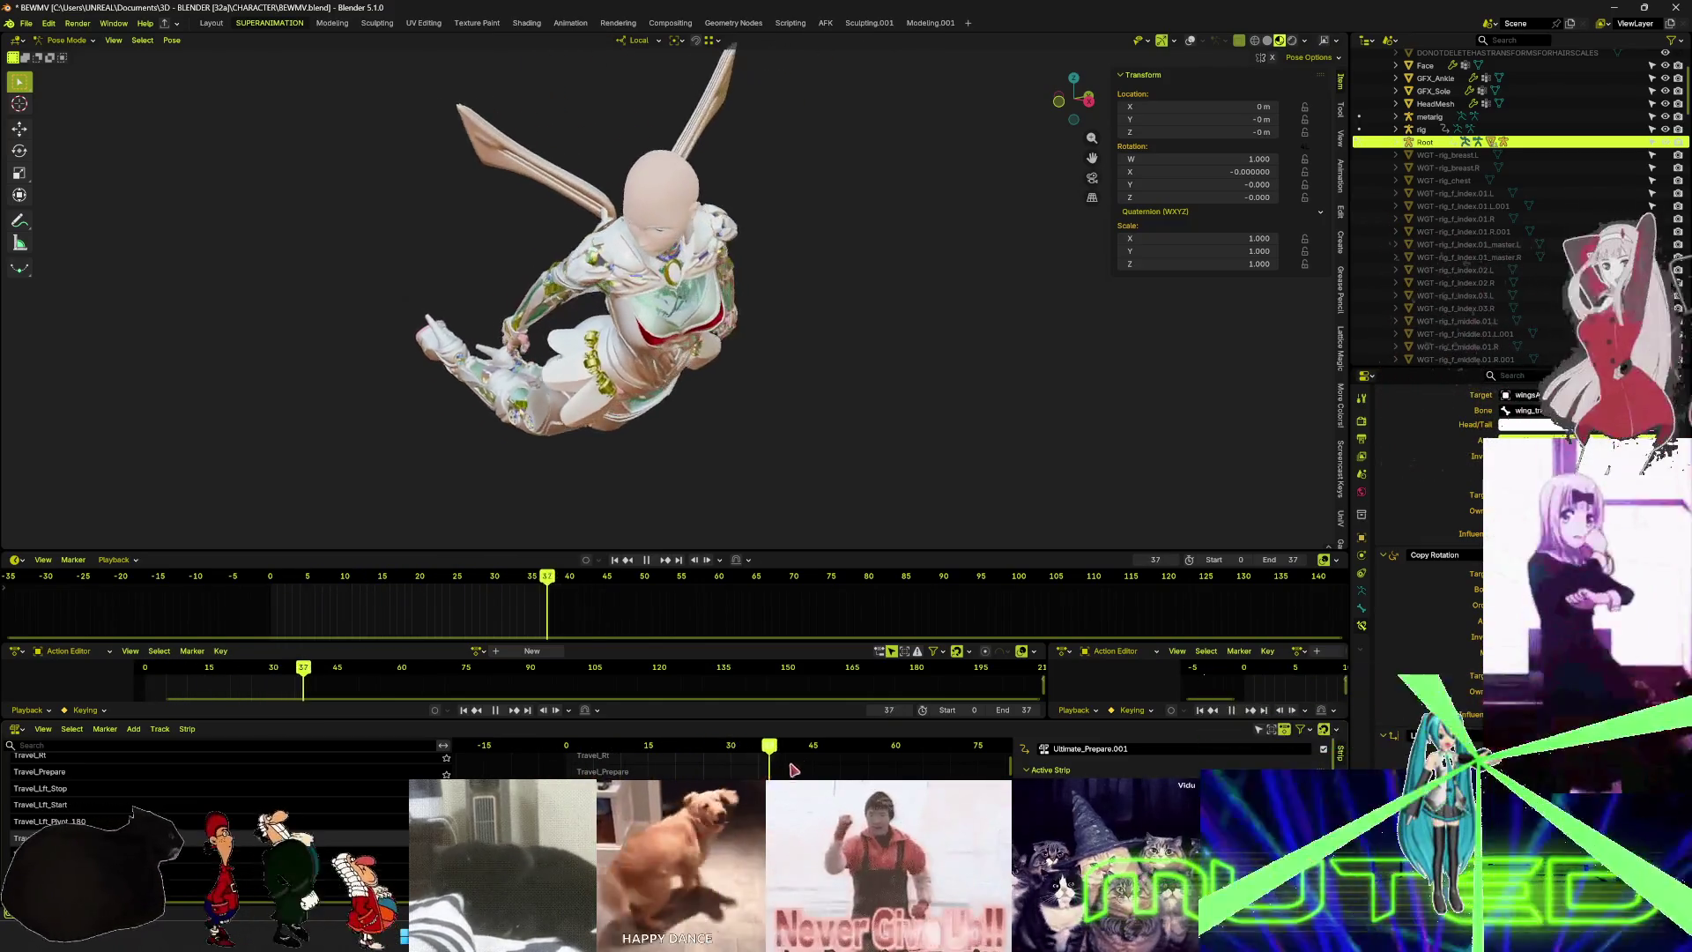
{"action": "key", "text": "Escape"}
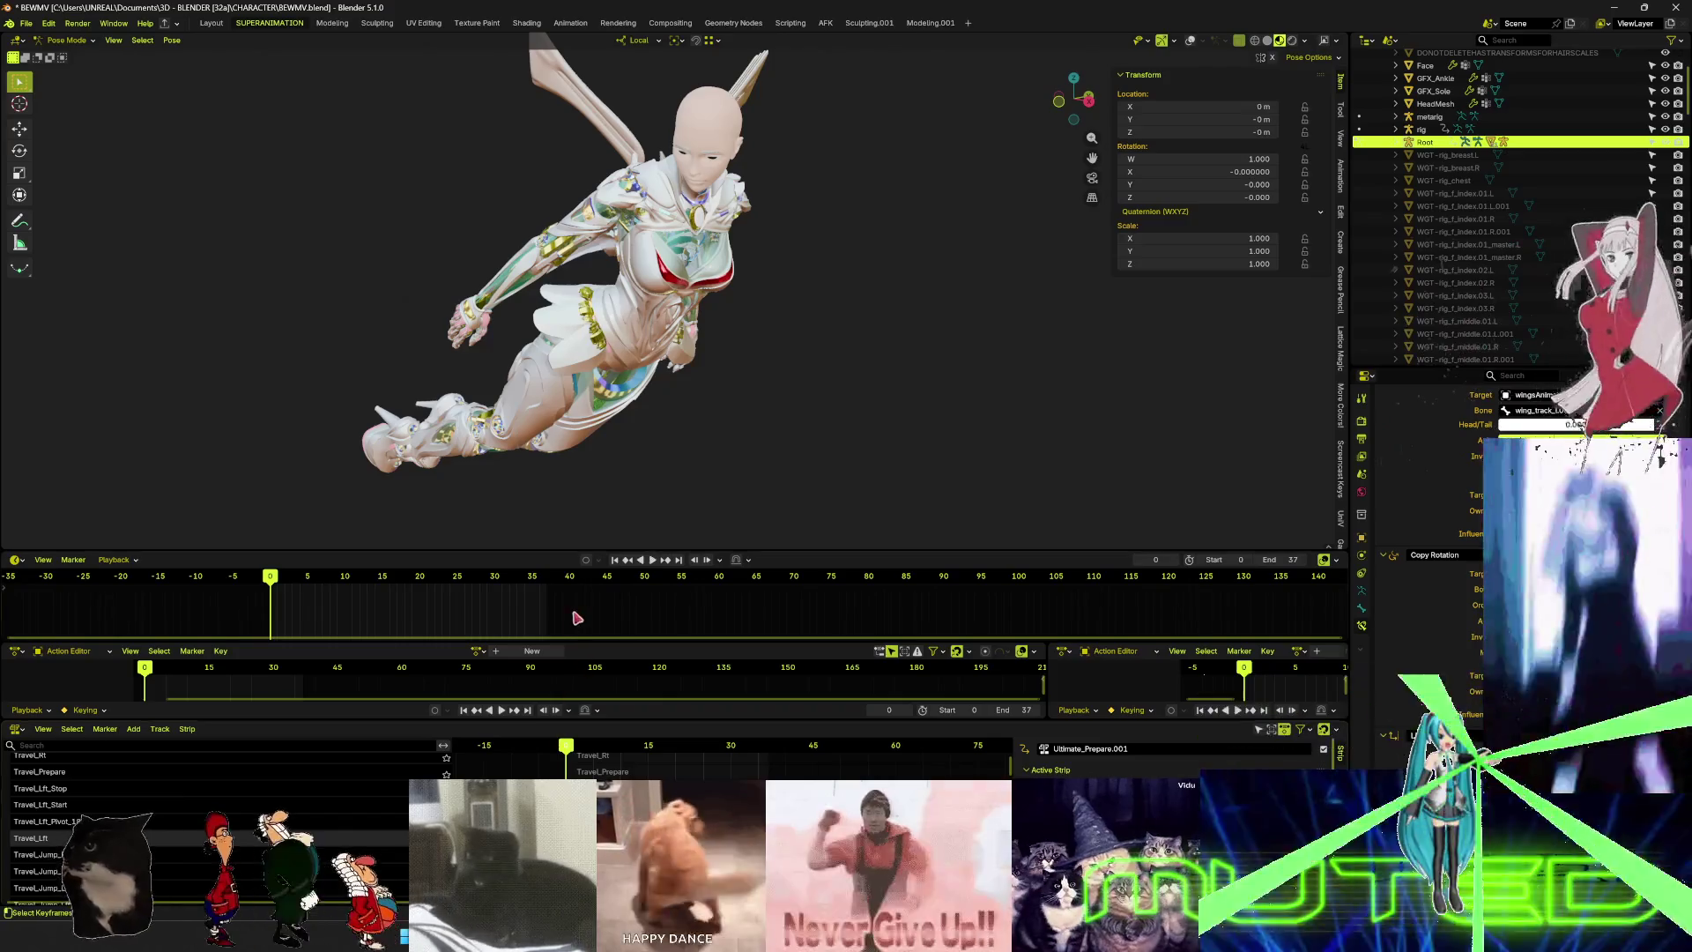
- Reframe on the whole figure and replay the animation, stopping at frame 35
{"action": "key", "text": "KP_Decimal"}
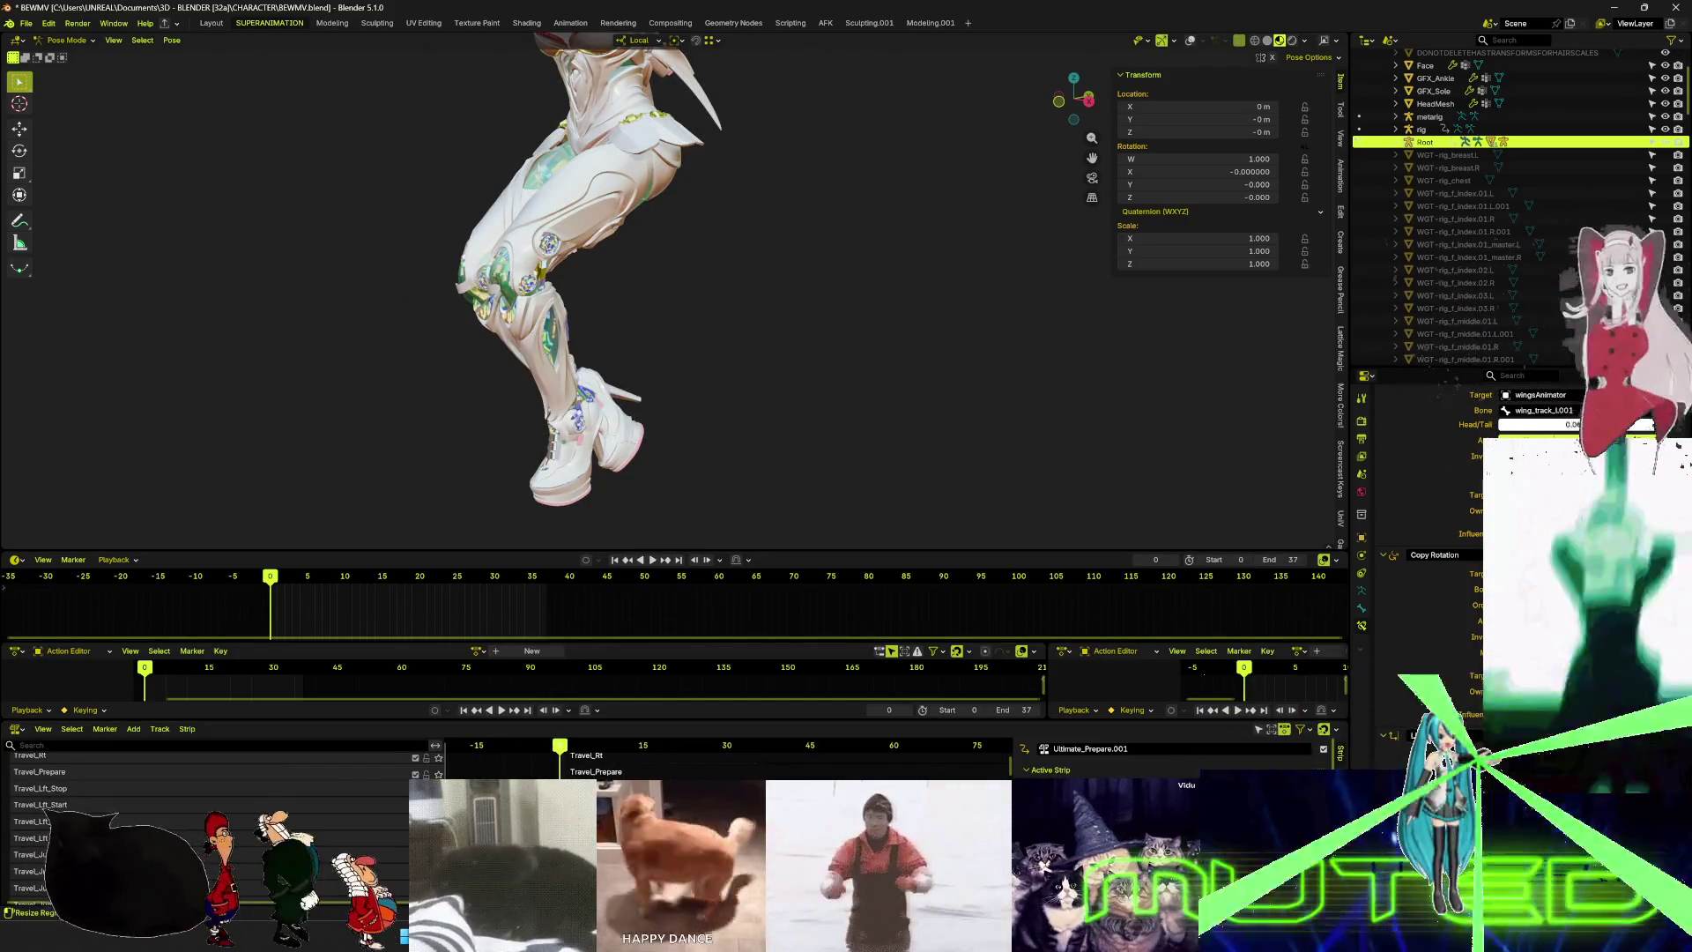
{"action": "key", "text": "Home"}
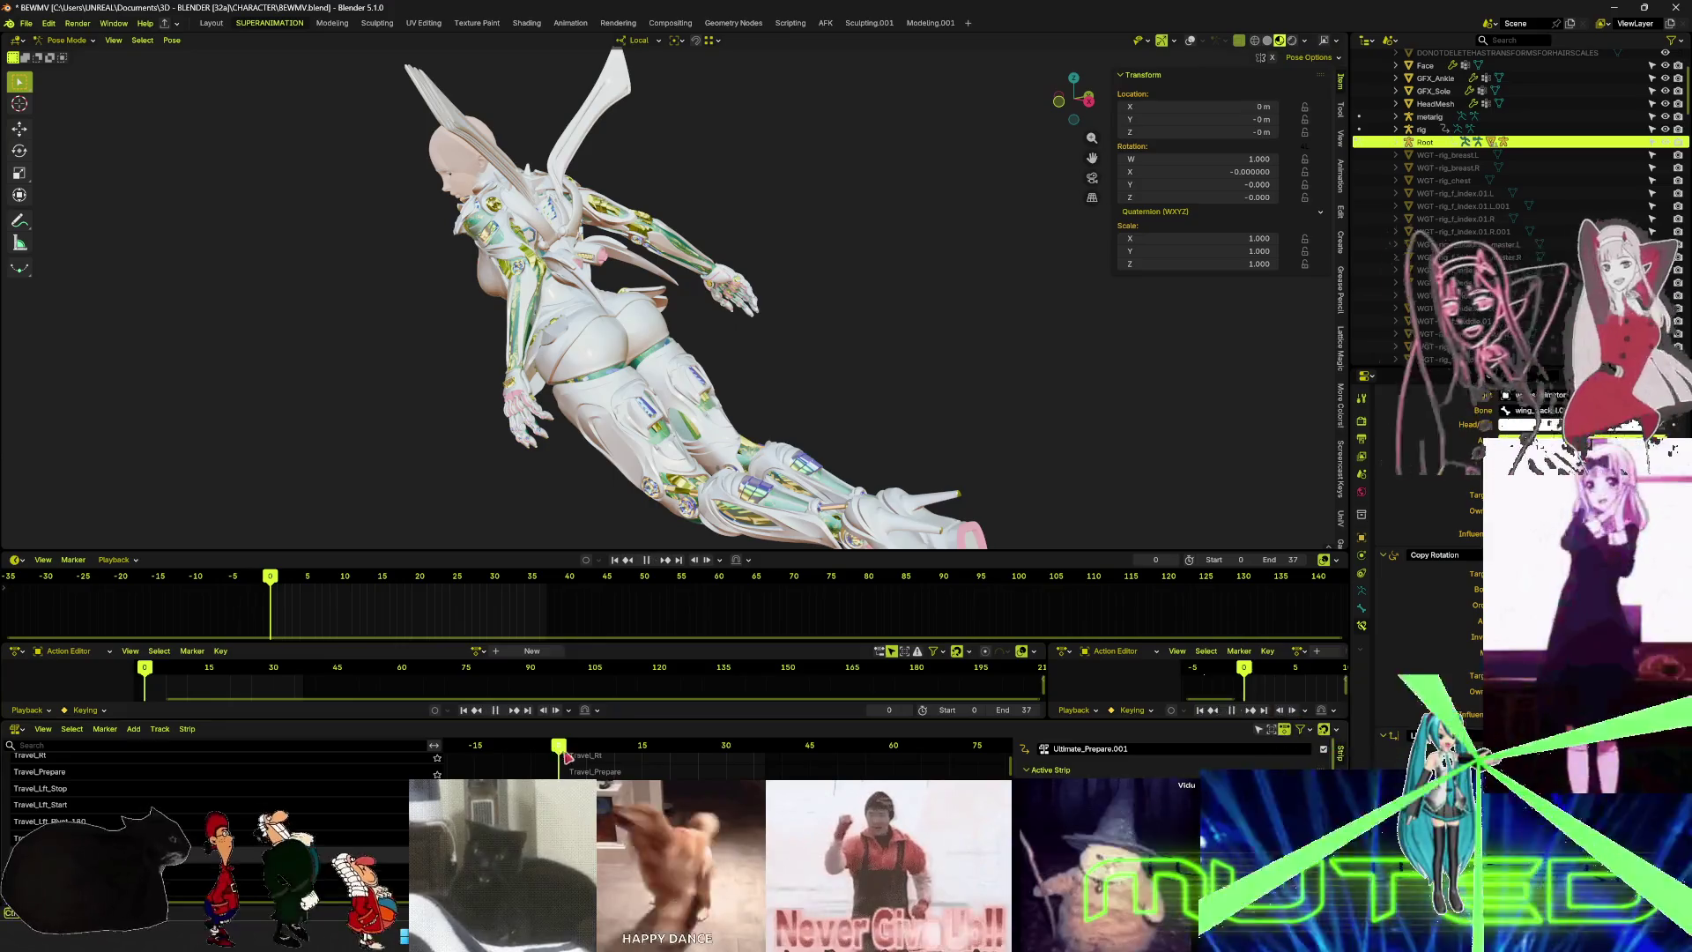
{"action": "key", "text": "space"}
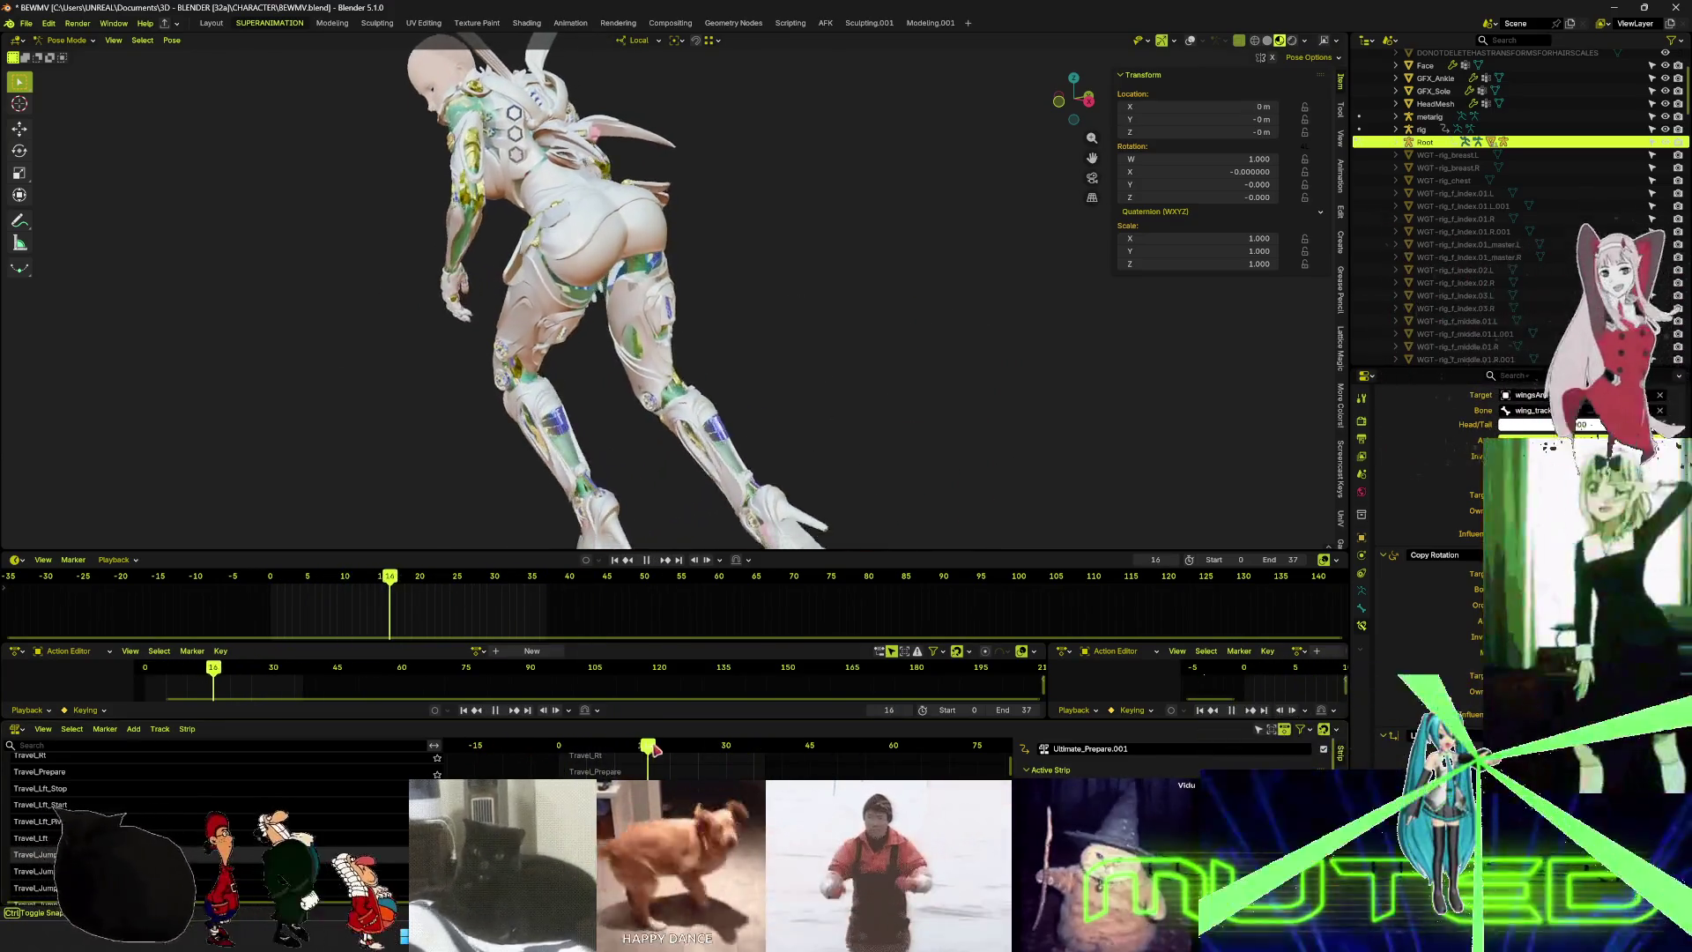
{"action": "key", "text": "space"}
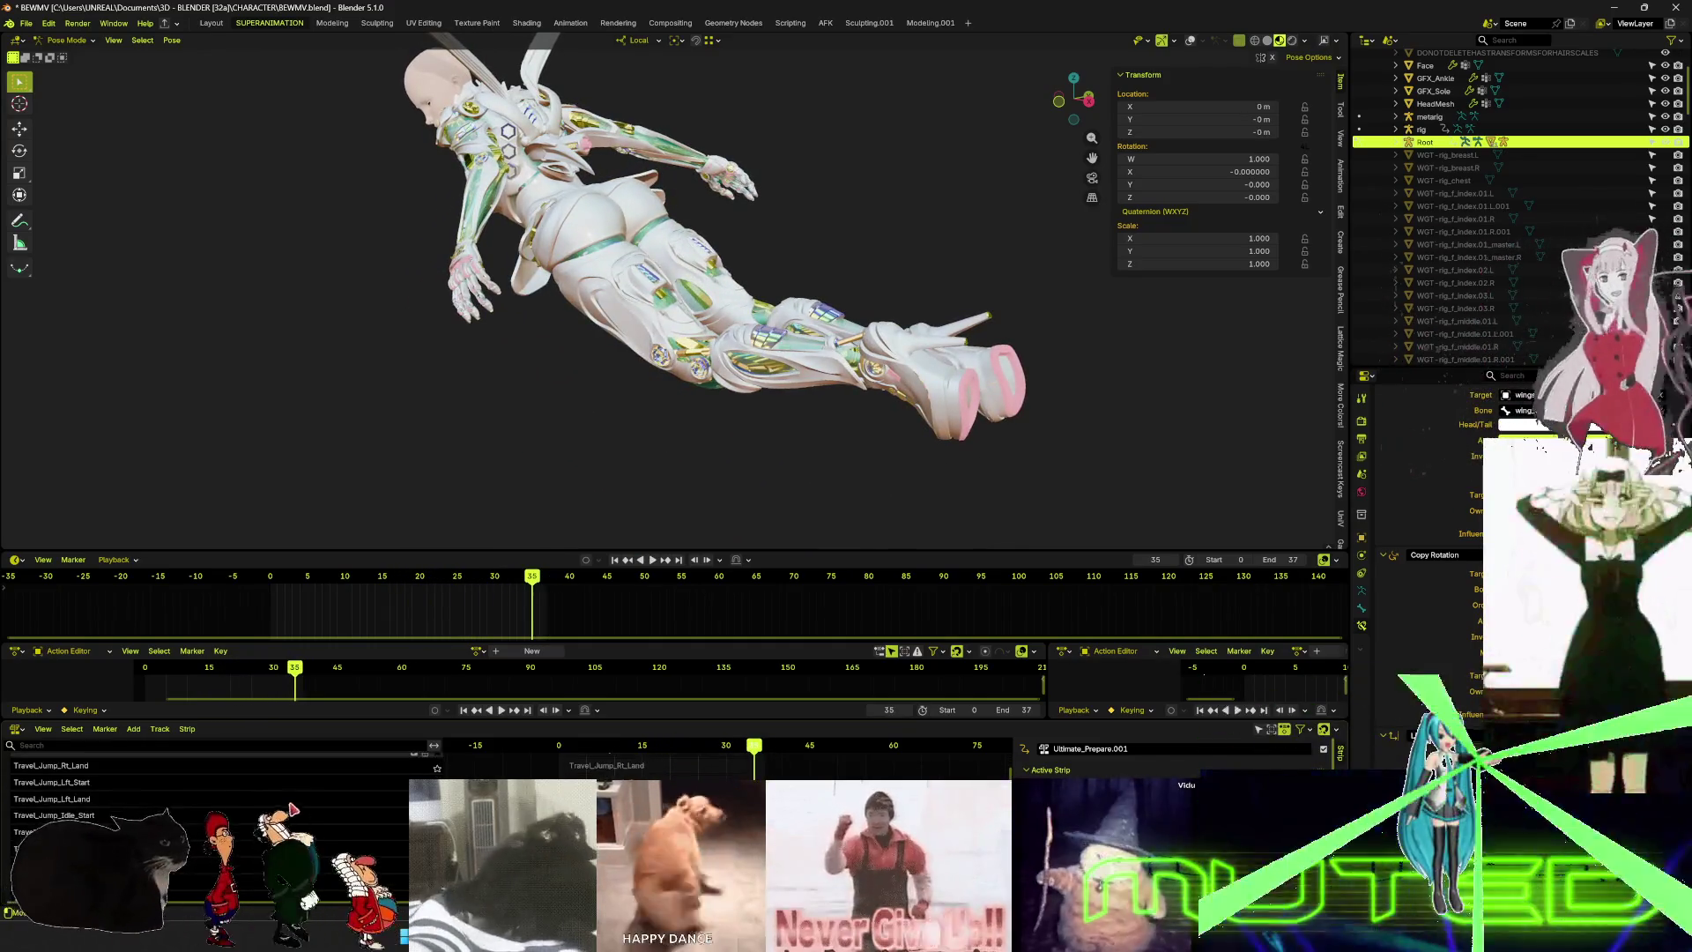
{"action": "scroll", "coordinate": [211, 829], "scroll_direction": "up", "scroll_amount": 10}
{"action": "scroll", "coordinate": [188, 821], "scroll_direction": "down", "scroll_amount": 2}
{"action": "scroll", "coordinate": [132, 809], "scroll_direction": "down", "scroll_amount": 15}
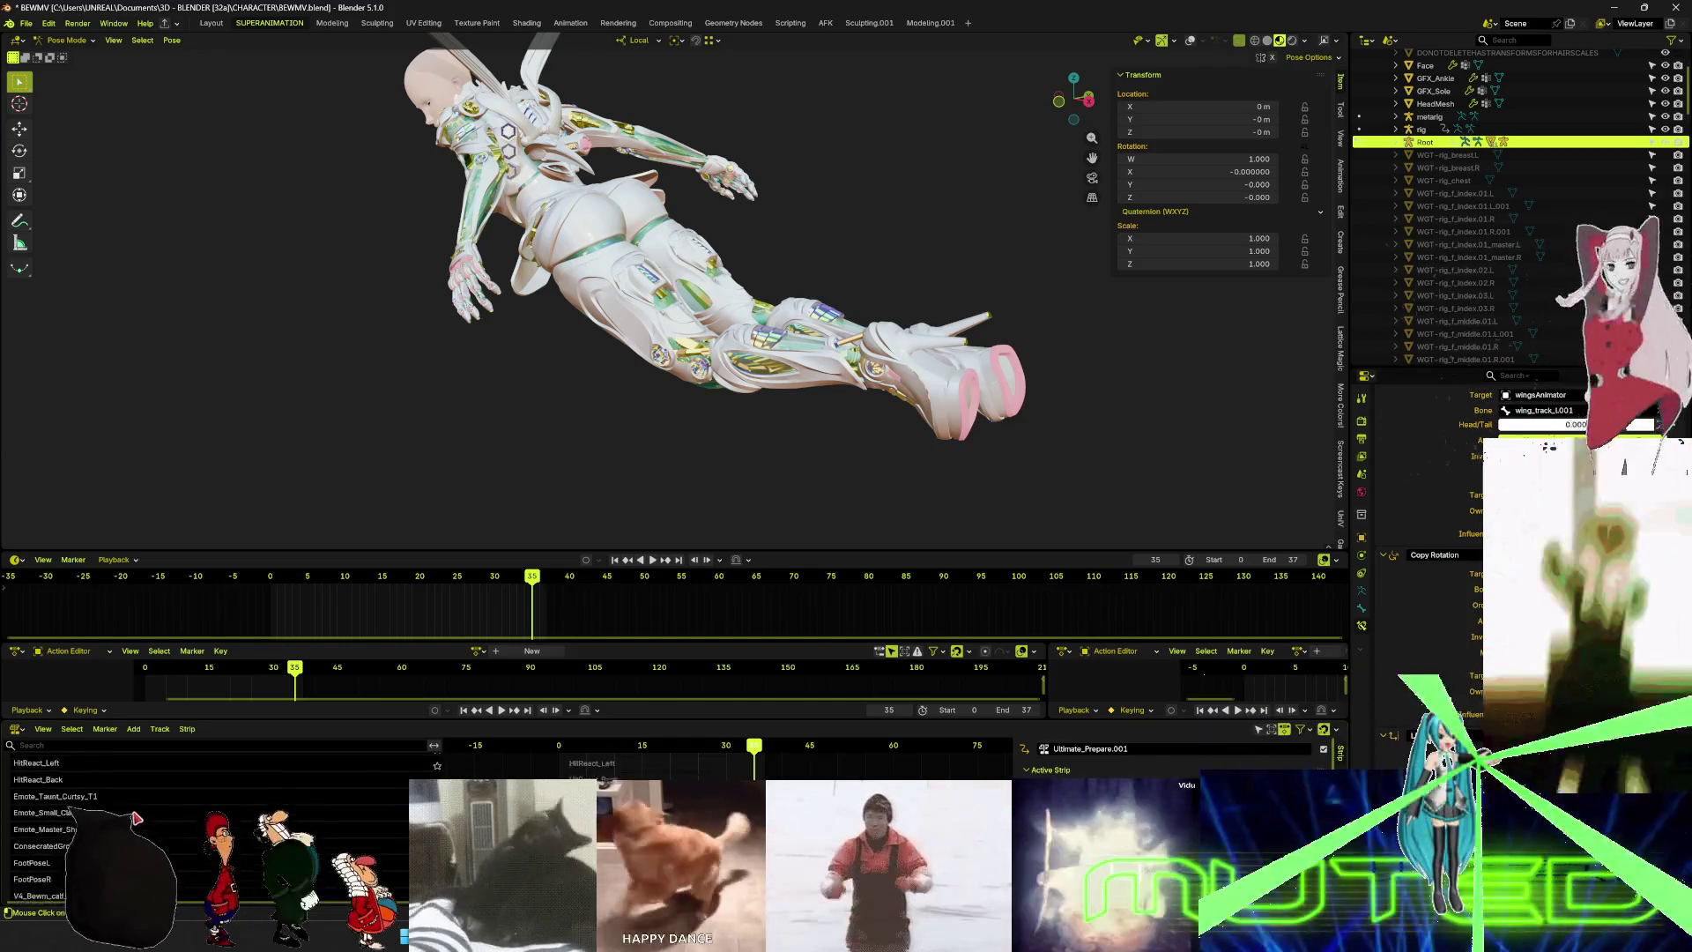
{"action": "scroll", "coordinate": [165, 833], "scroll_direction": "up", "scroll_amount": 5}
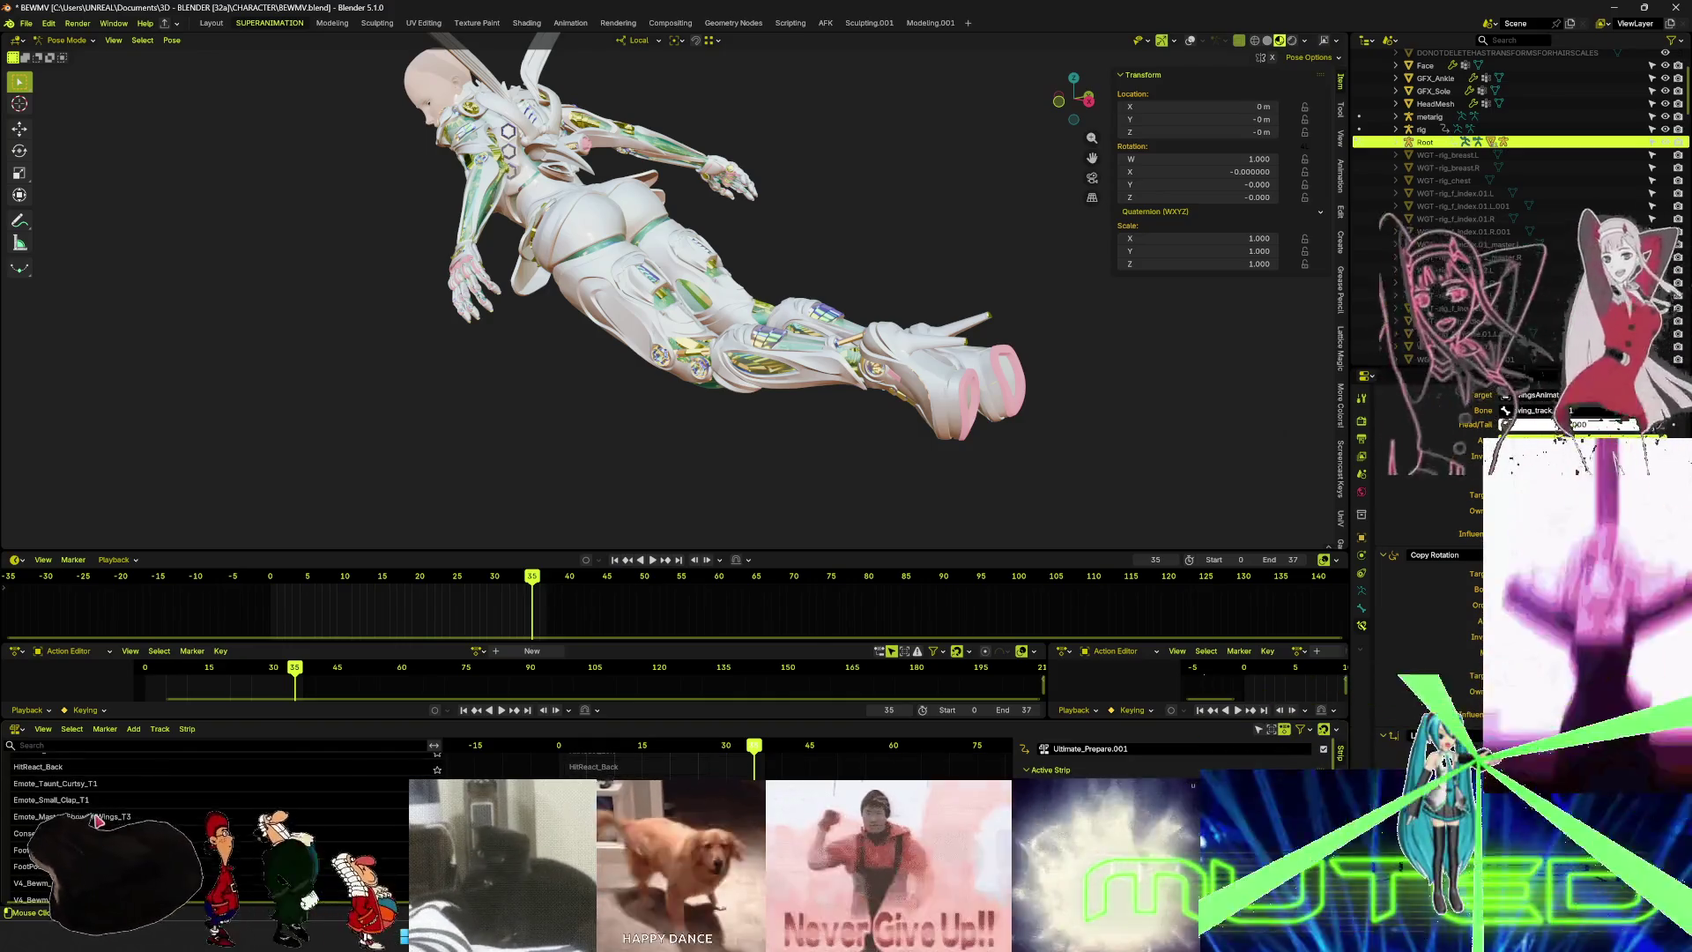
{"action": "scroll", "coordinate": [97, 822], "scroll_direction": "up", "scroll_amount": 5}
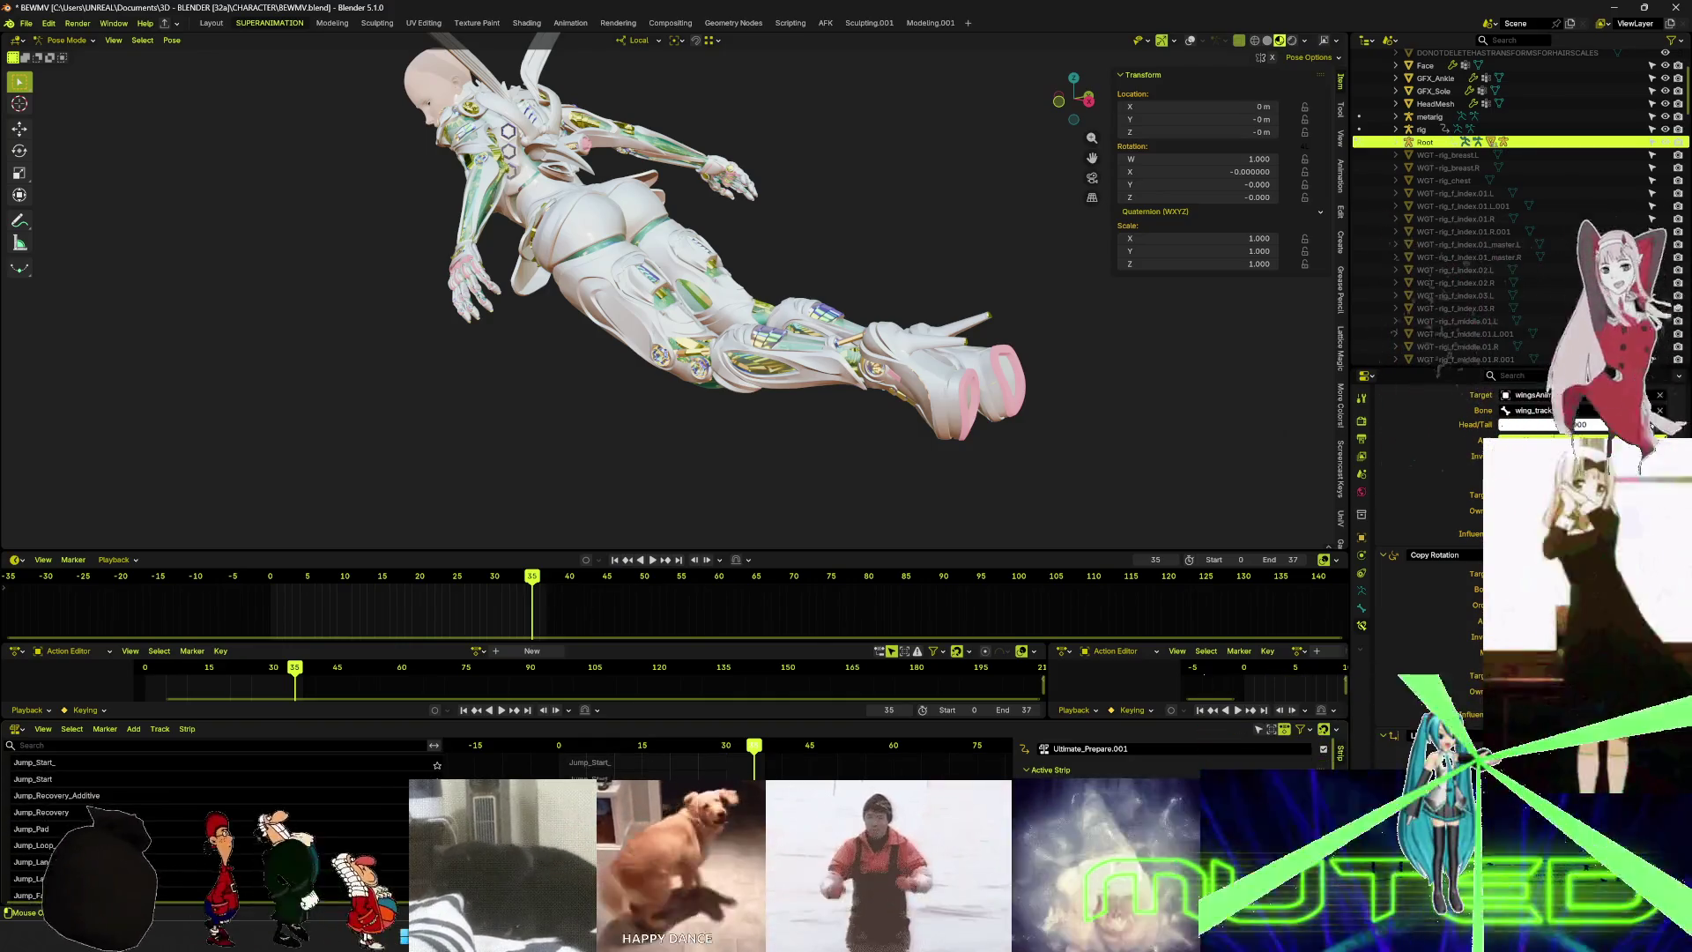
{"action": "scroll", "coordinate": [97, 821], "scroll_direction": "up", "scroll_amount": 5}
{"action": "scroll", "coordinate": [102, 820], "scroll_direction": "up", "scroll_amount": 5}
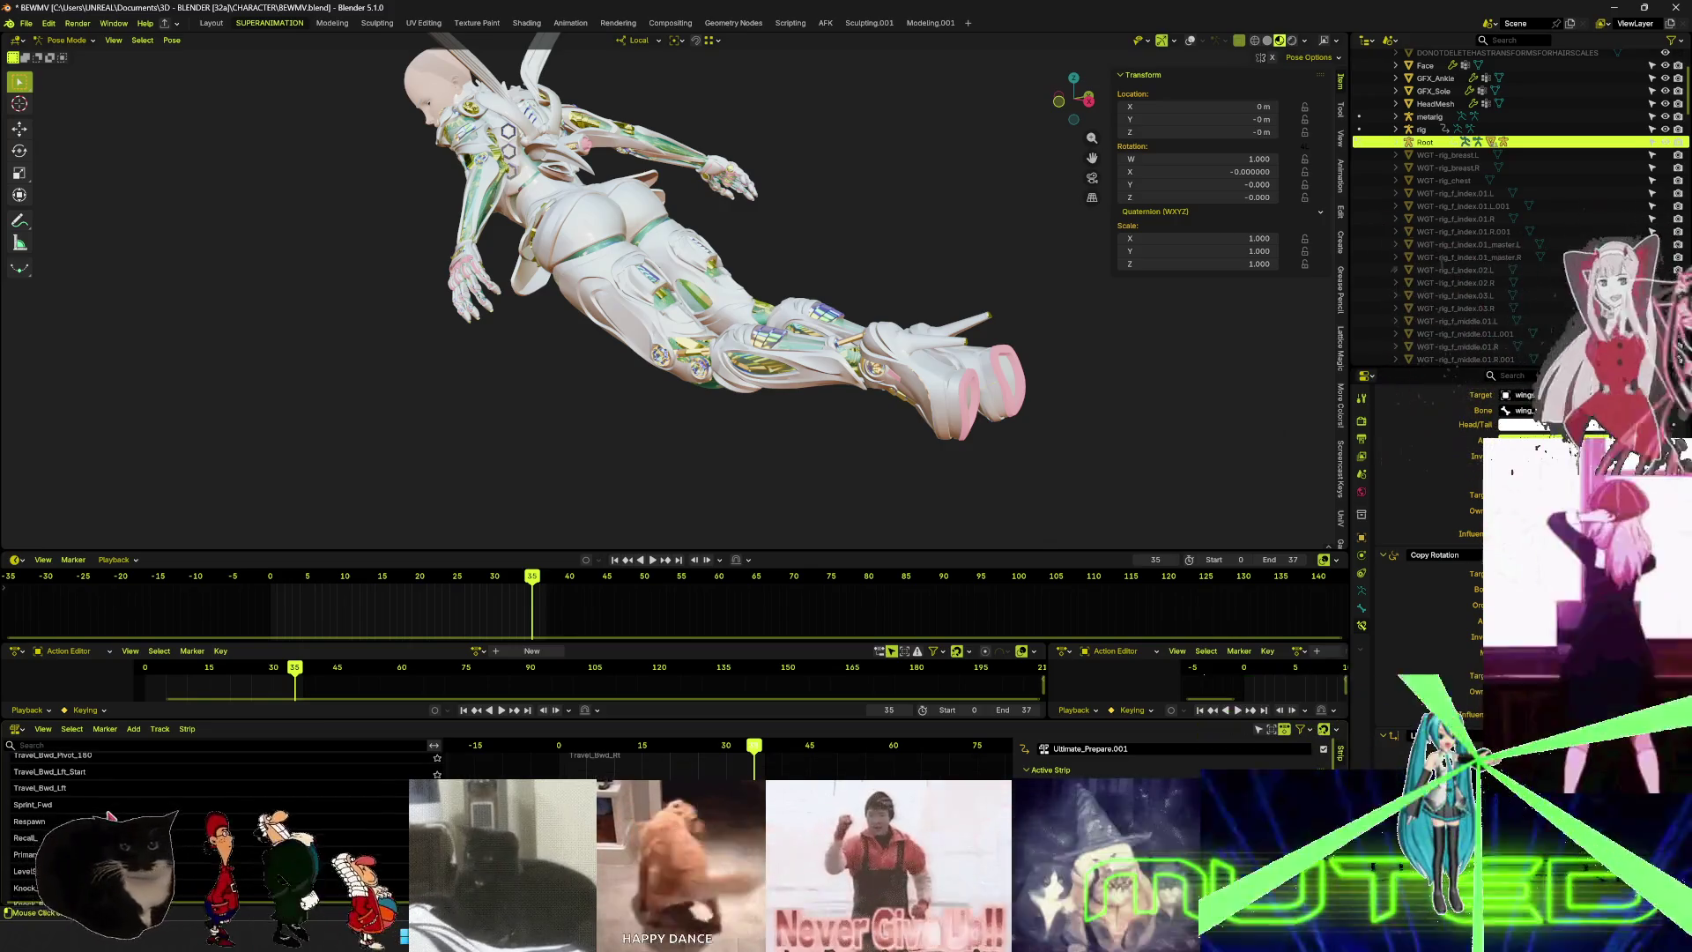
{"action": "scroll", "coordinate": [102, 819], "scroll_direction": "up", "scroll_amount": 10}
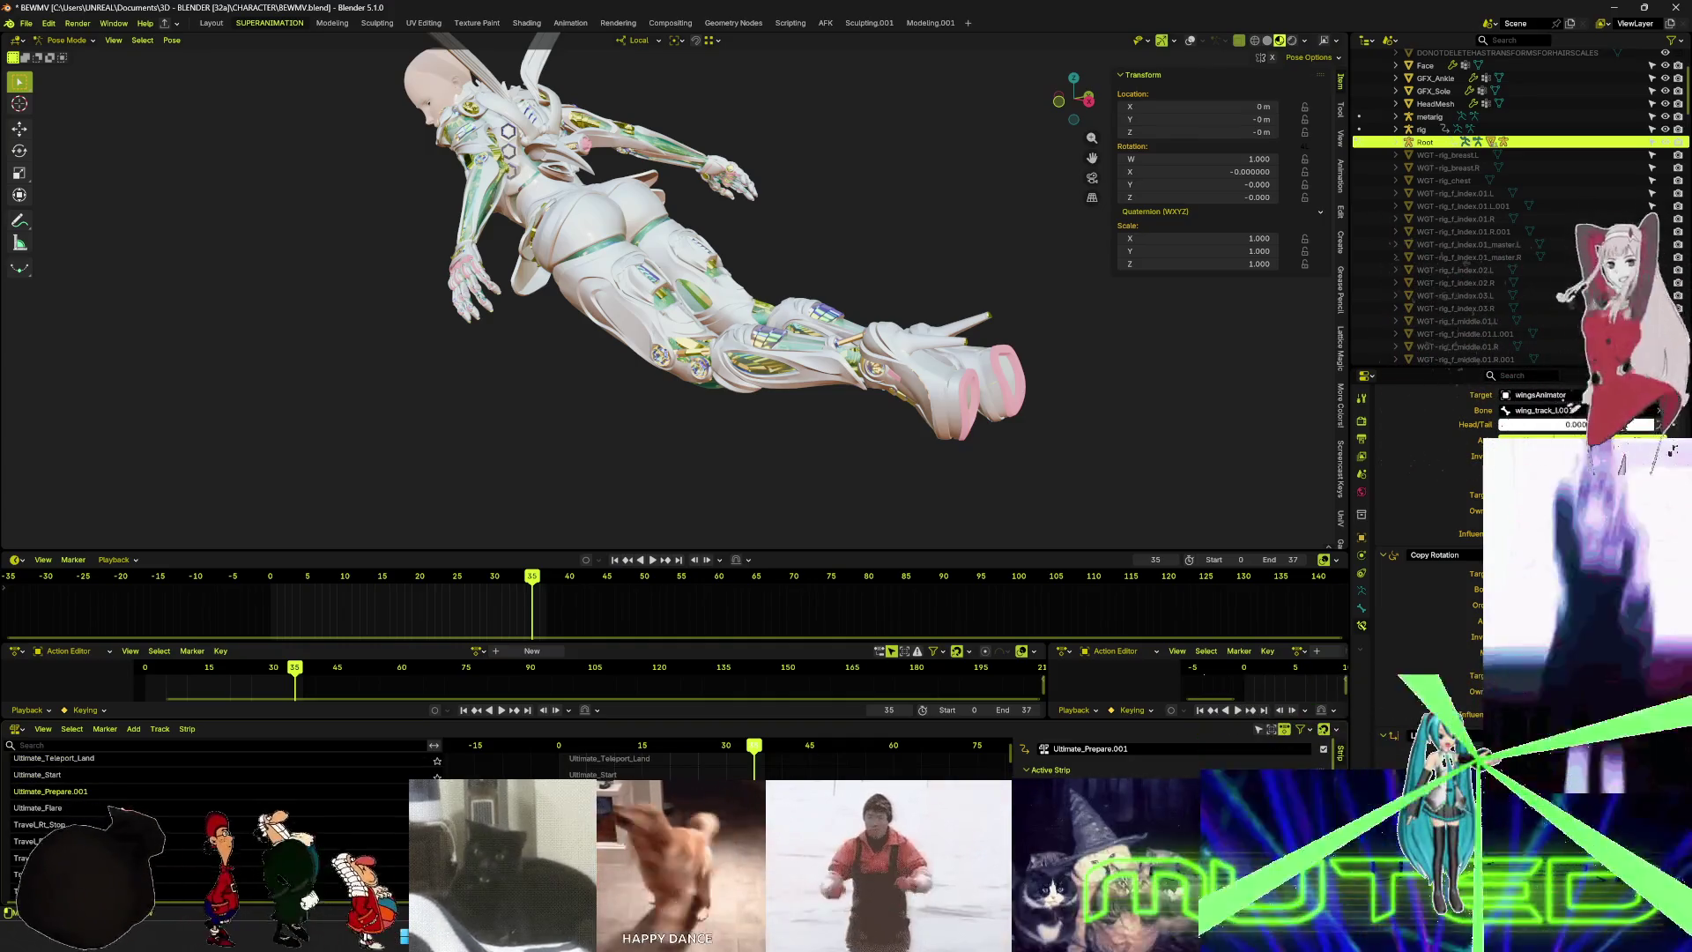
{"action": "scroll", "coordinate": [123, 811], "scroll_direction": "up", "scroll_amount": 5}
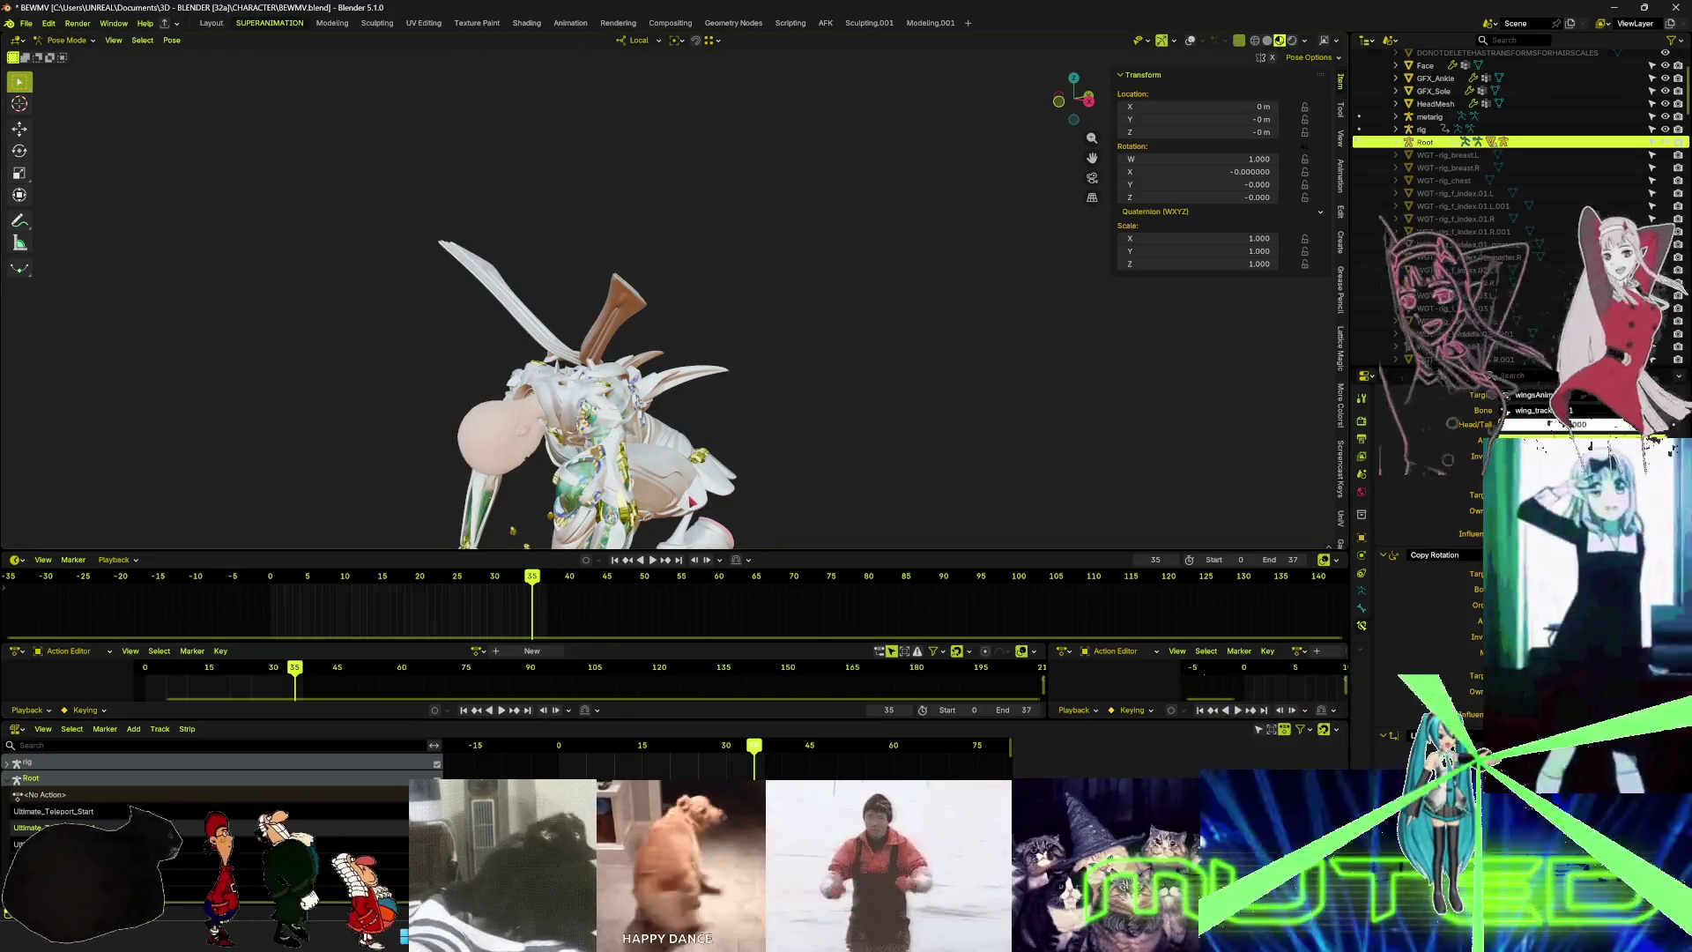
{"action": "scroll", "coordinate": [670, 260], "scroll_direction": "up", "scroll_amount": 8}
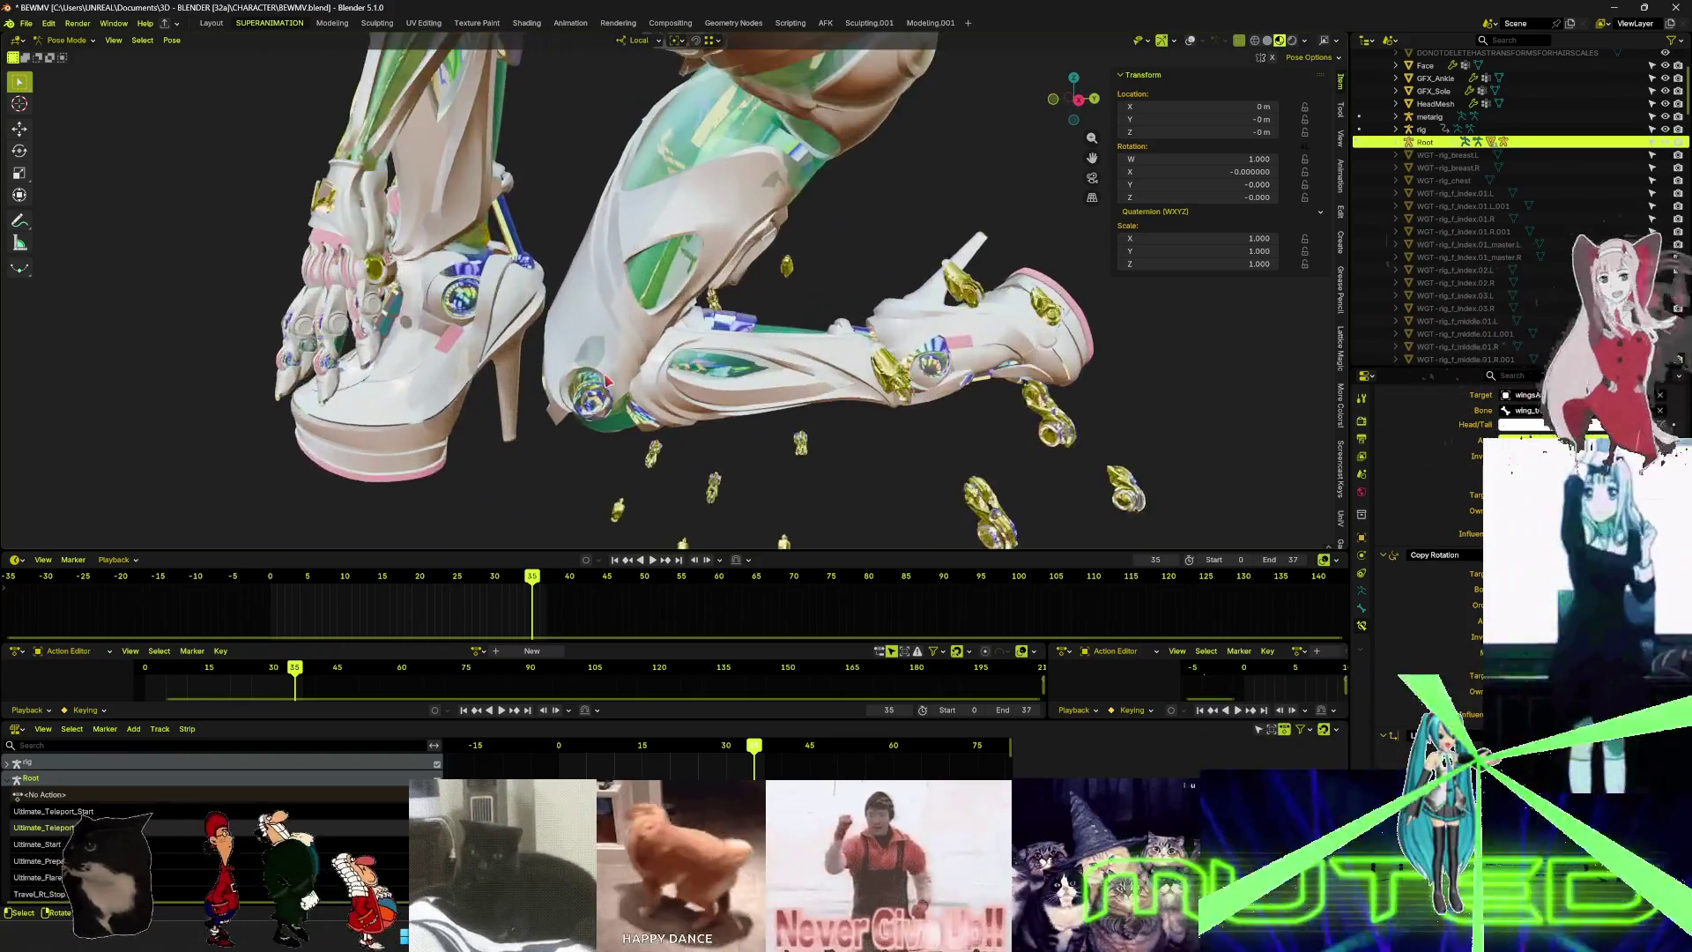
- Show the bones and wireframe overlays and play the animation, stopping at frame 46
{"action": "key", "text": "shift+alt+z"}
{"action": "key", "text": "space"}
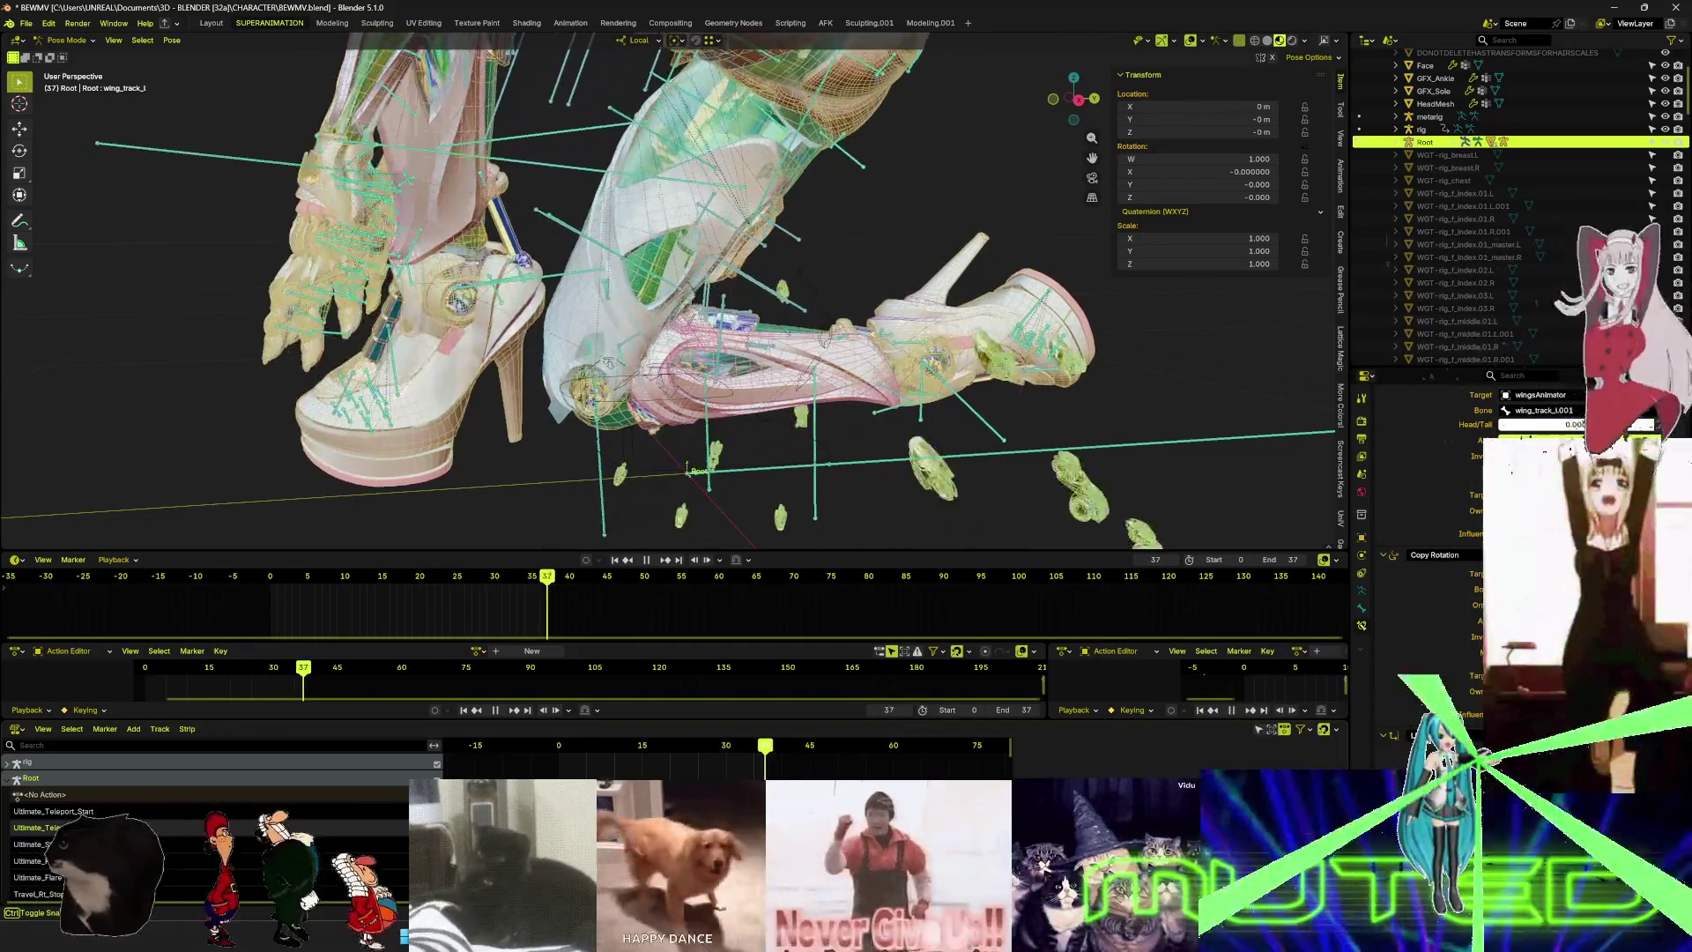
{"action": "key", "text": "space"}
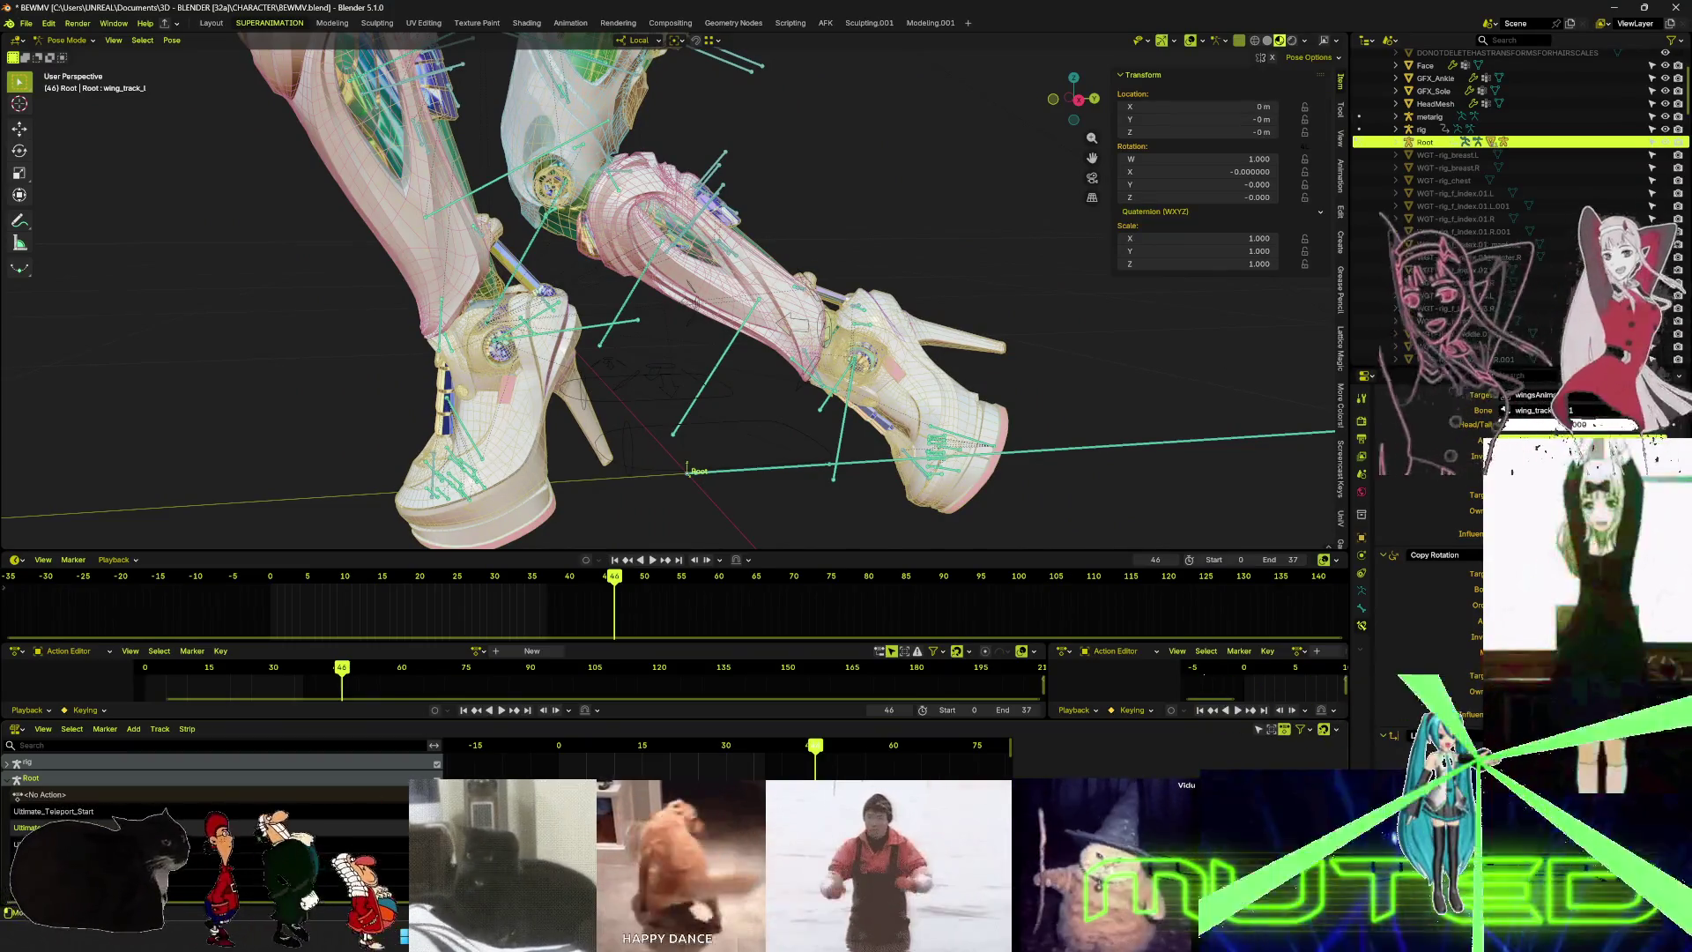
- Orbit around the legs, replay to frame 36, and close in on the right foot
{"action": "scroll", "coordinate": [176, 820], "scroll_direction": "down", "scroll_amount": 2}
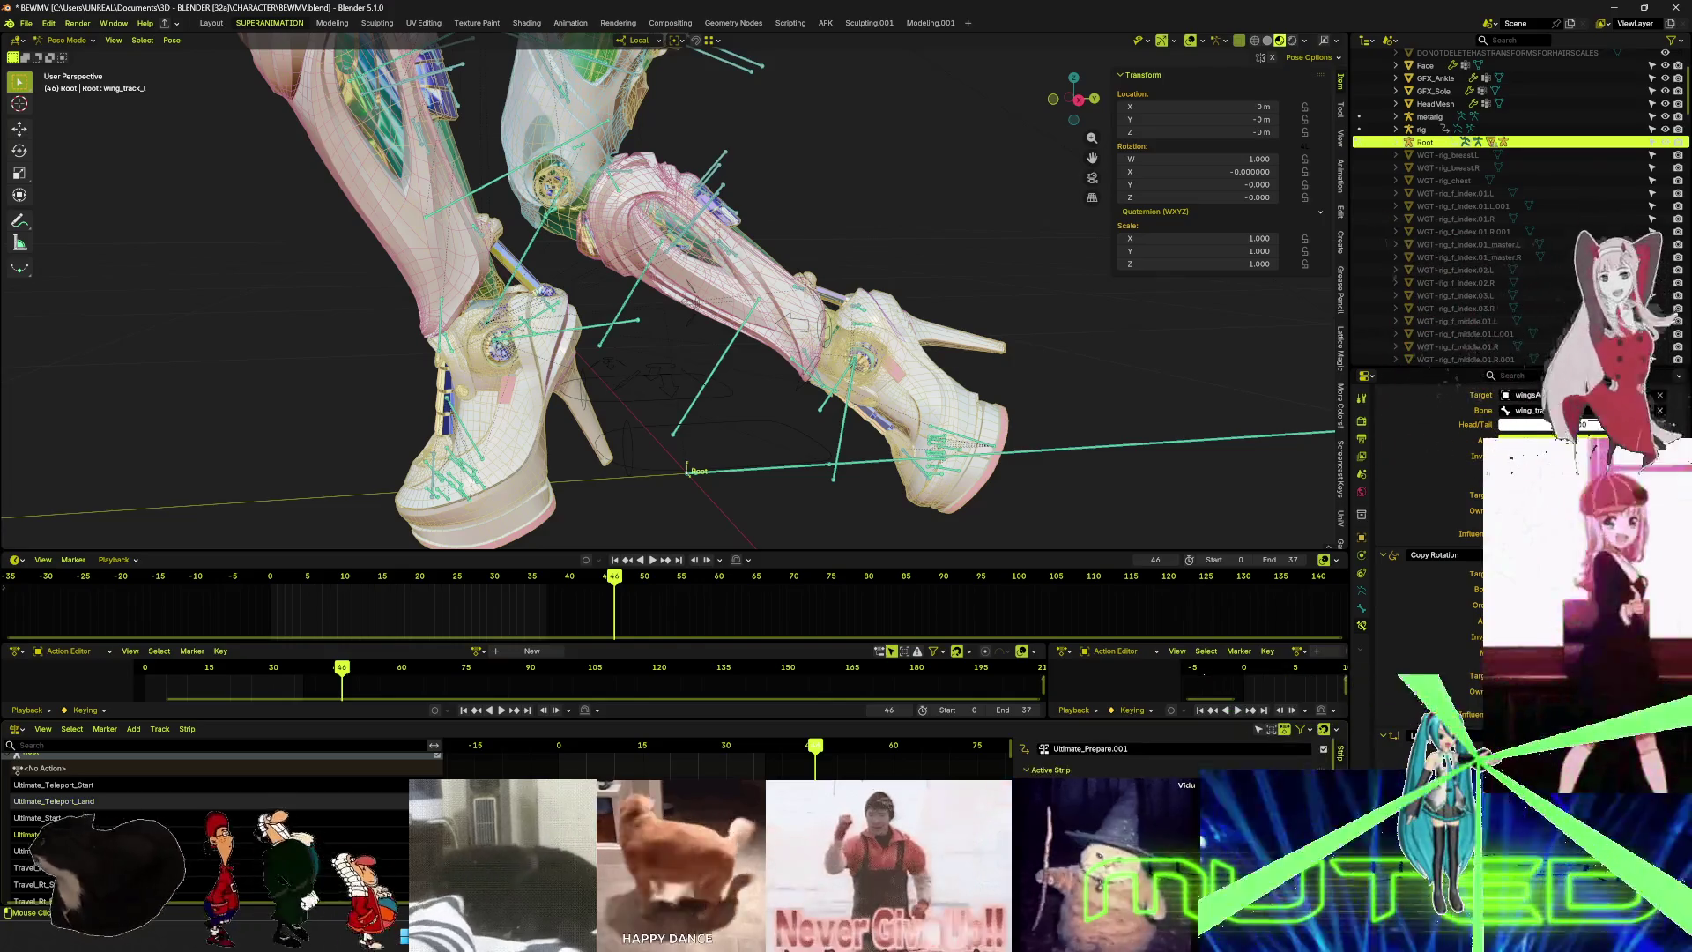
{"action": "middle_click_drag", "start_coordinate": [617, 308], "coordinate": [705, 309]}
{"action": "key", "text": "space"}
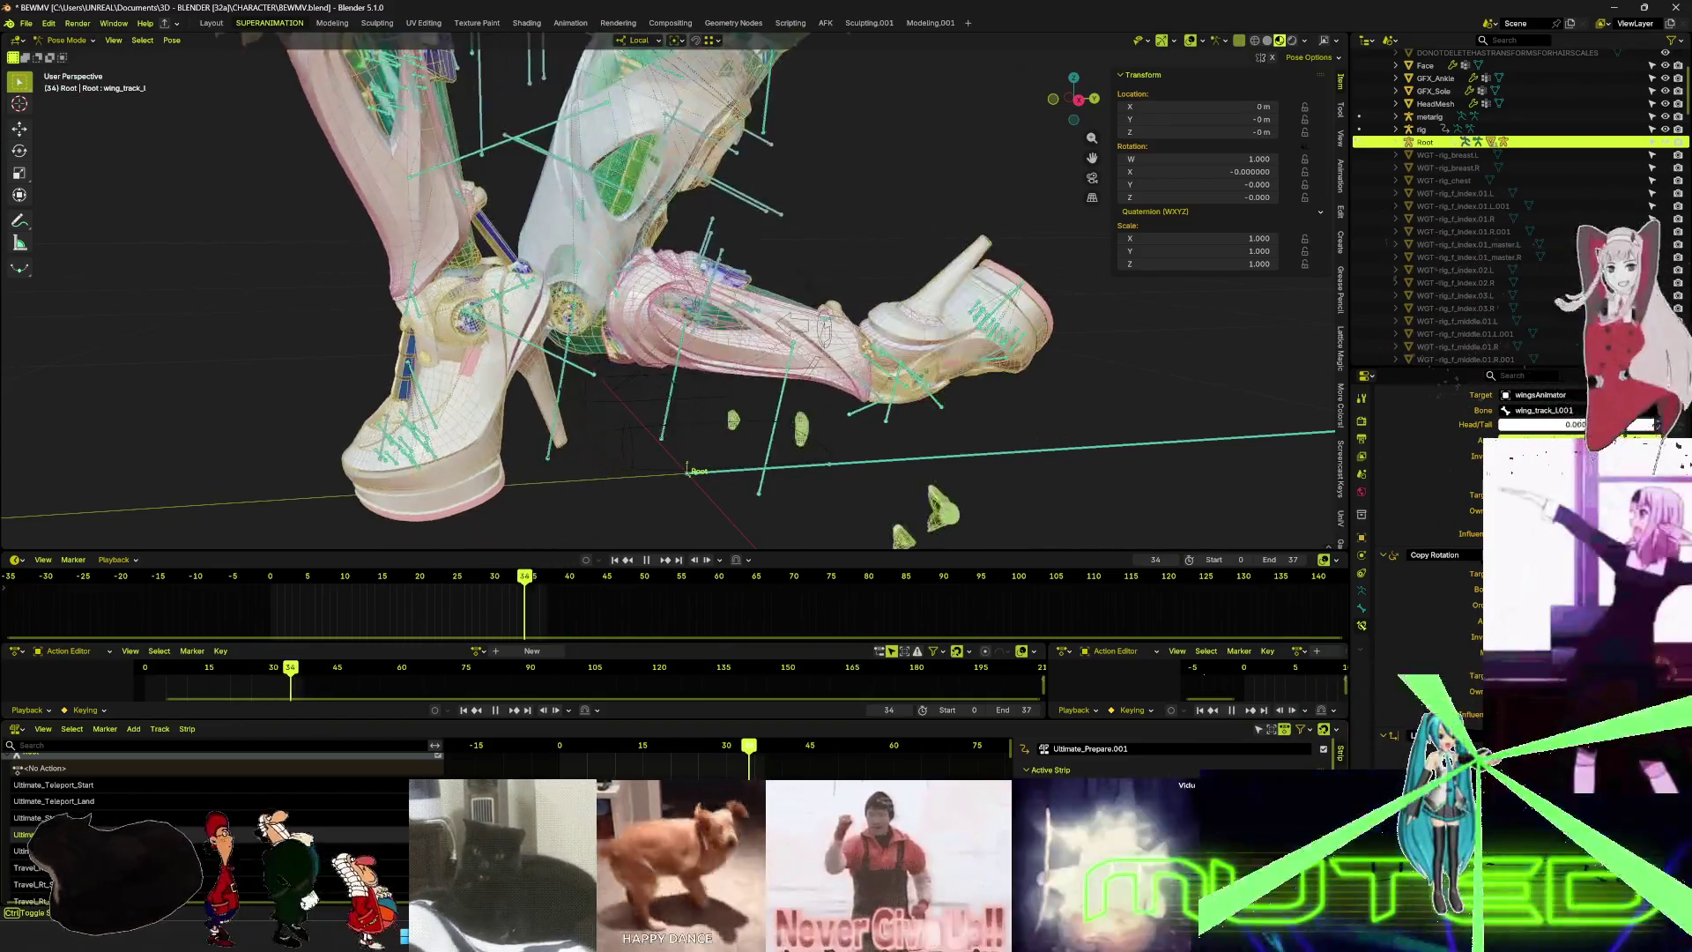
{"action": "key", "text": "space"}
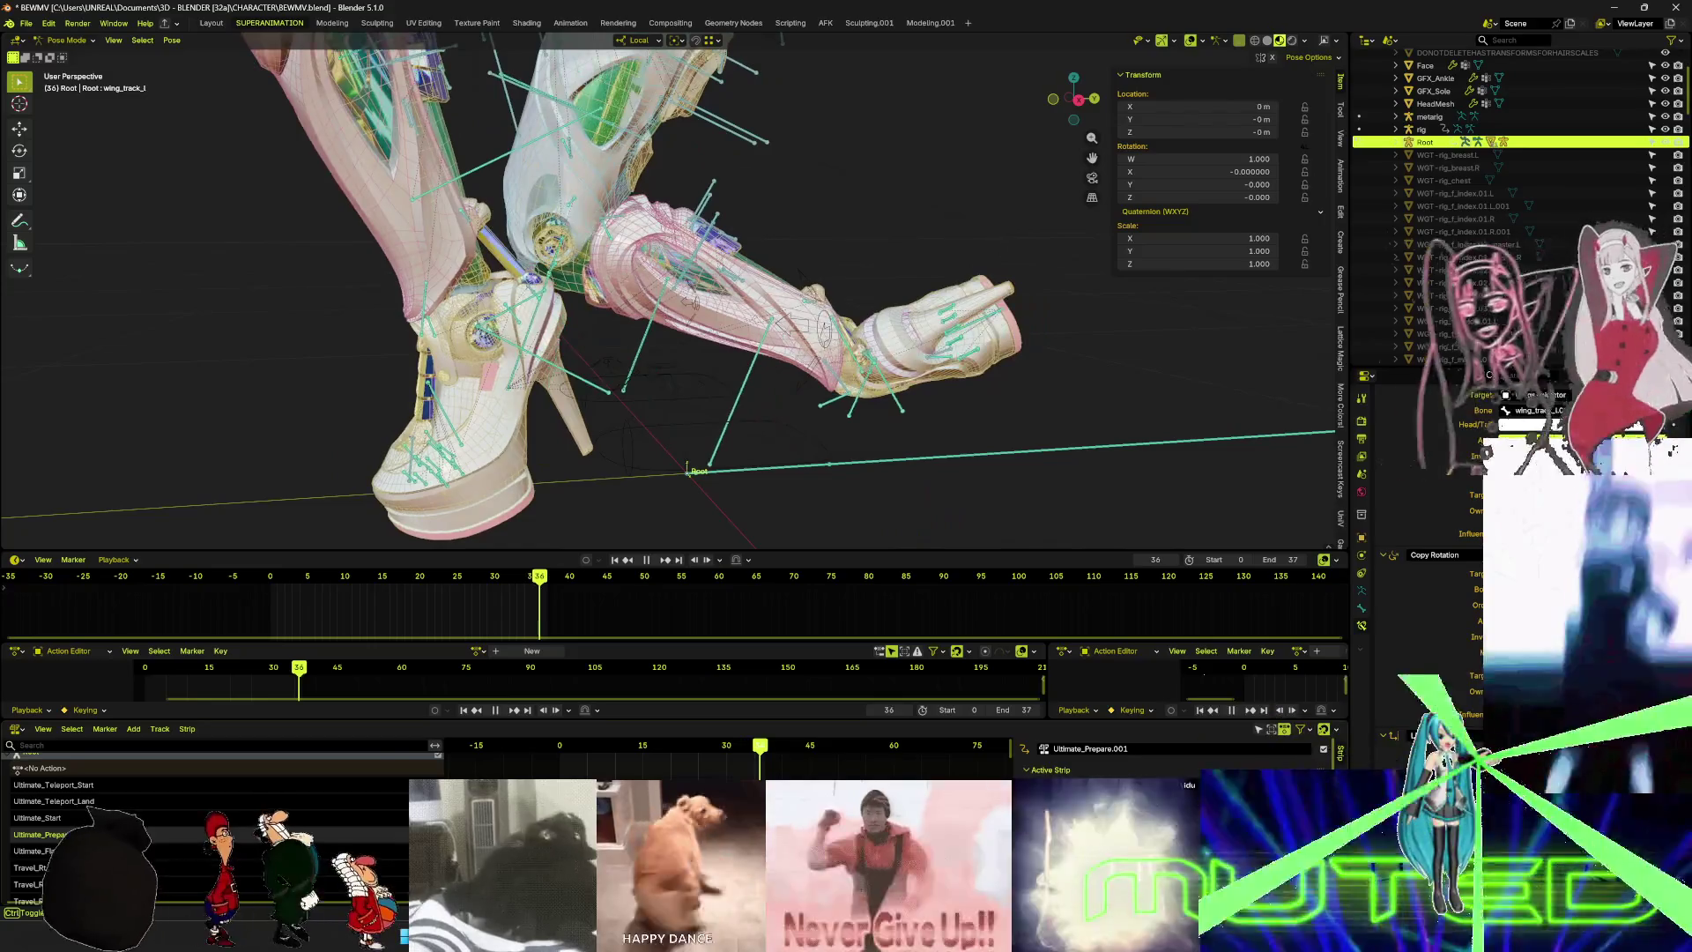
{"action": "mouse_move", "coordinate": [565, 335]}
{"action": "middle_mouse_down"}
{"action": "mouse_move", "coordinate": [536, 319]}
{"action": "mouse_move", "coordinate": [543, 190]}
{"action": "mouse_move", "coordinate": [547, 246]}
{"action": "middle_mouse_up"}
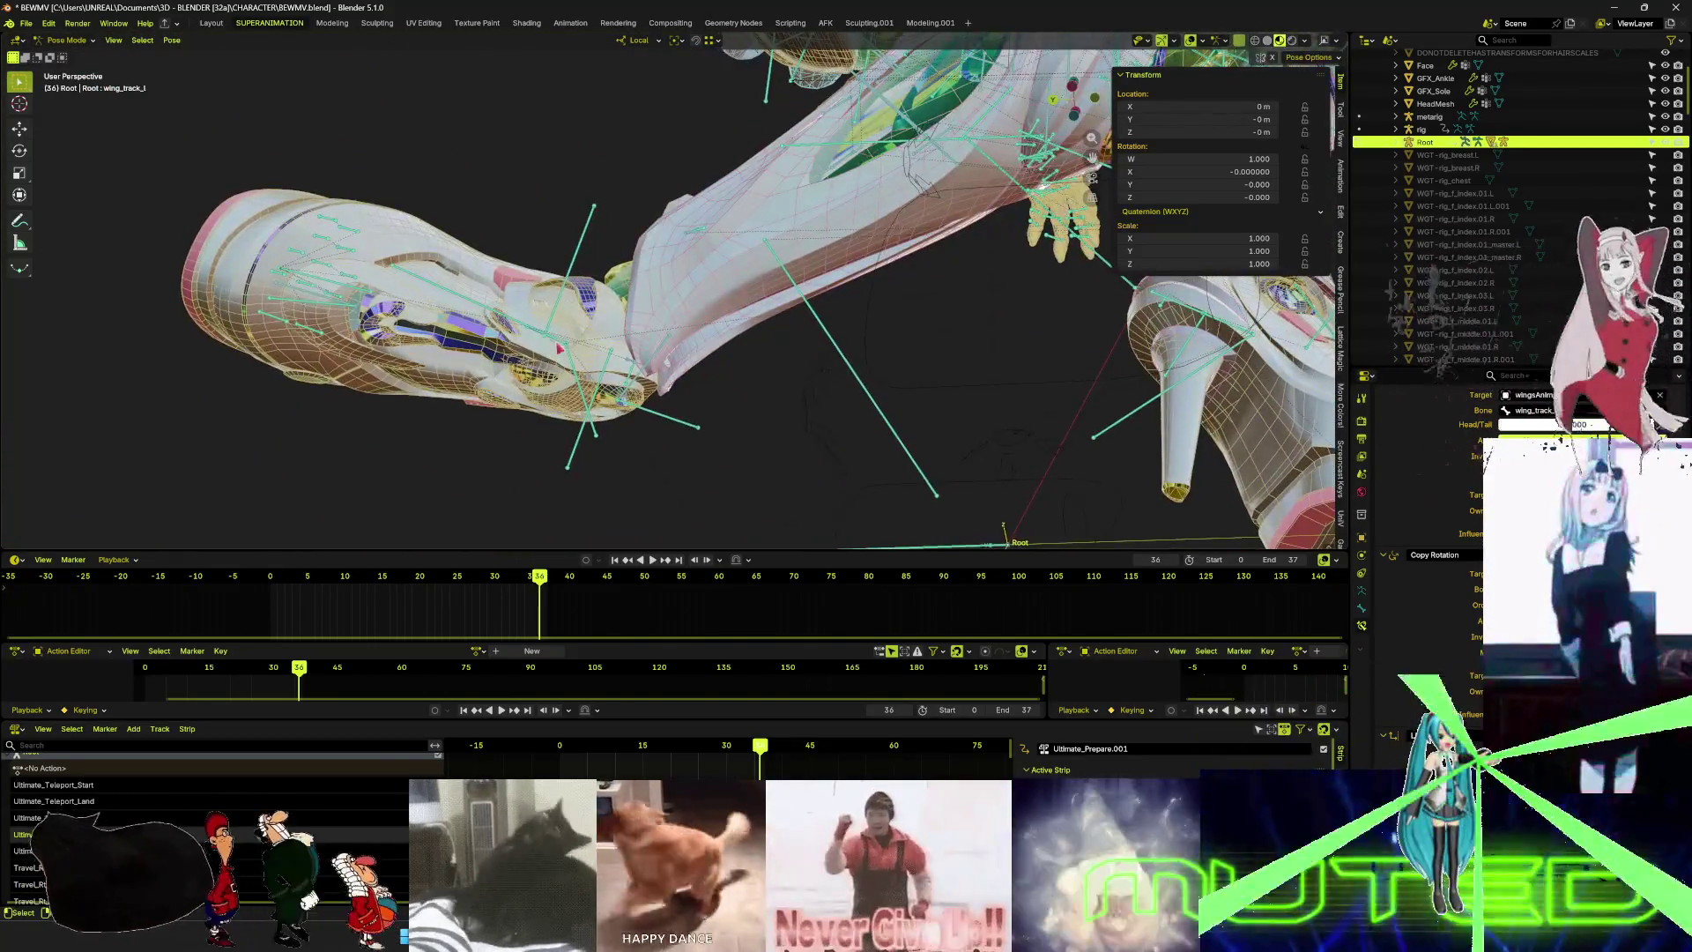
- Select footanchor_r, then the foot_r bone, zooming in on the right foot
{"action": "left_click", "coordinate": [578, 377]}
{"action": "scroll", "coordinate": [564, 353], "scroll_direction": "up", "scroll_amount": 2}
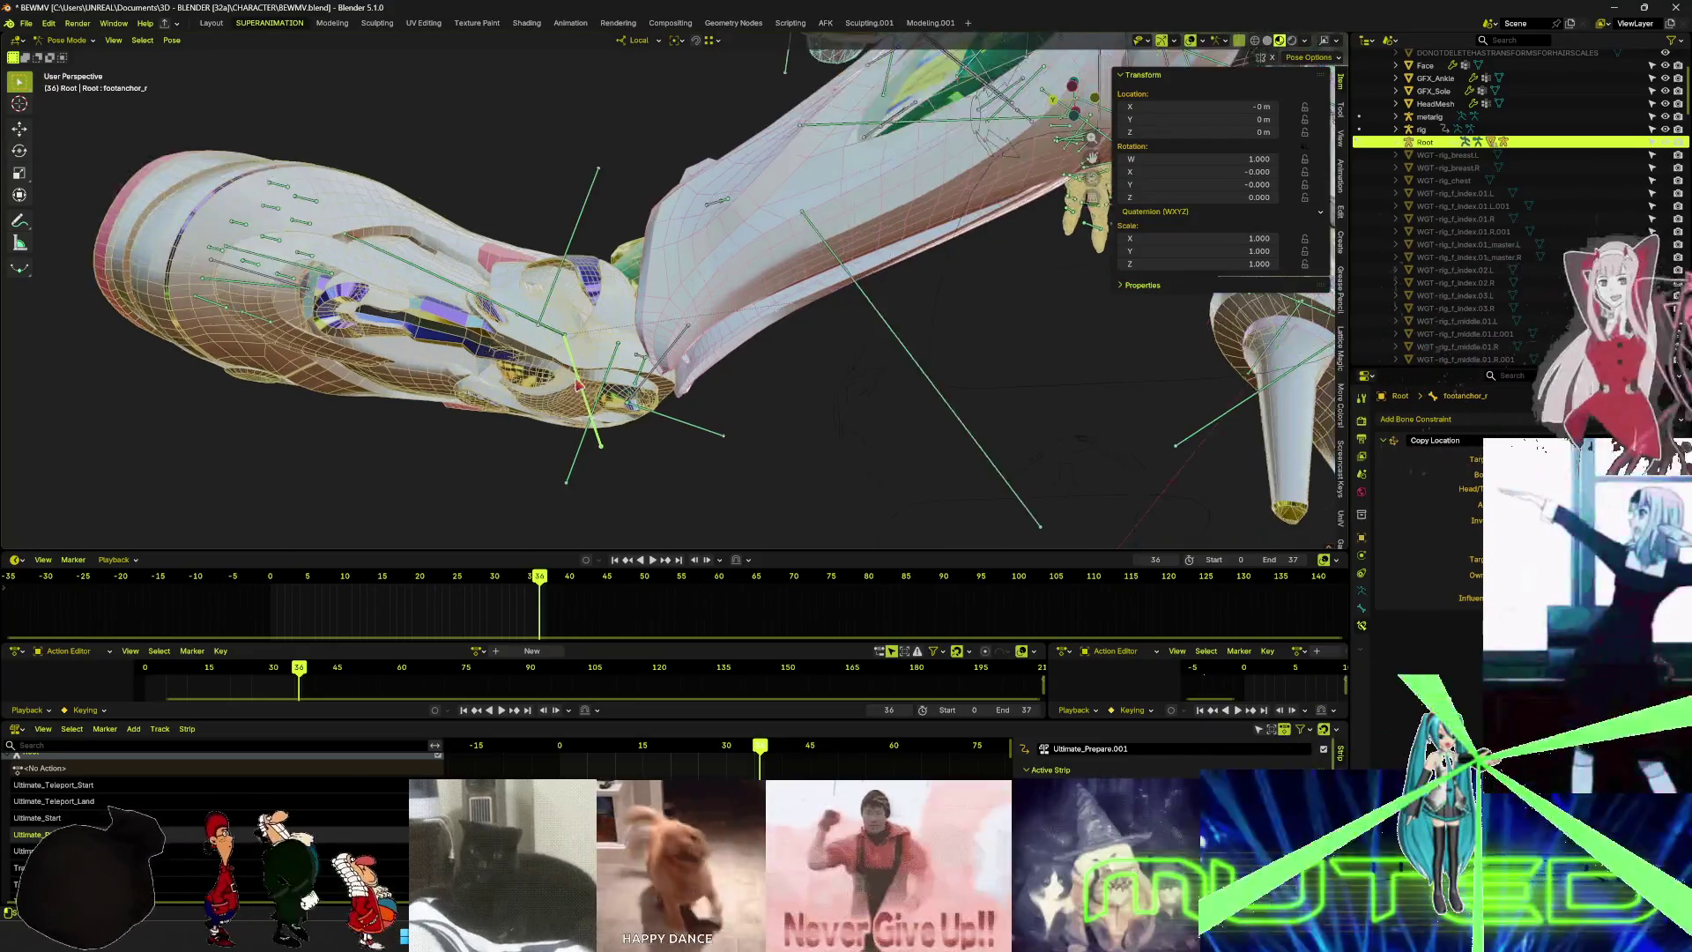
{"action": "left_click", "coordinate": [552, 330]}
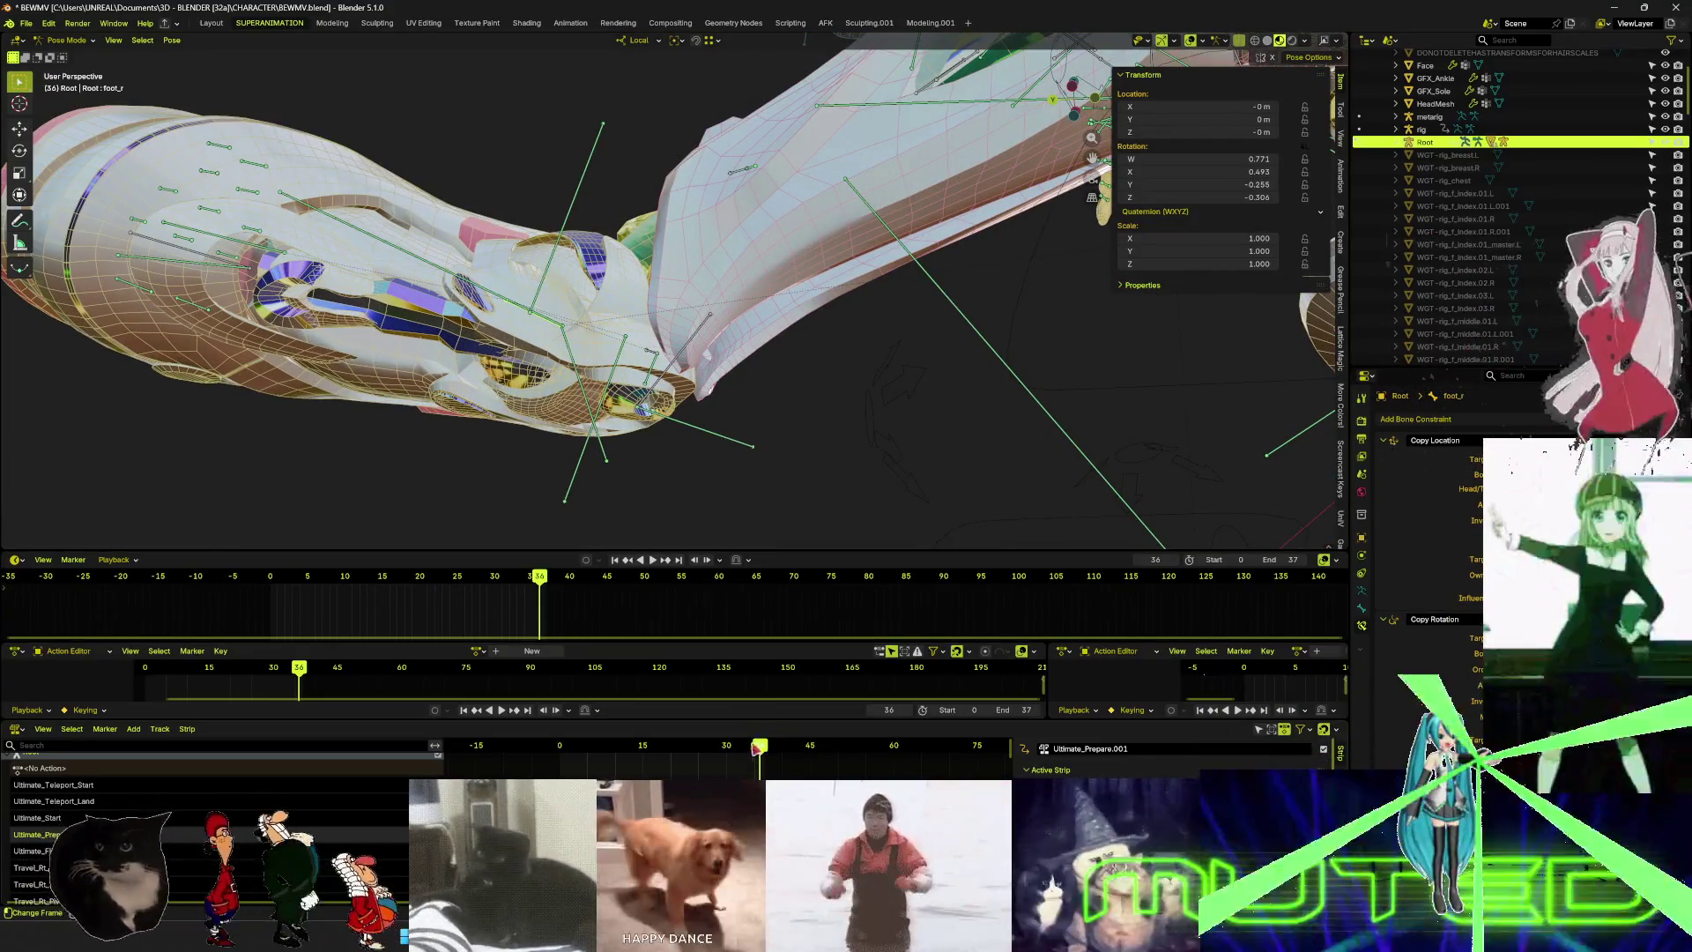
- Play the foot motion to frame 39, orbit around the shoe and enlarge the timeline
{"action": "left_click", "coordinate": [716, 747]}
{"action": "key", "text": "space"}
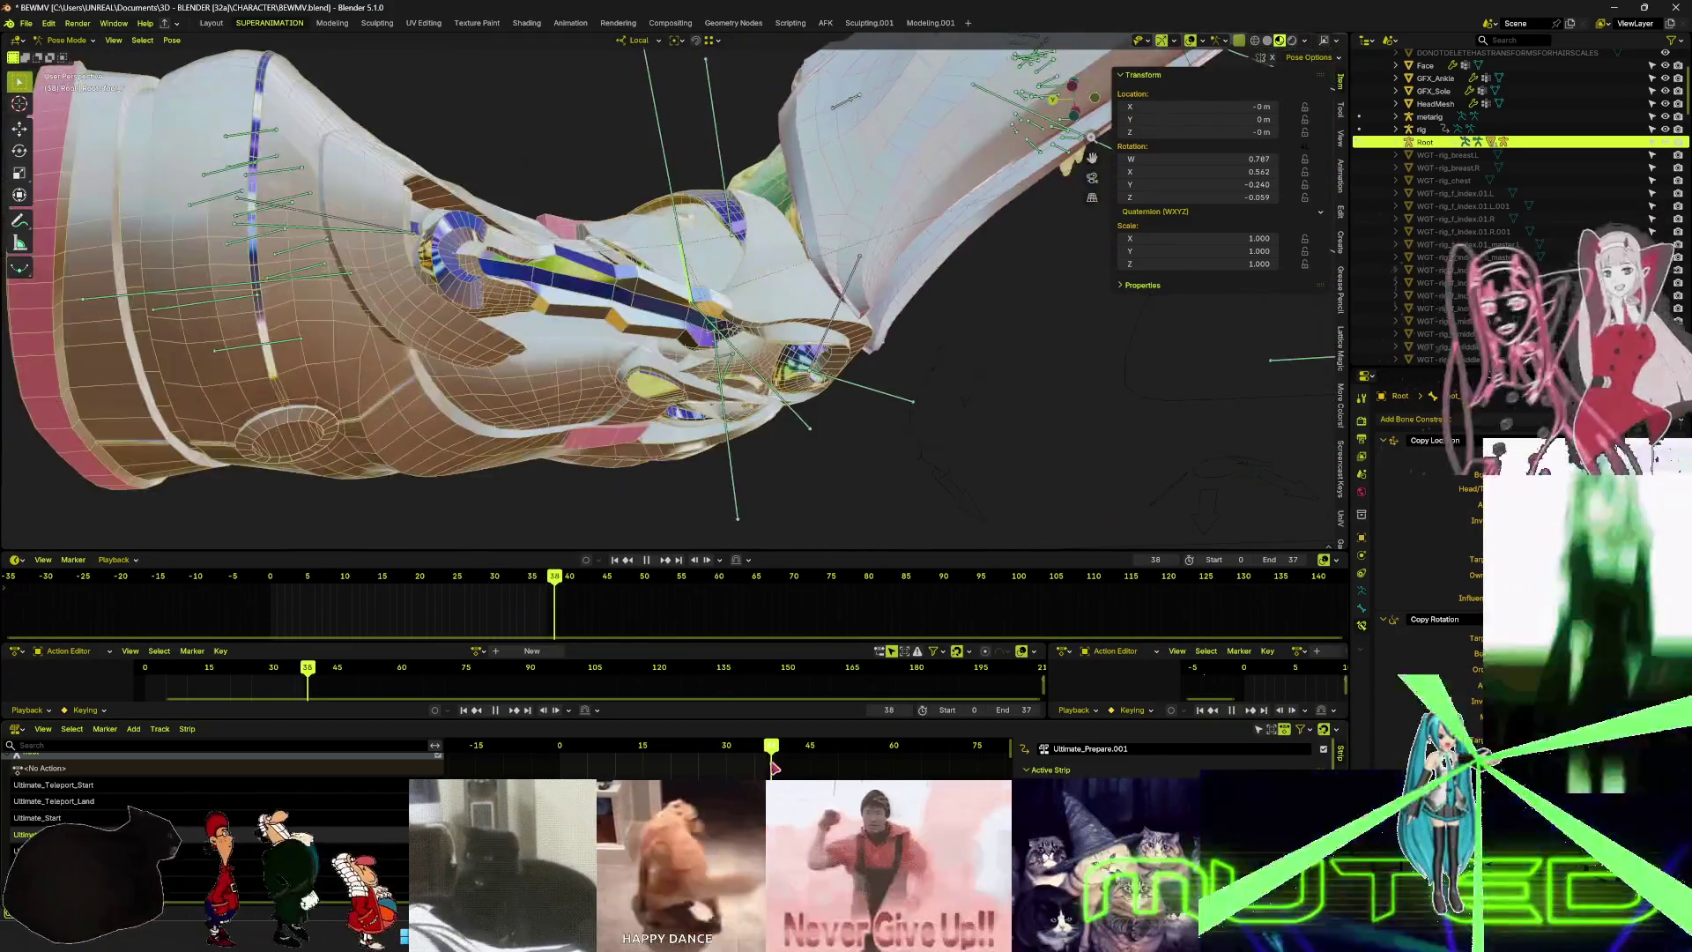
{"action": "key", "text": "space"}
{"action": "mouse_move", "coordinate": [494, 291]}
{"action": "middle_mouse_down"}
{"action": "mouse_move", "coordinate": [332, 348]}
{"action": "mouse_move", "coordinate": [366, 383]}
{"action": "middle_mouse_up"}
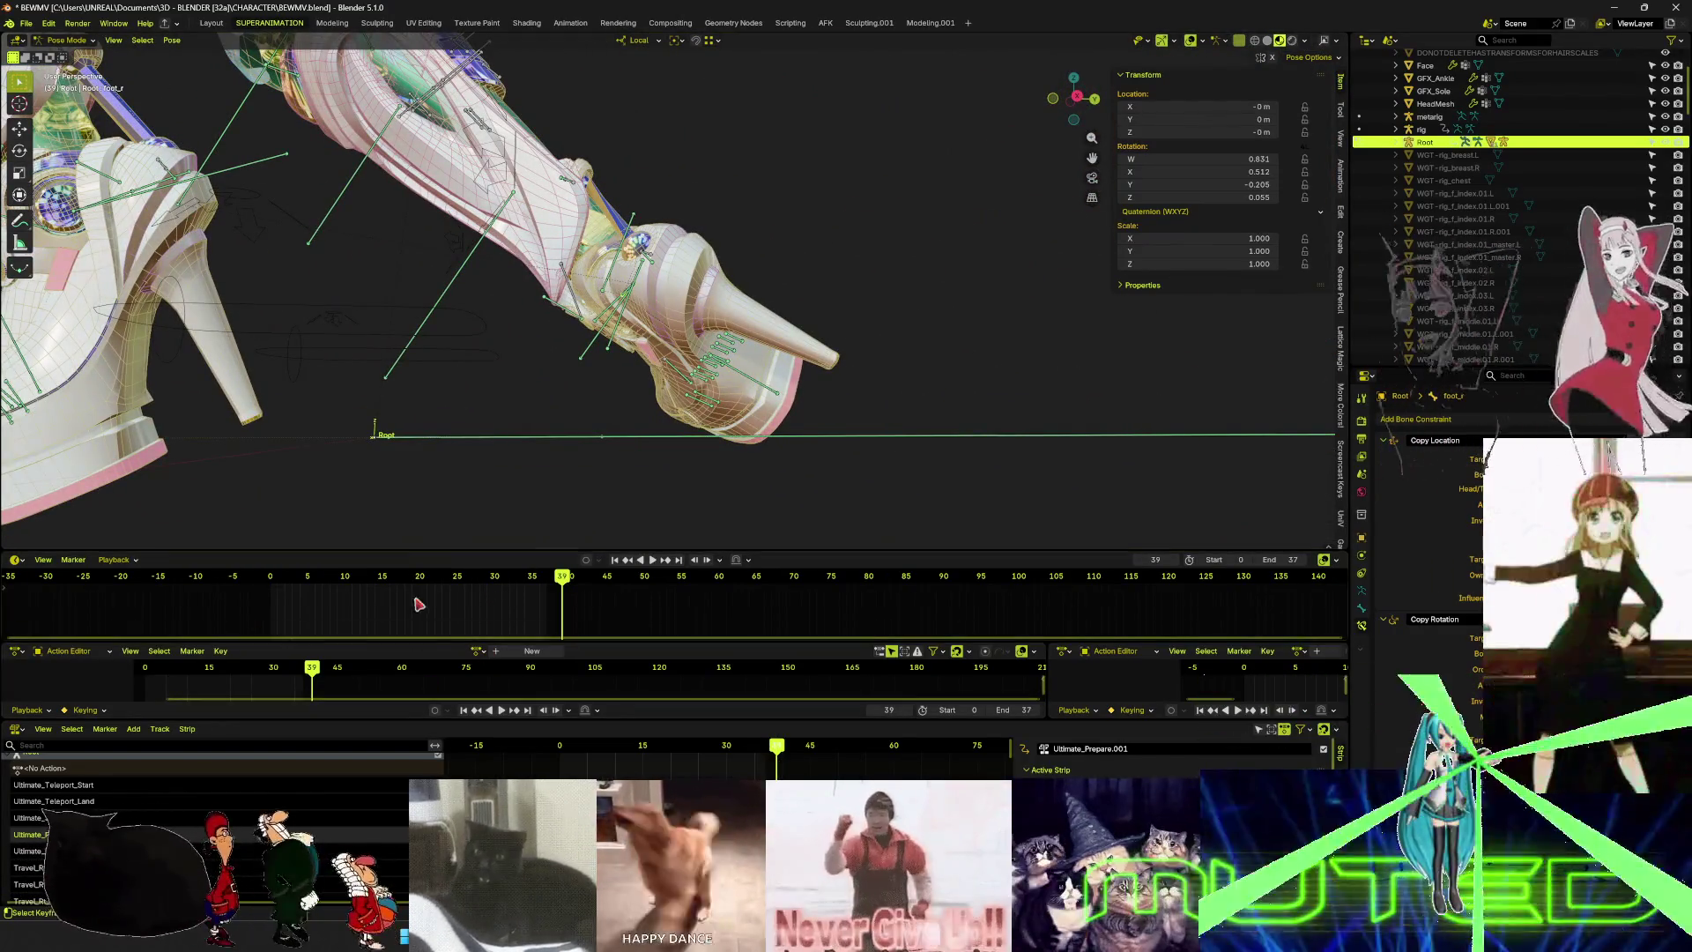
{"action": "left_click_drag", "start_coordinate": [435, 553], "coordinate": [434, 389]}
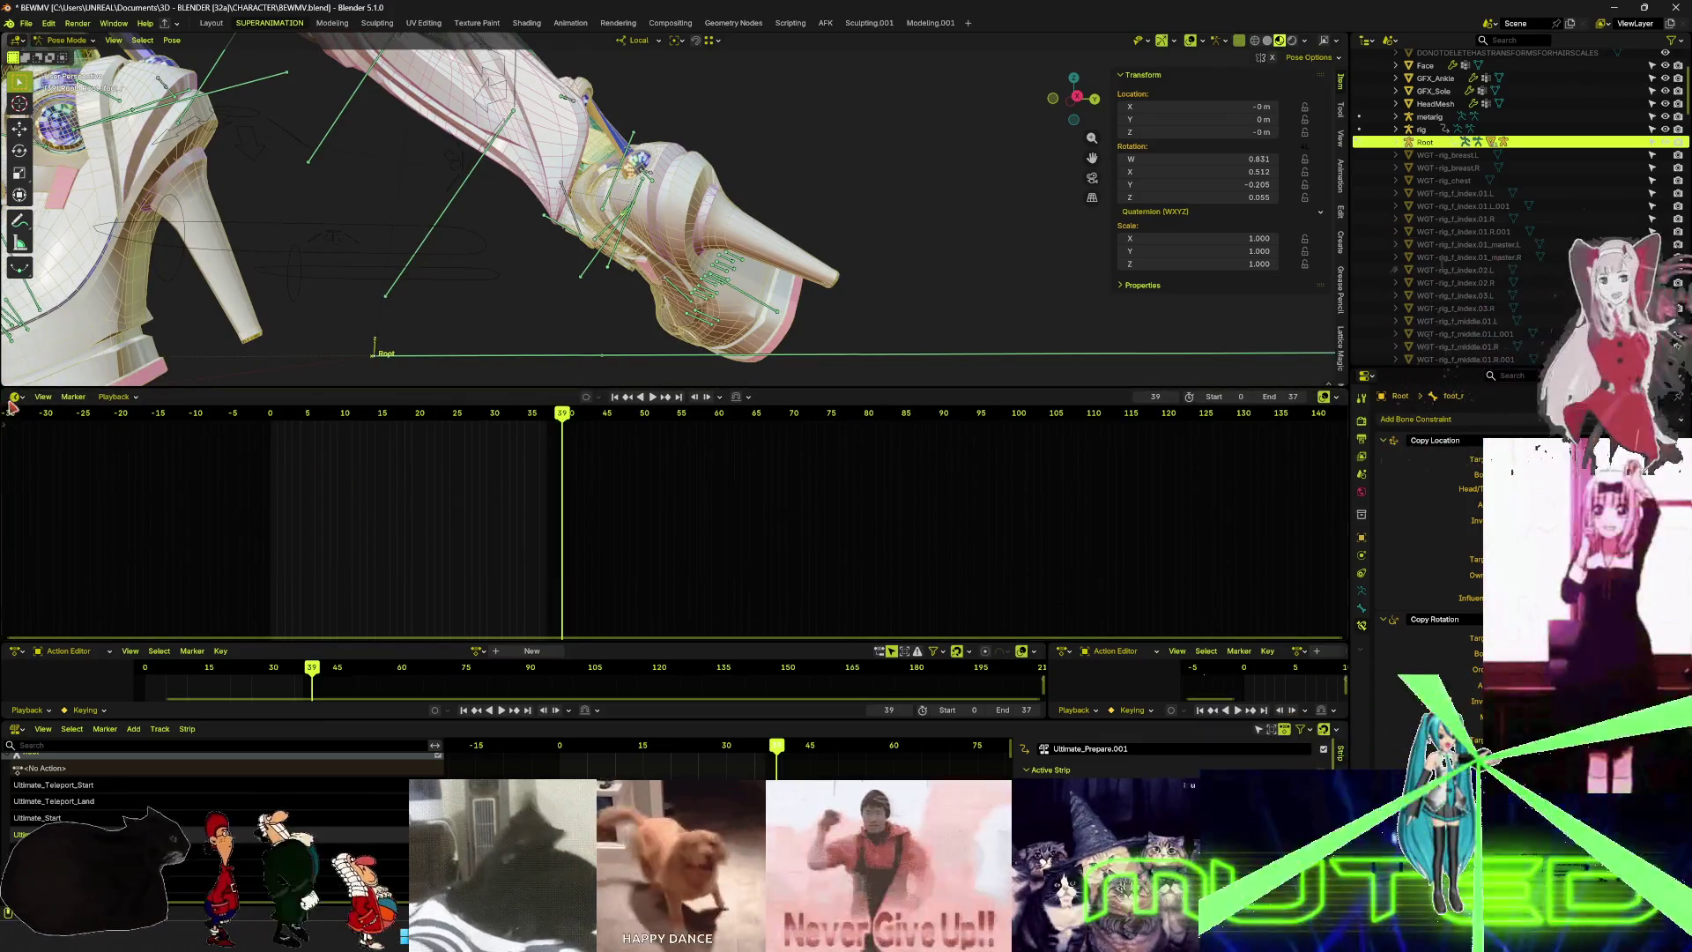
- Turn the timeline into a Graph Editor with Normalize on, then select the ik_foot_r bone
{"action": "left_click", "coordinate": [16, 396]}
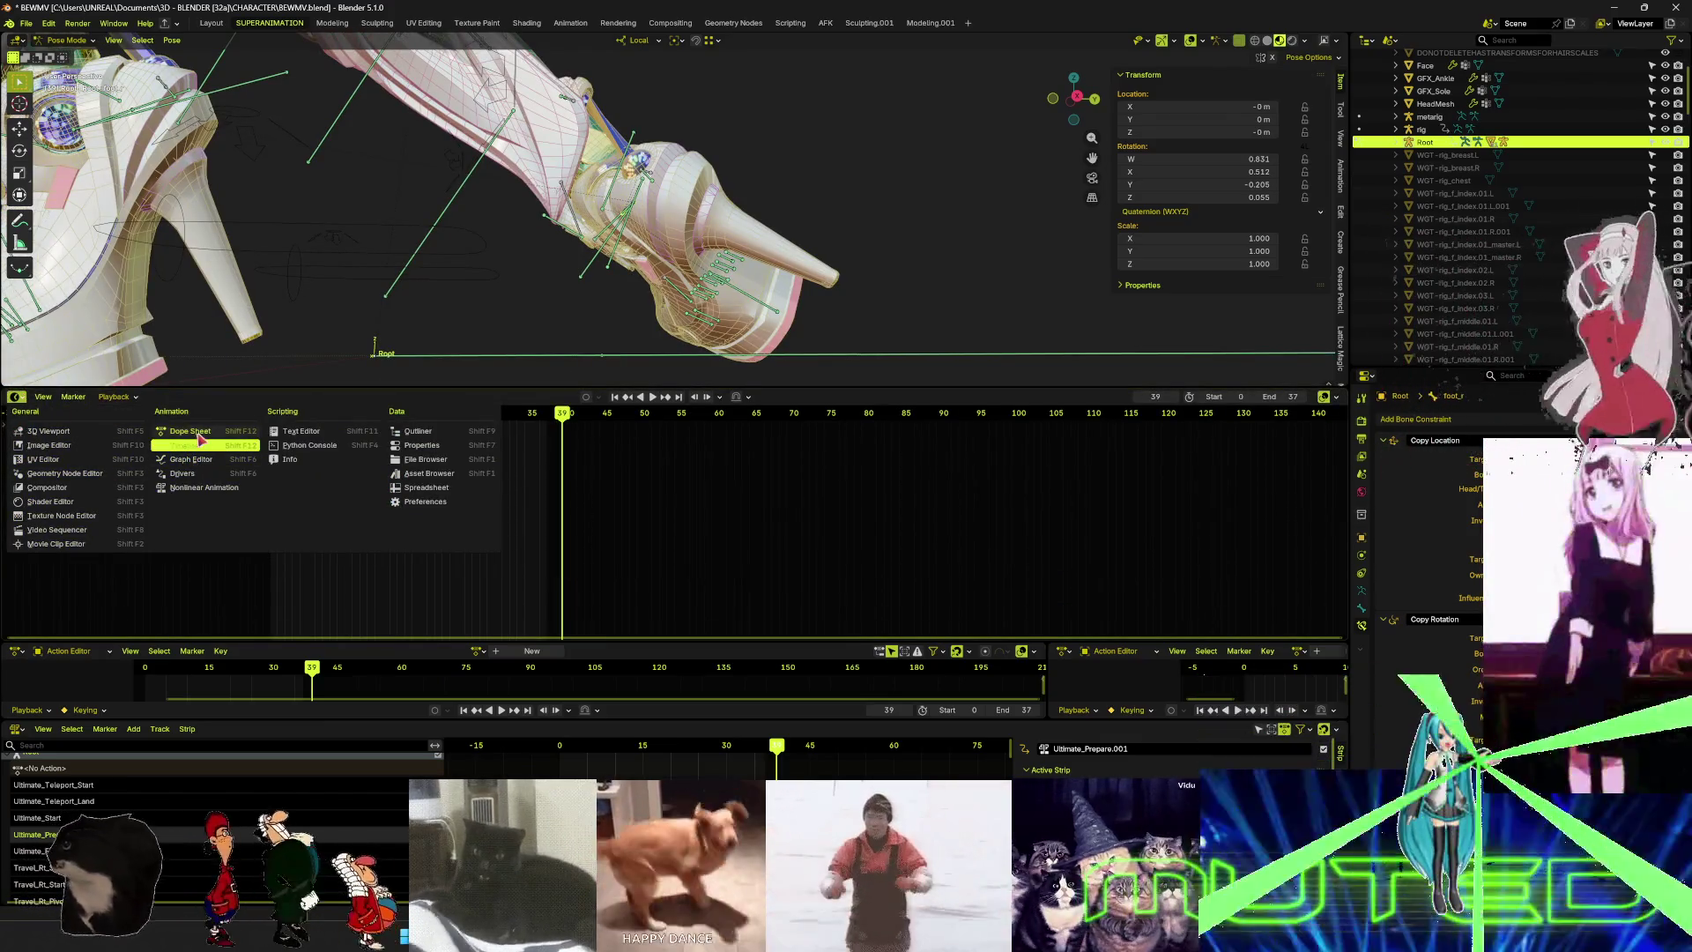
{"action": "left_click", "coordinate": [194, 461]}
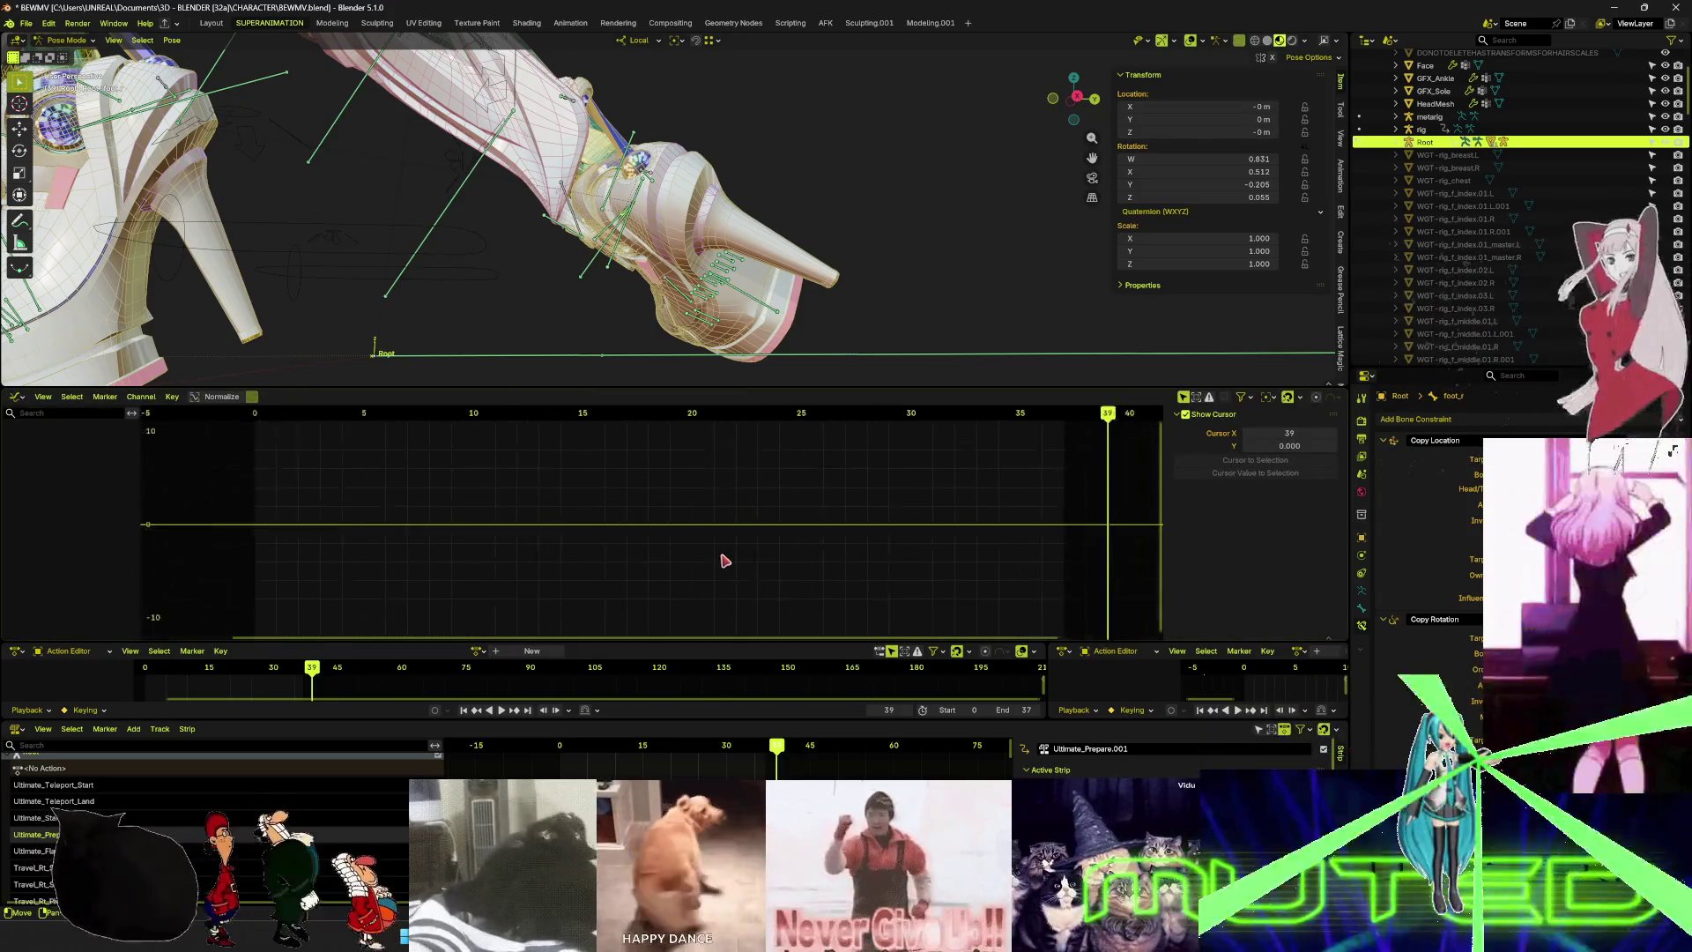
{"action": "scroll", "coordinate": [712, 554], "scroll_direction": "down", "scroll_amount": 3}
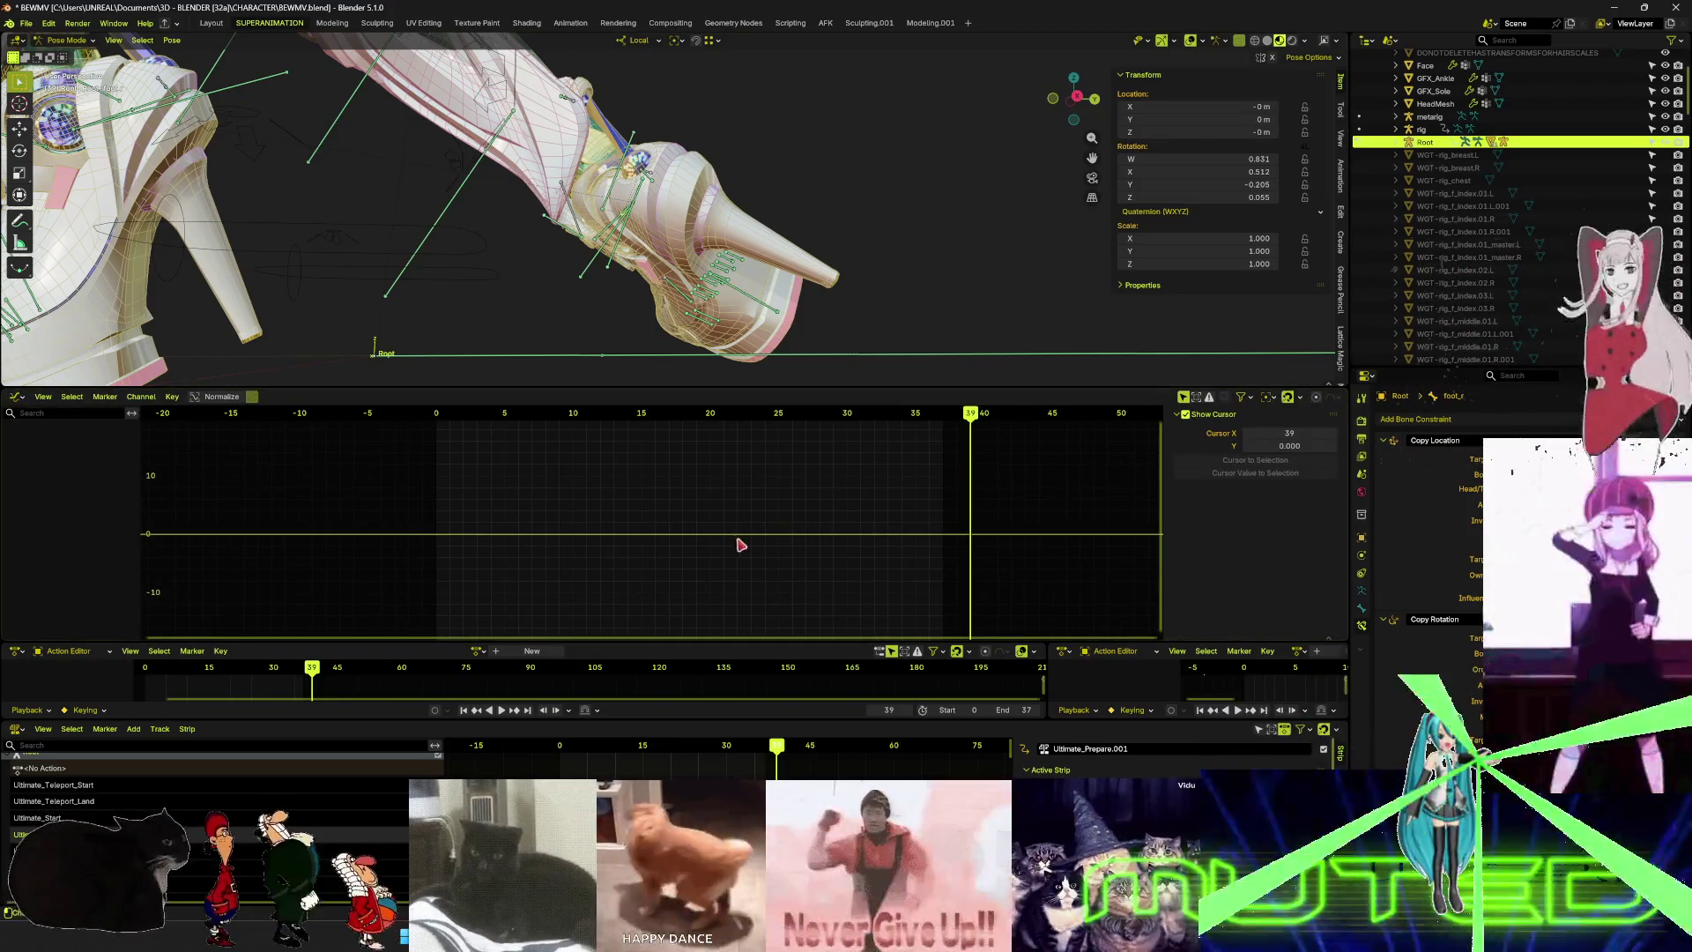
{"action": "scroll", "coordinate": [740, 541], "scroll_direction": "up", "scroll_amount": 3}
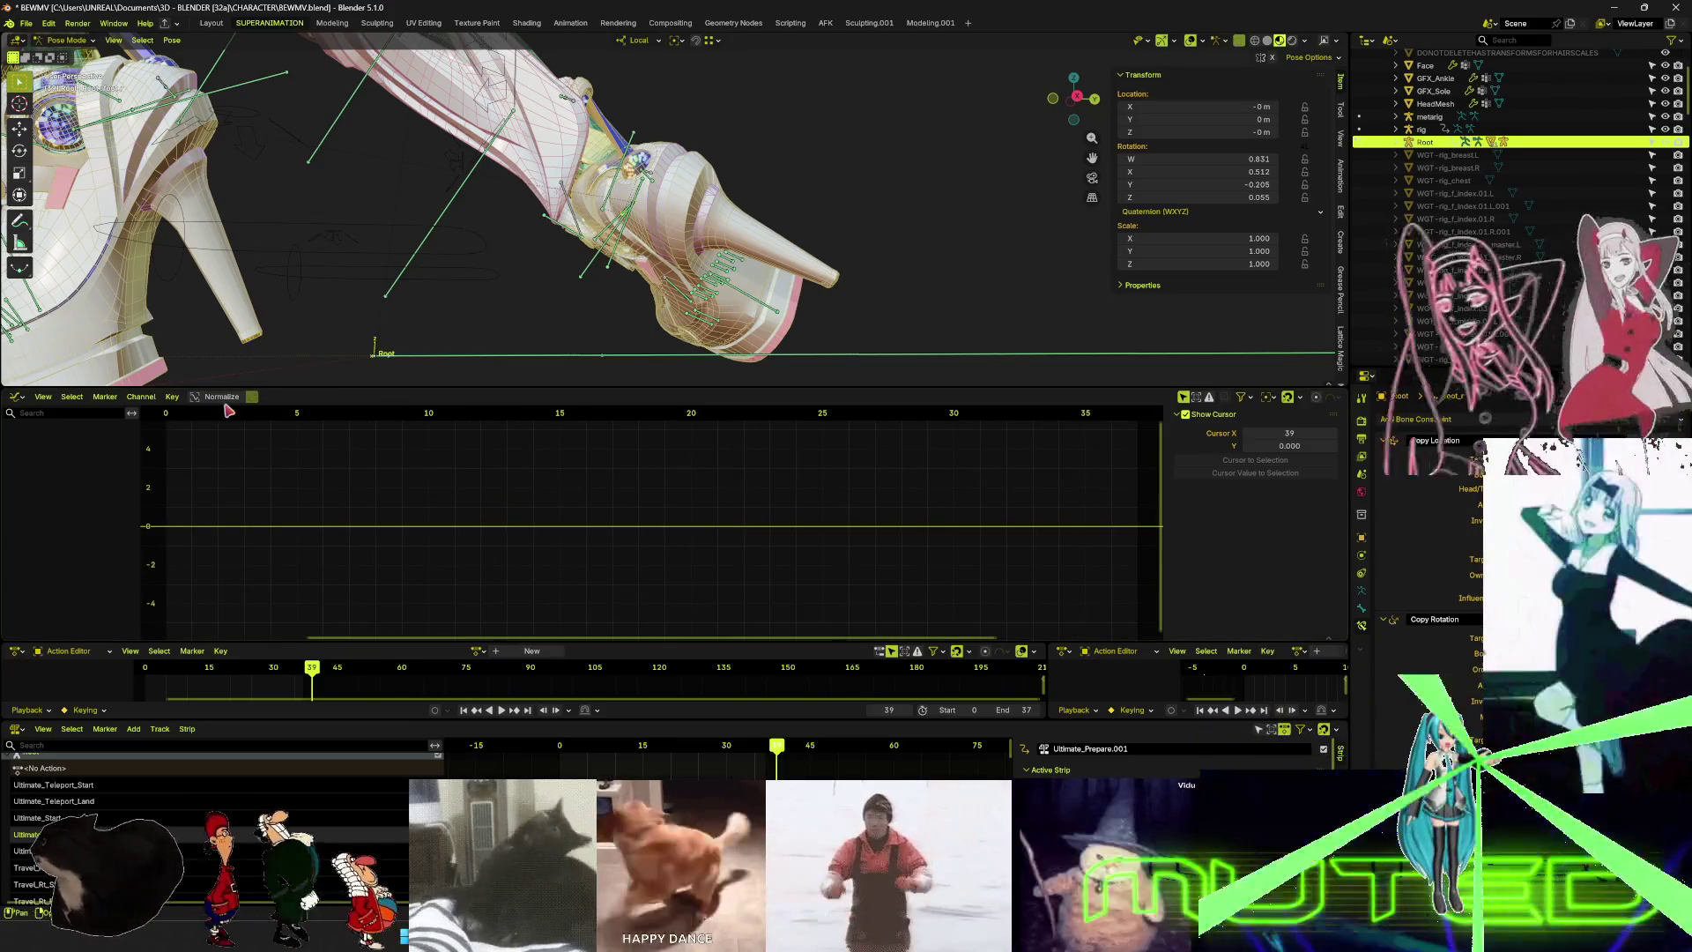
{"action": "left_click", "coordinate": [221, 396]}
{"action": "mouse_move", "coordinate": [640, 238]}
{"action": "middle_mouse_down"}
{"action": "mouse_move", "coordinate": [678, 242]}
{"action": "mouse_move", "coordinate": [600, 215]}
{"action": "middle_mouse_up"}
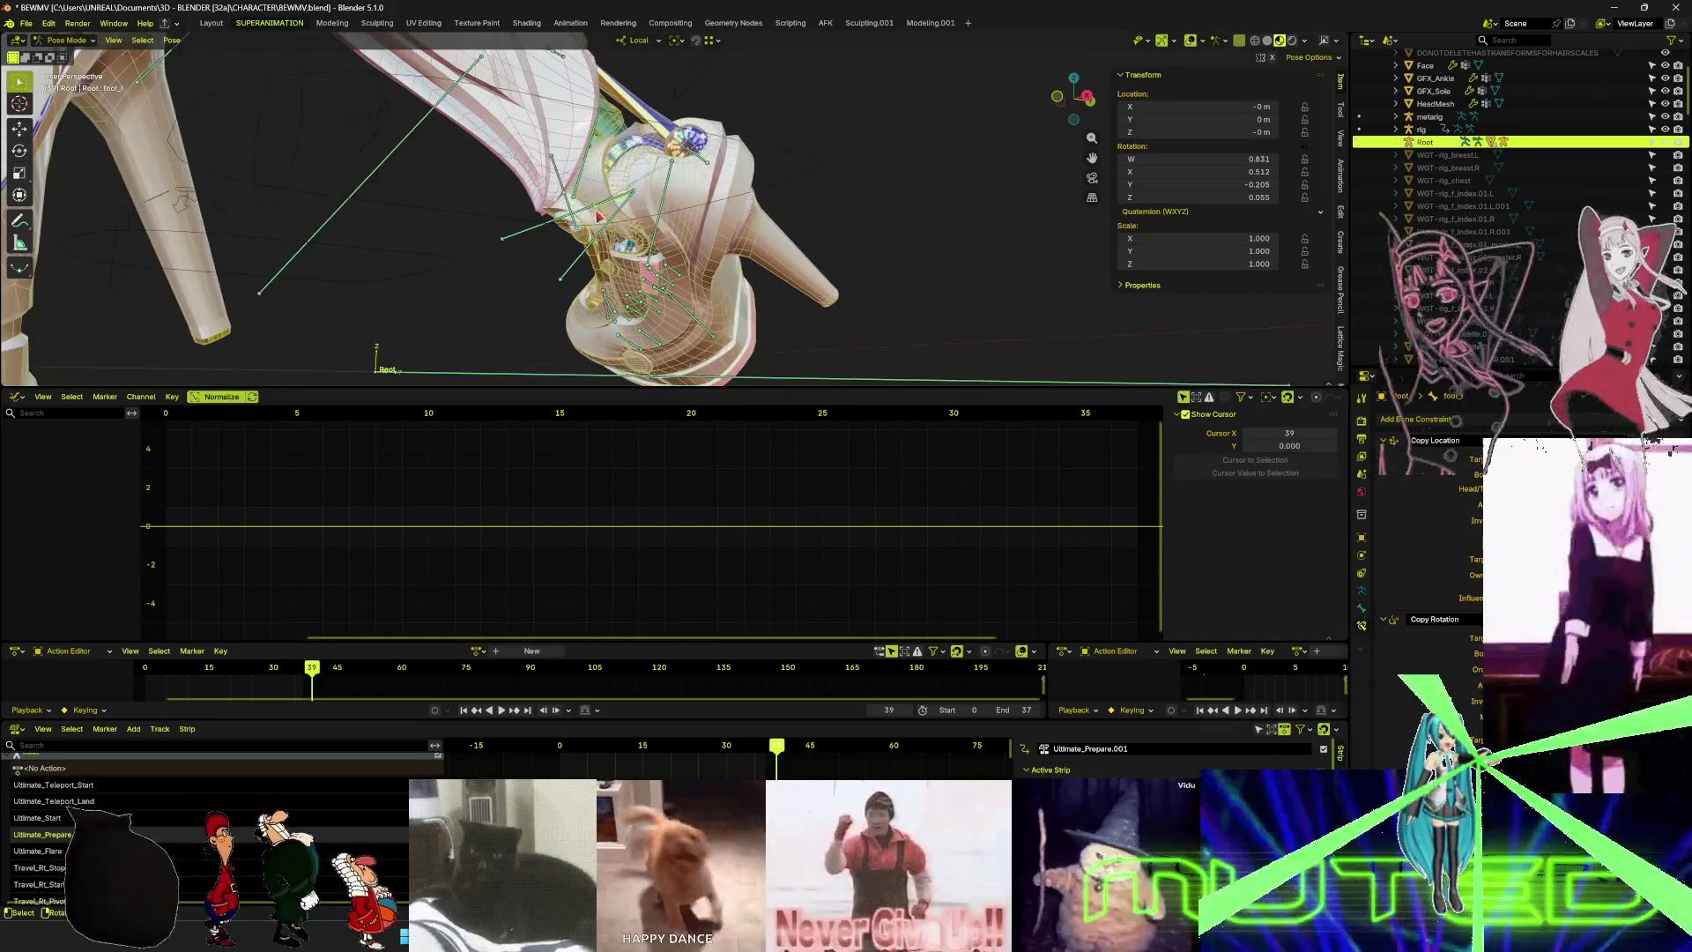
{"action": "left_click", "coordinate": [597, 214]}
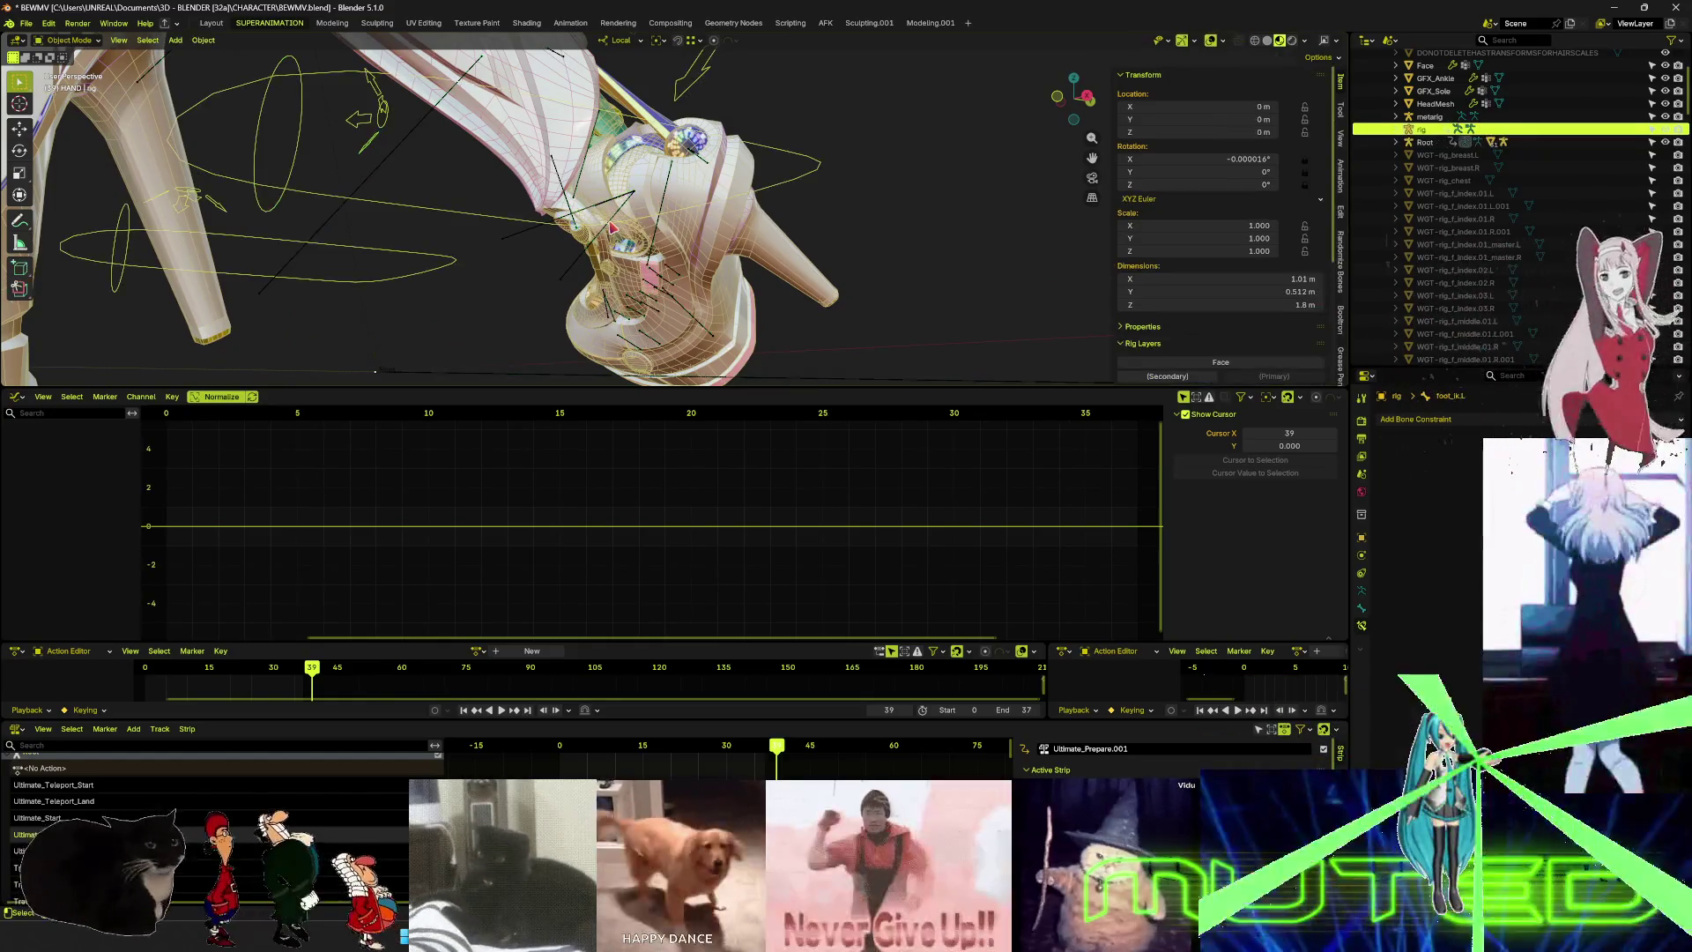
{"action": "left_click", "coordinate": [606, 238]}
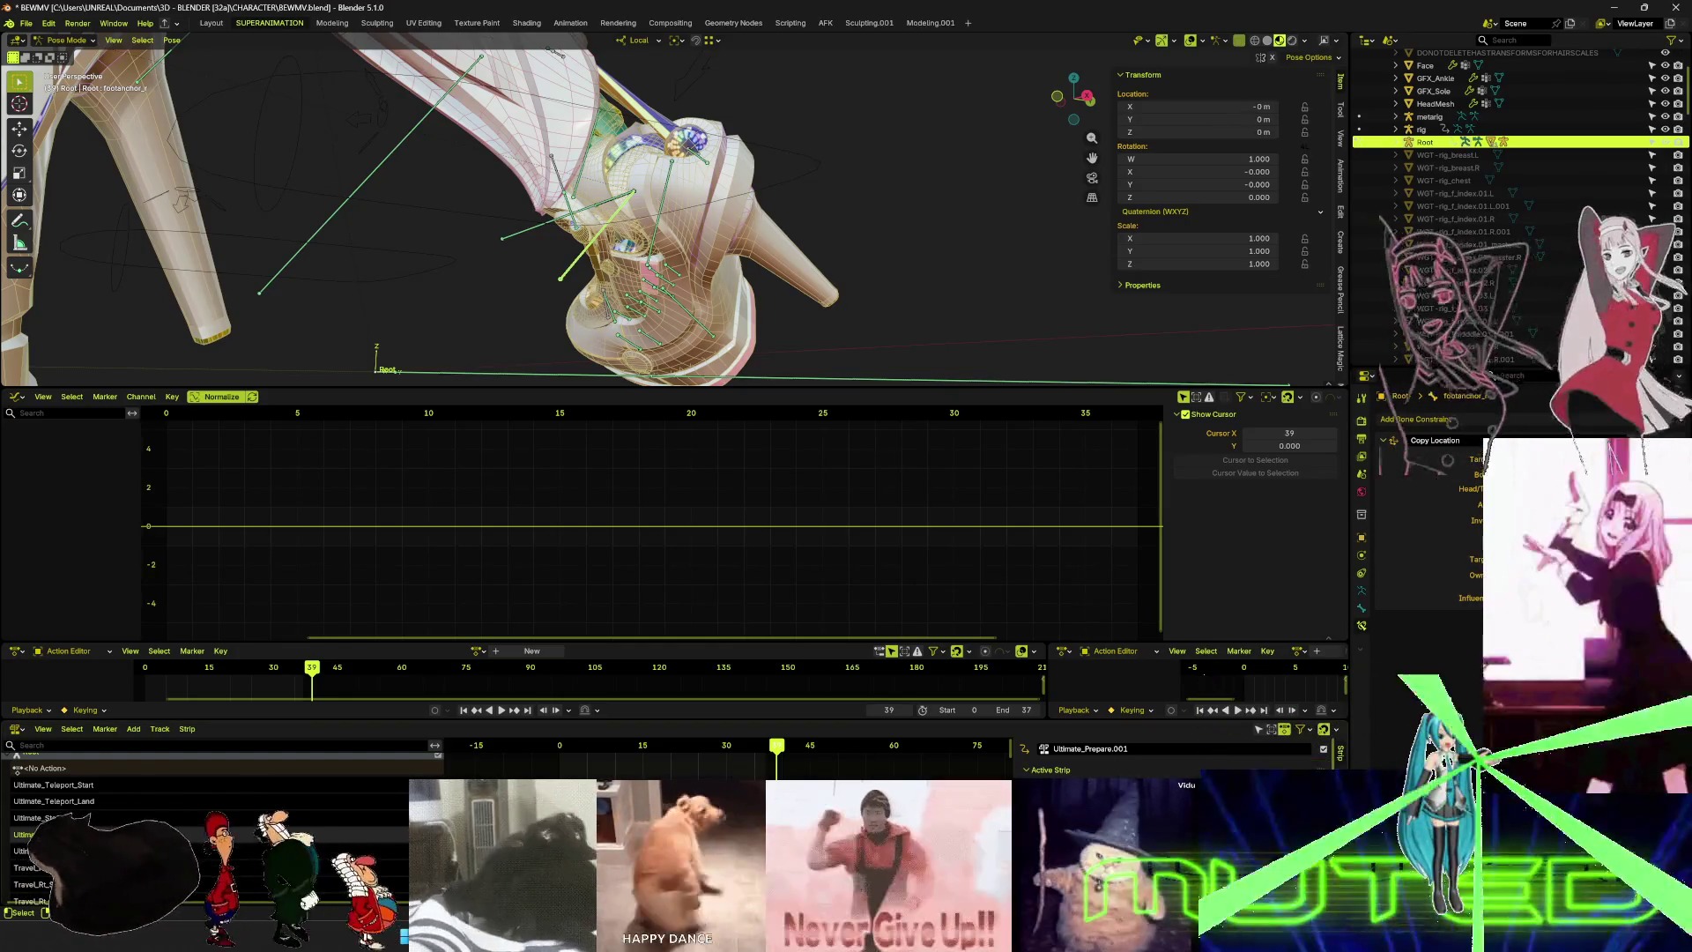
{"action": "key", "text": "F3"}
{"action": "key", "text": "Escape"}
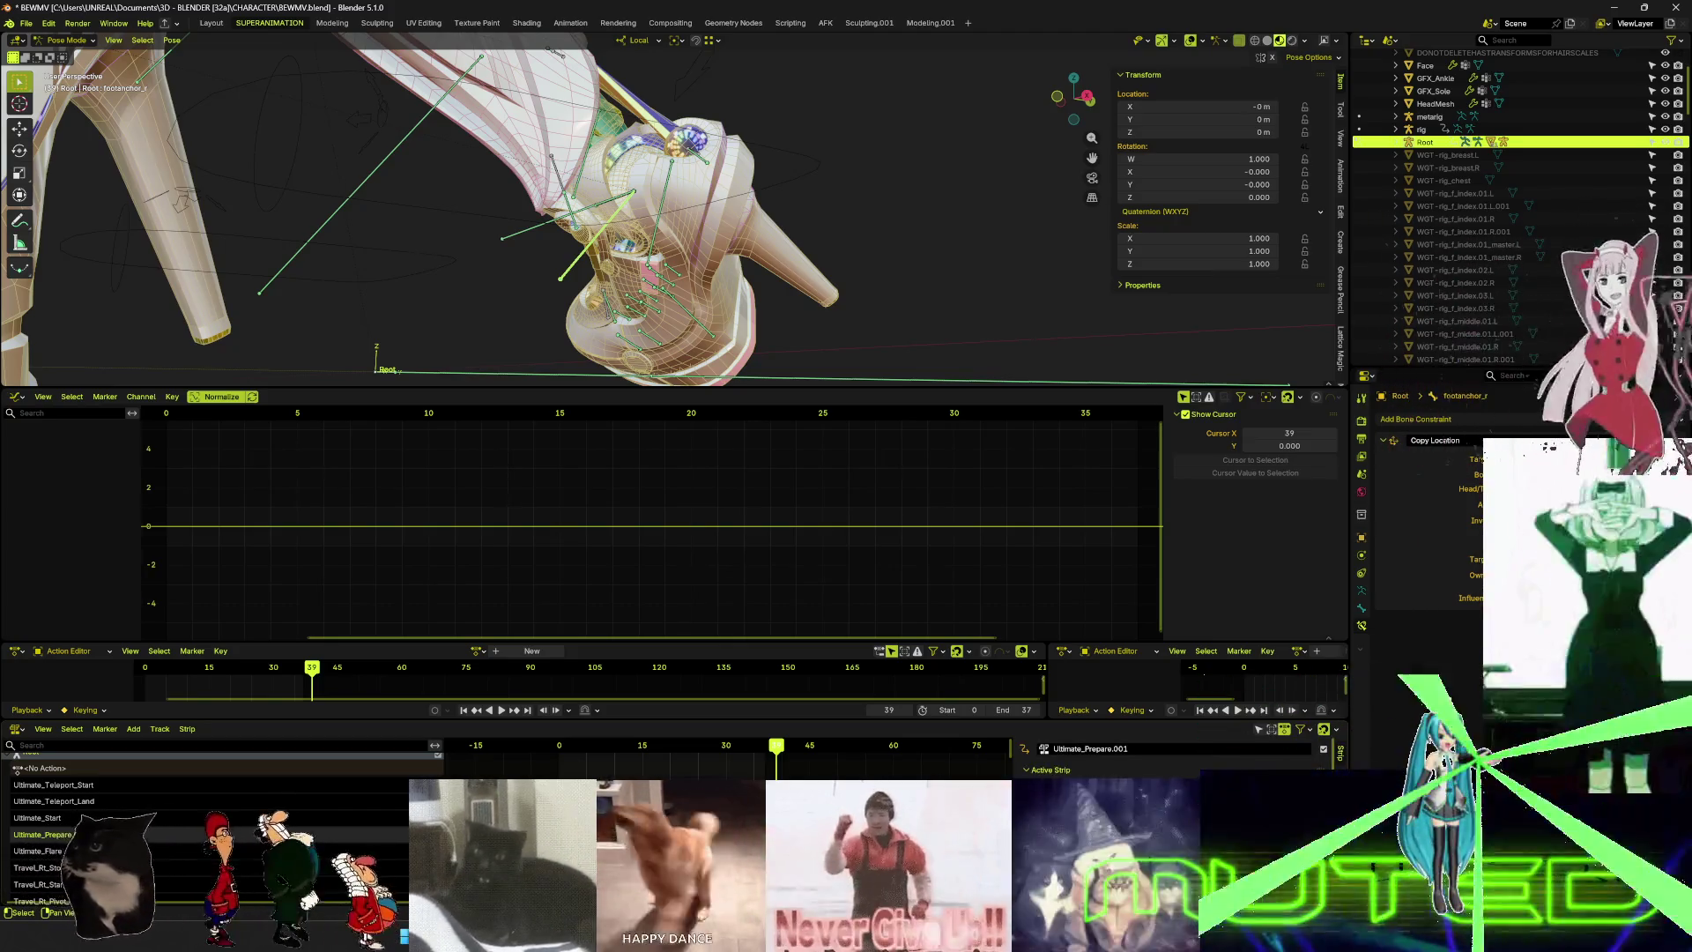
- Start editing the stashed Ultimate_Prepare action from the NLA Strip menu
{"action": "left_click", "coordinate": [158, 730]}
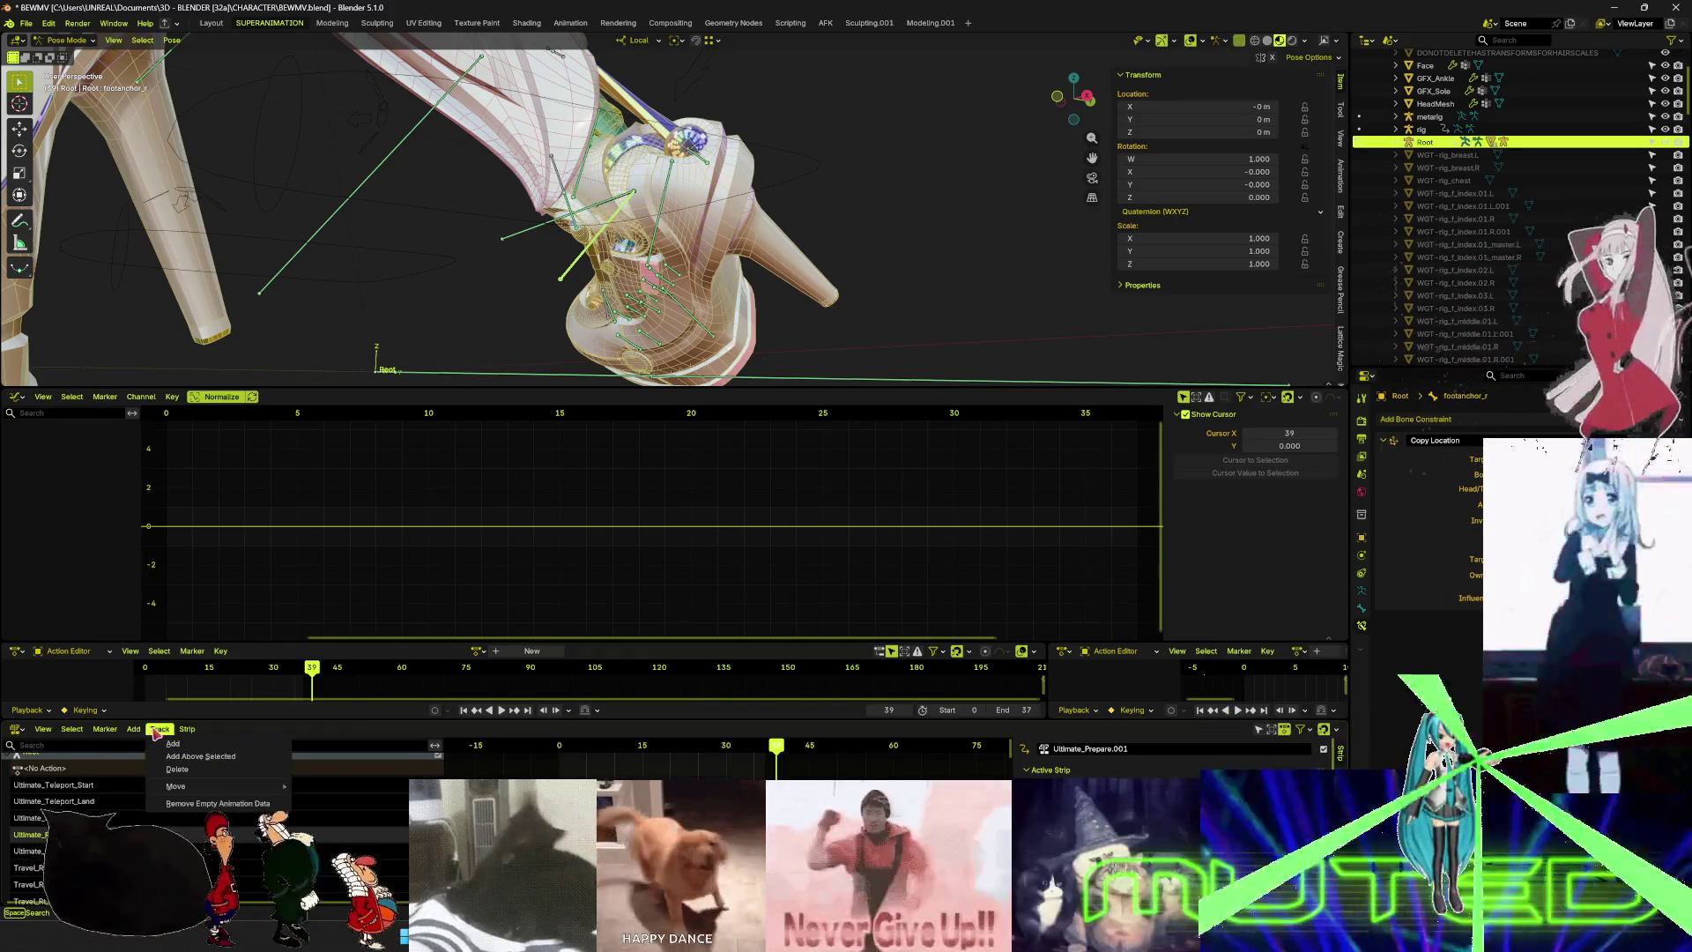
{"action": "left_click", "coordinate": [75, 731]}
{"action": "left_click", "coordinate": [73, 730]}
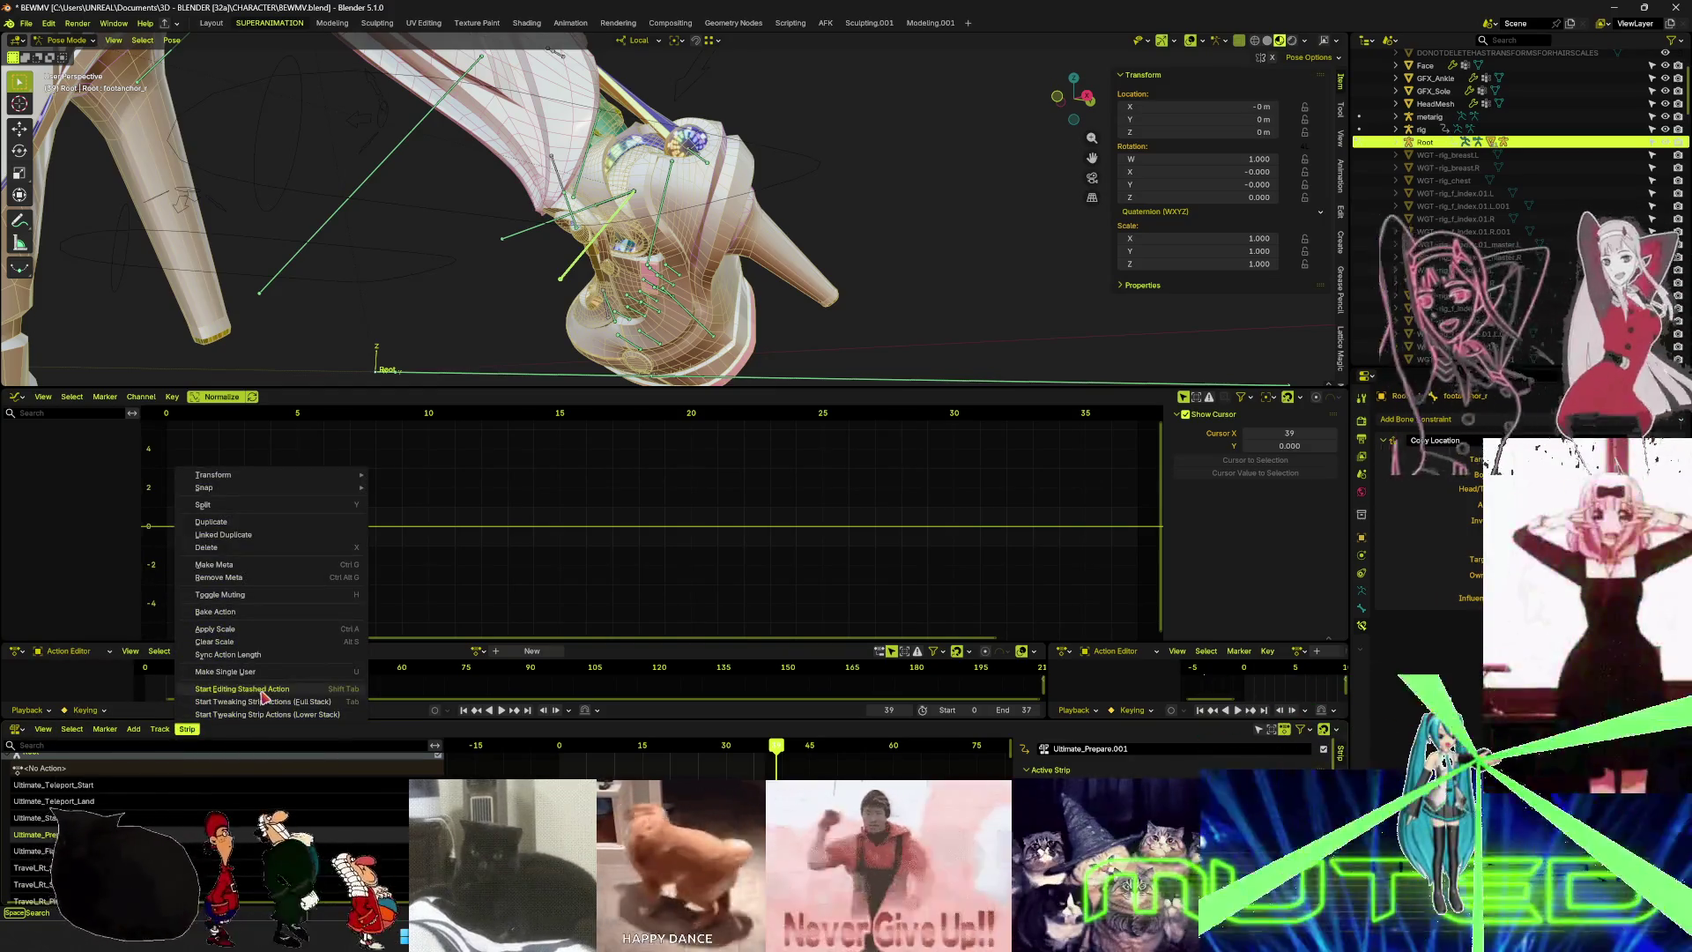
{"action": "left_click", "coordinate": [262, 691]}
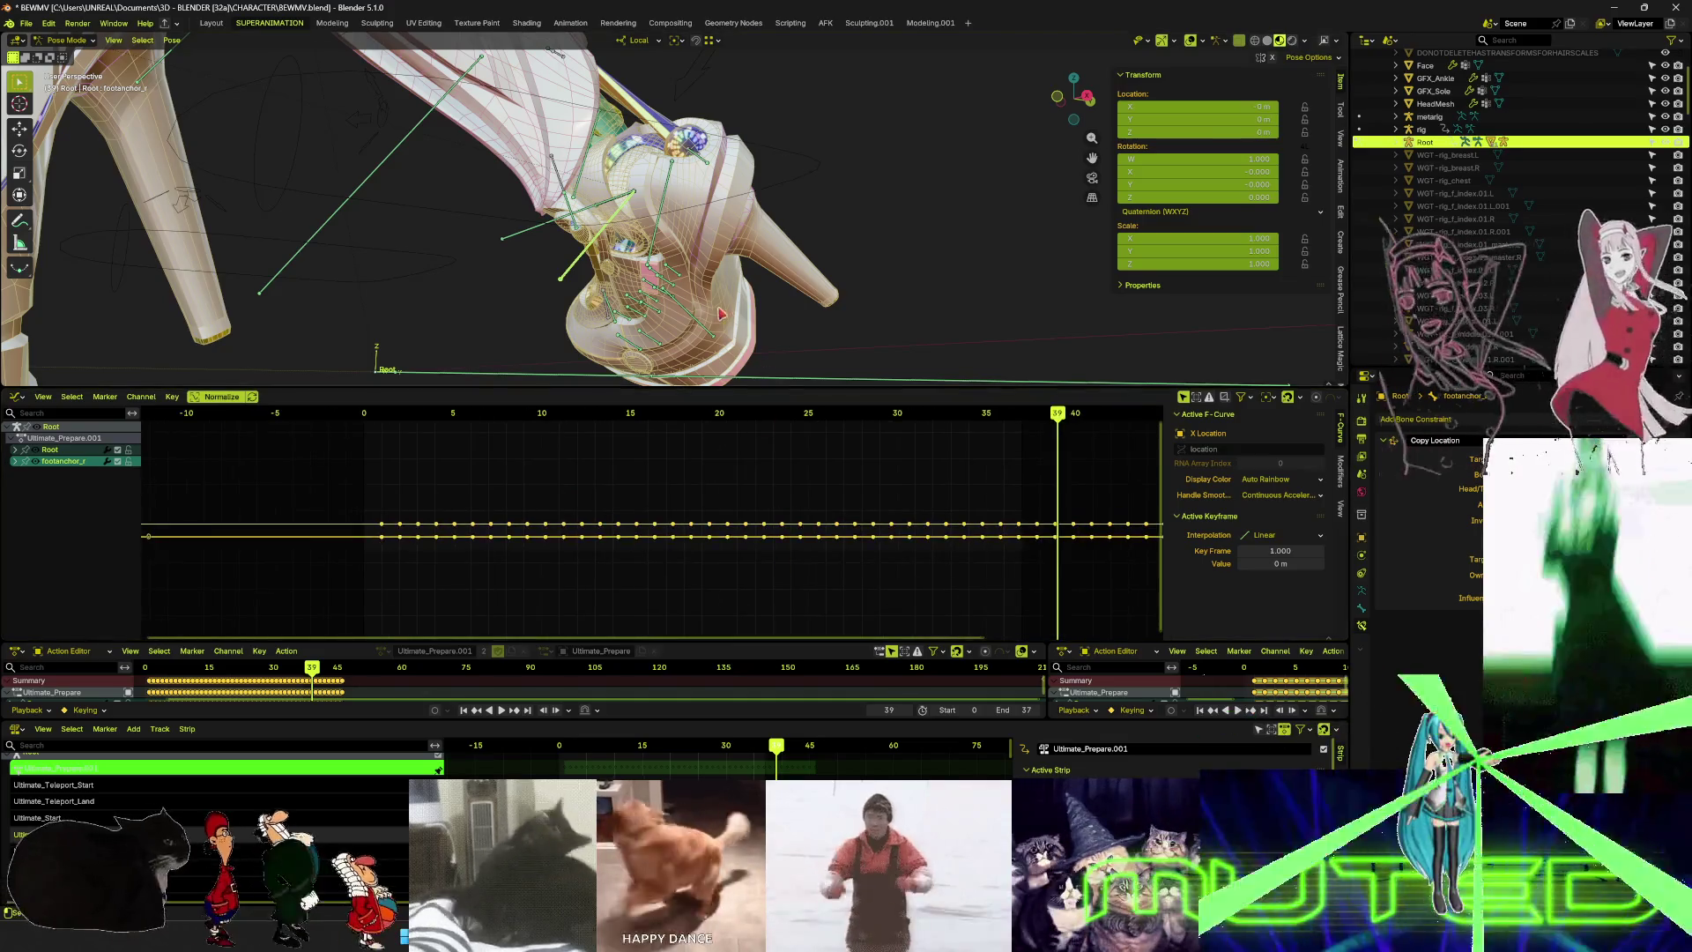
- Select ik_foot_r, frame its curves, scrub frames 26–32 and pick the Y Quaternion Rotation curve
{"action": "left_click", "coordinate": [599, 231]}
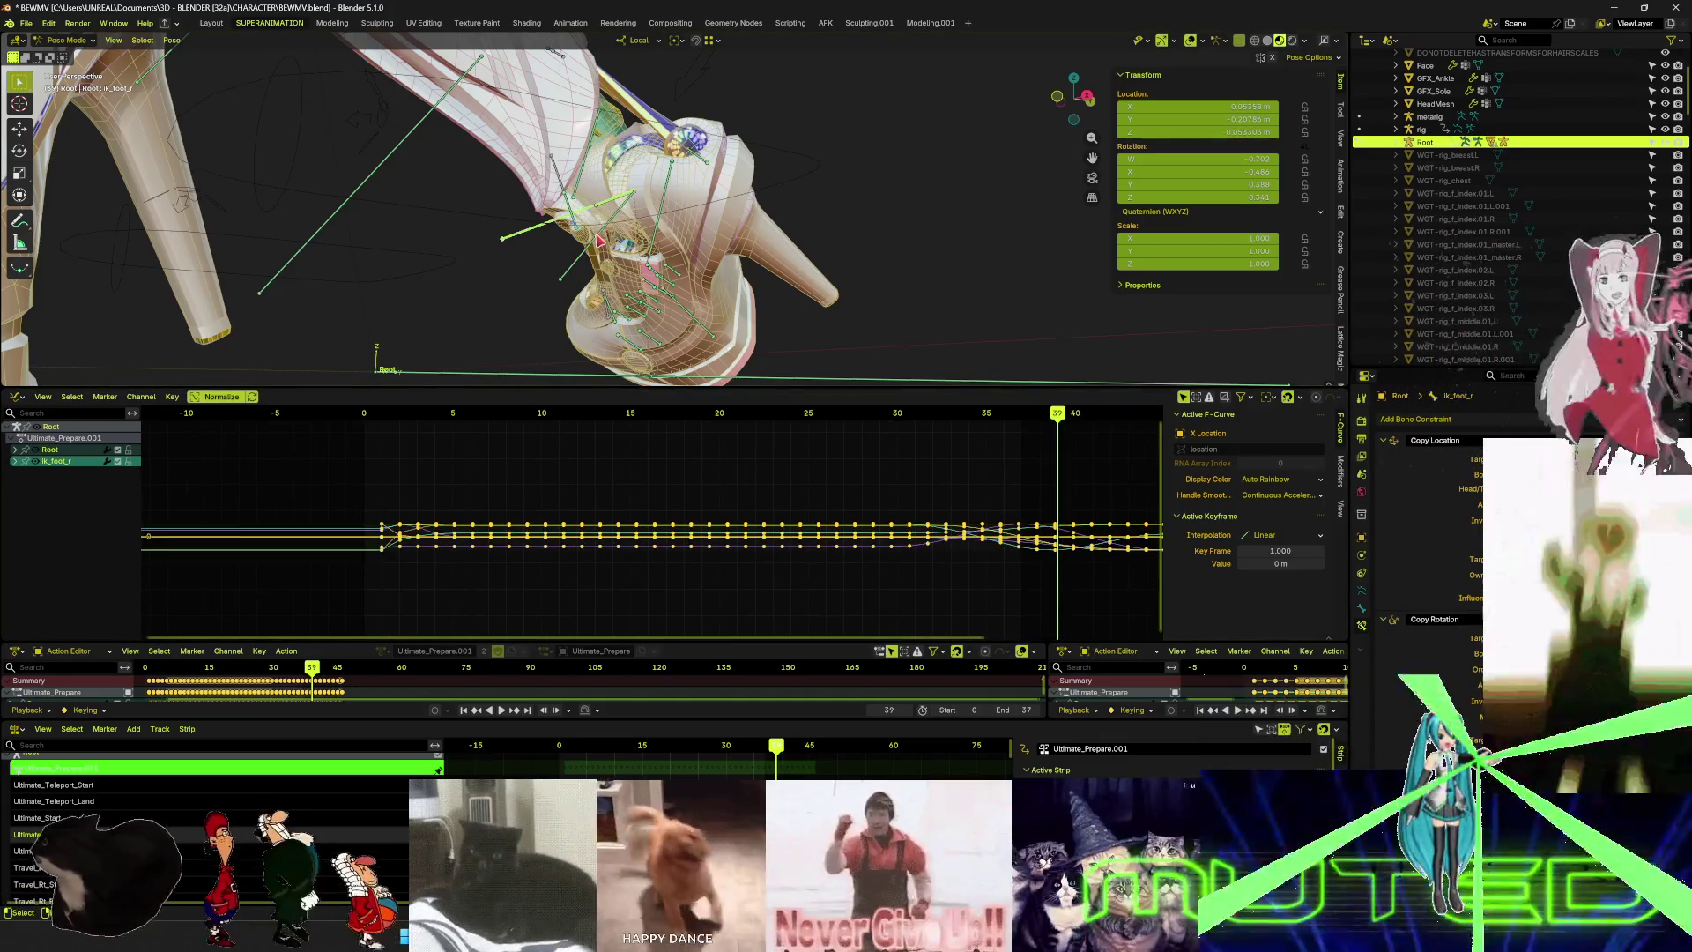
{"action": "key", "text": "Home"}
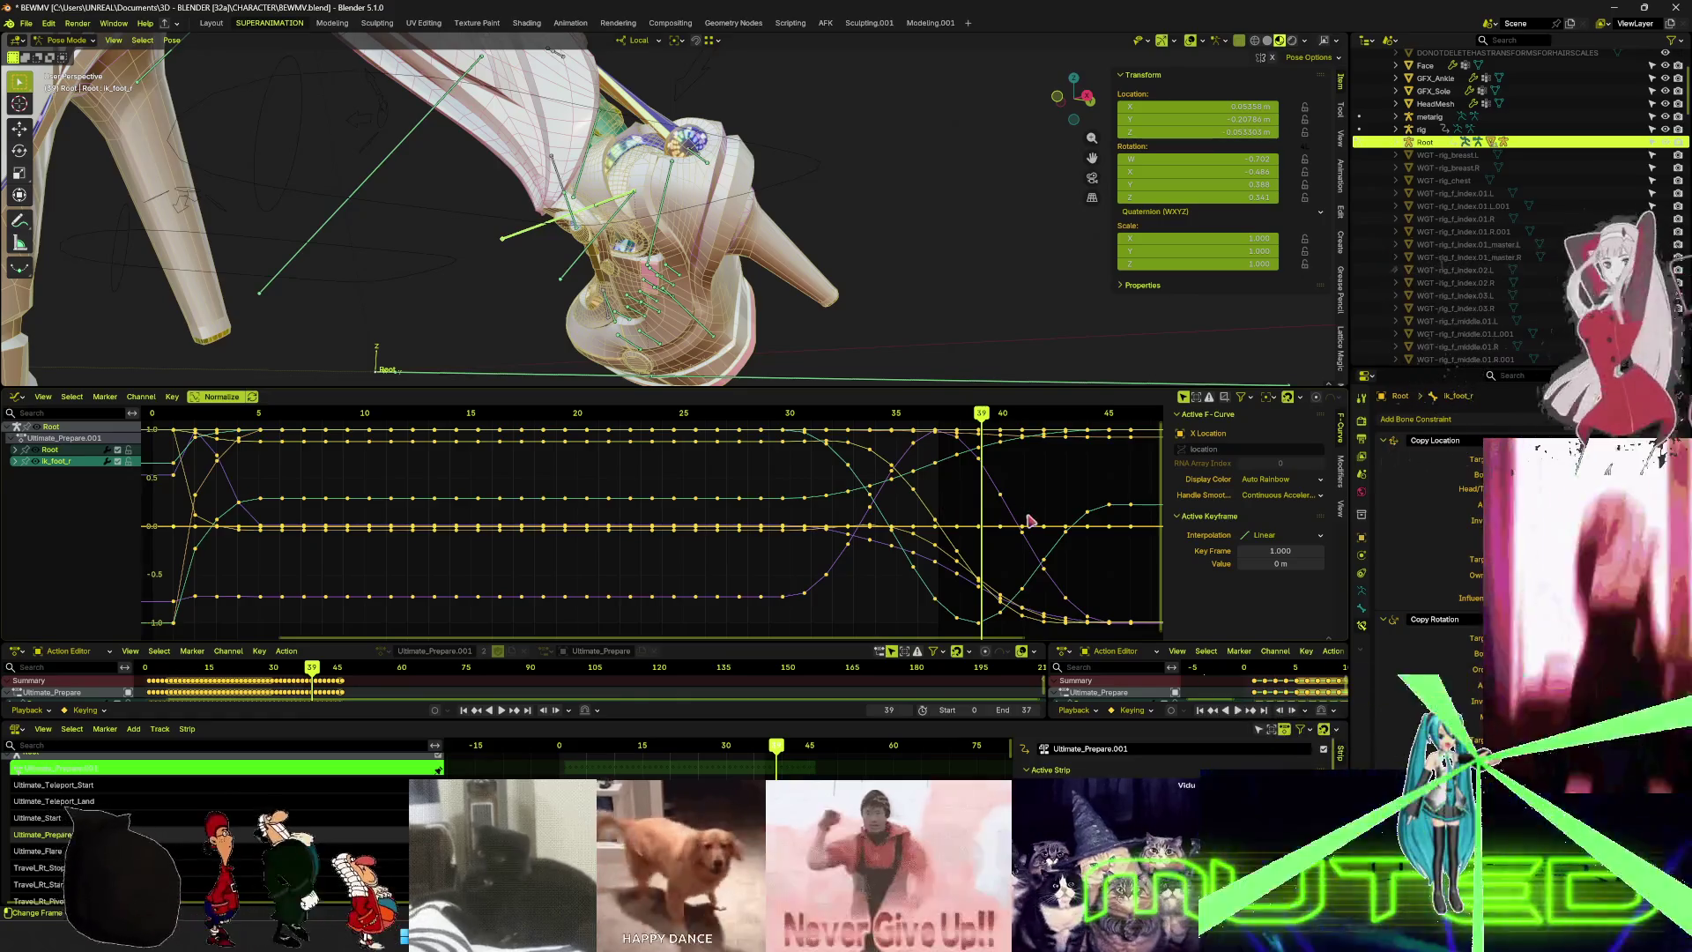
{"action": "scroll", "coordinate": [830, 527], "scroll_direction": "down", "scroll_amount": 1}
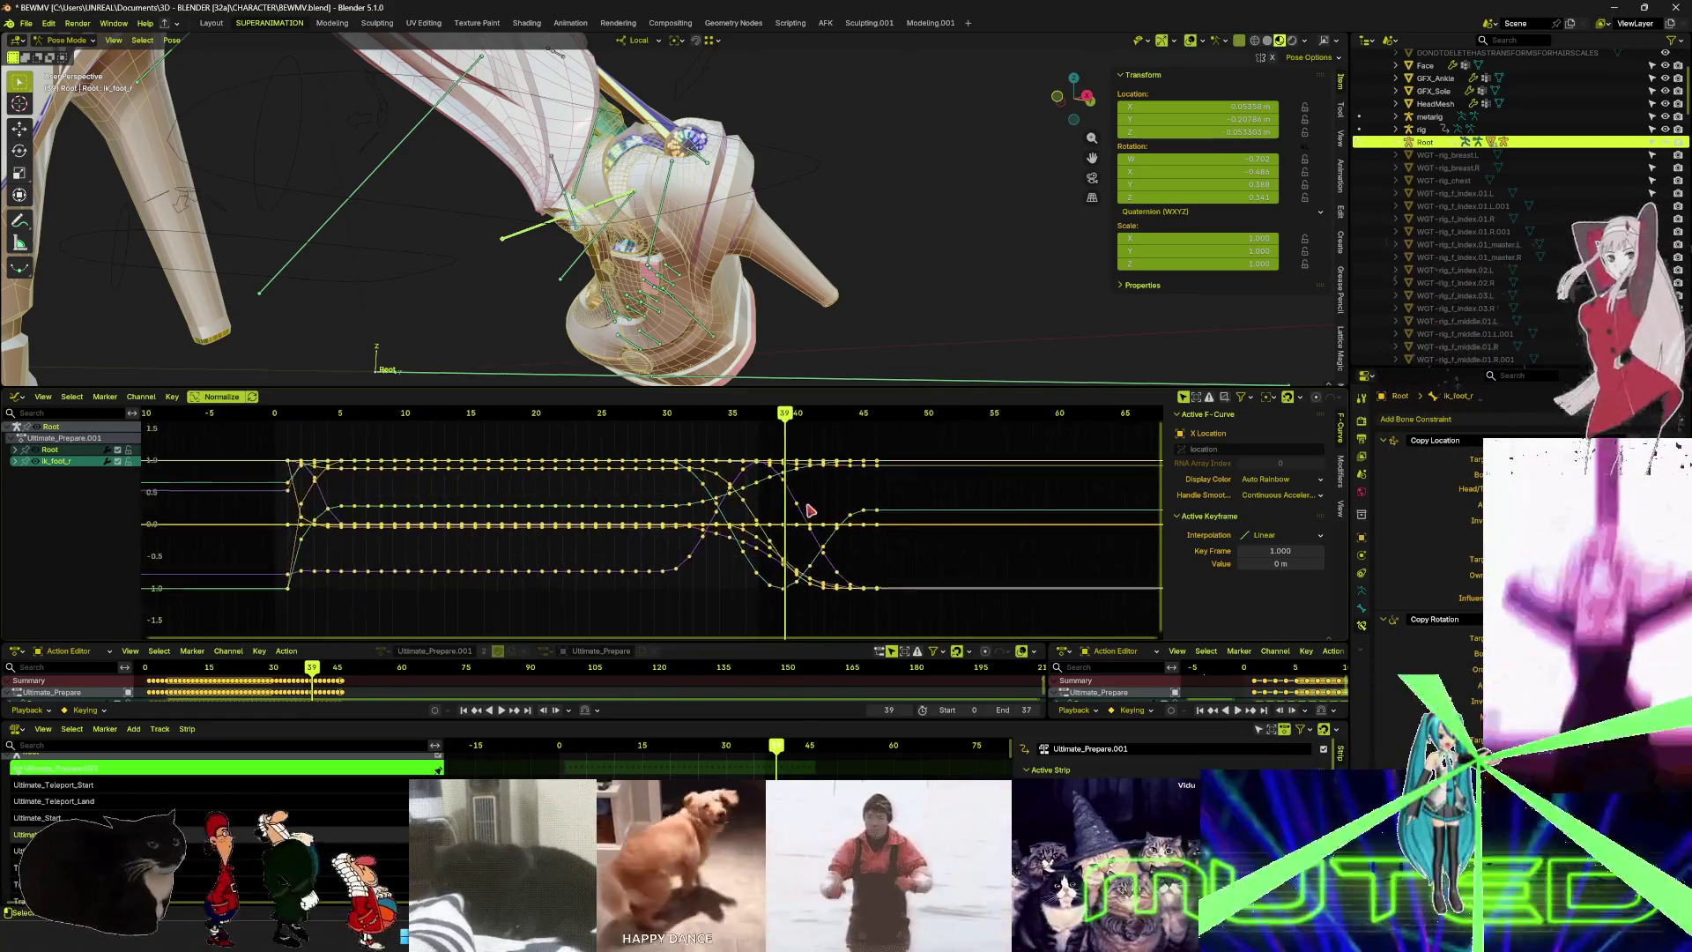
{"action": "scroll", "coordinate": [799, 520], "scroll_direction": "down", "scroll_amount": 1}
{"action": "key", "text": "space"}
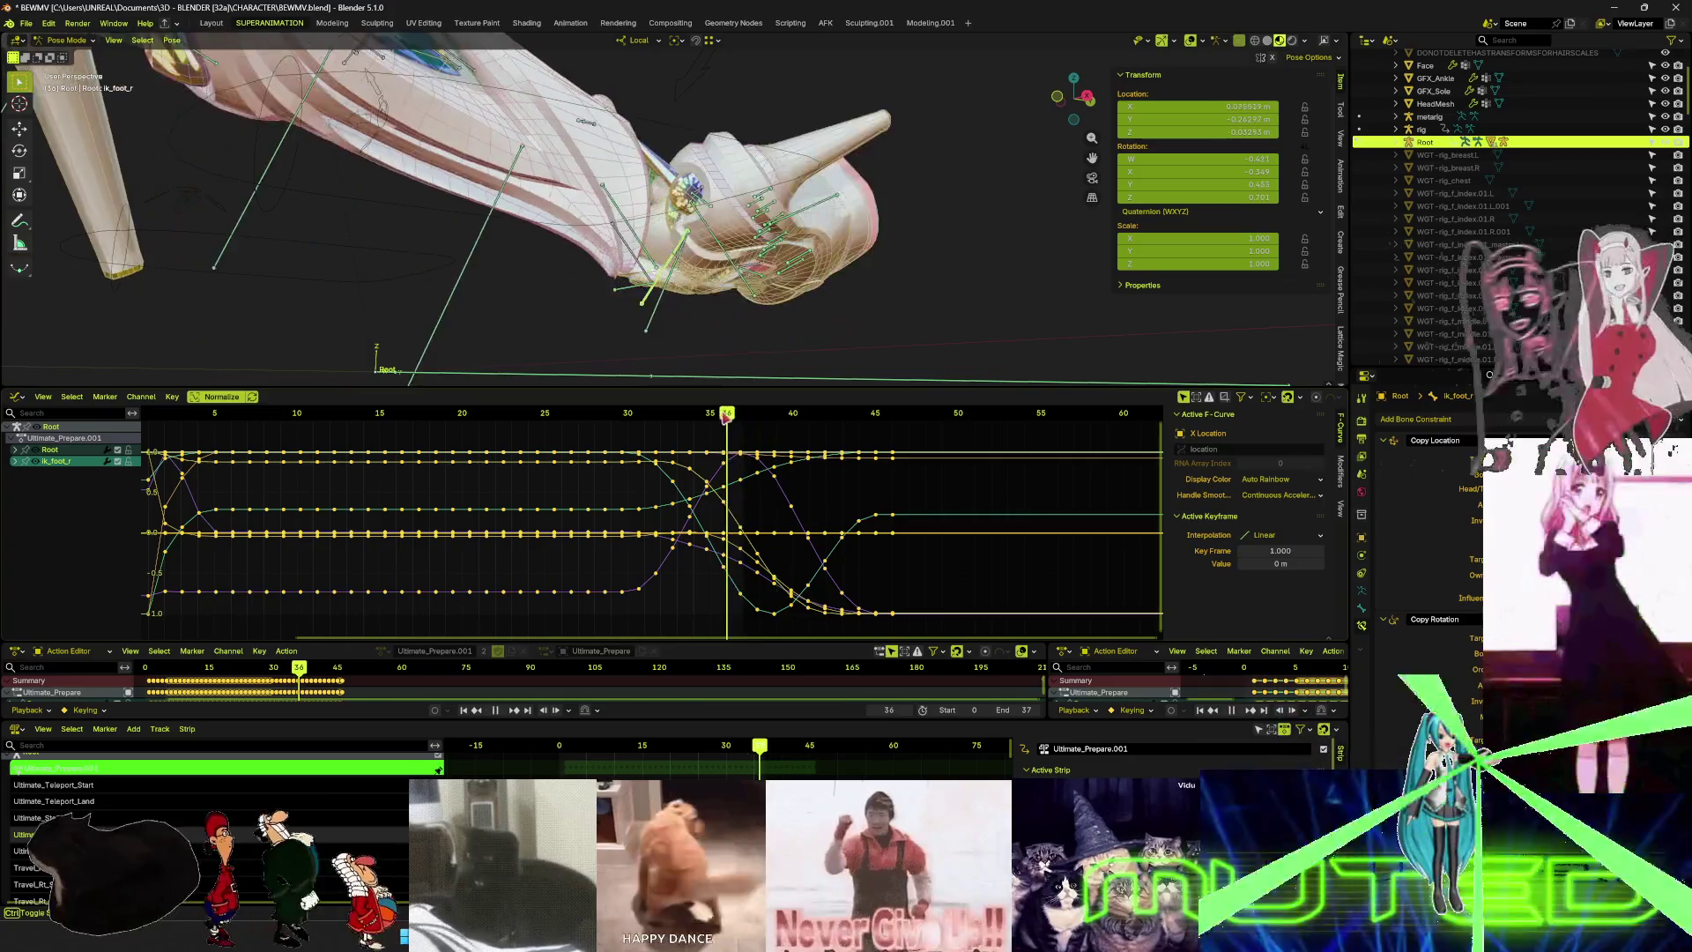
{"action": "mouse_move", "coordinate": [684, 426]}
{"action": "left_mouse_down"}
{"action": "mouse_move", "coordinate": [568, 446]}
{"action": "mouse_move", "coordinate": [715, 455]}
{"action": "left_mouse_up"}
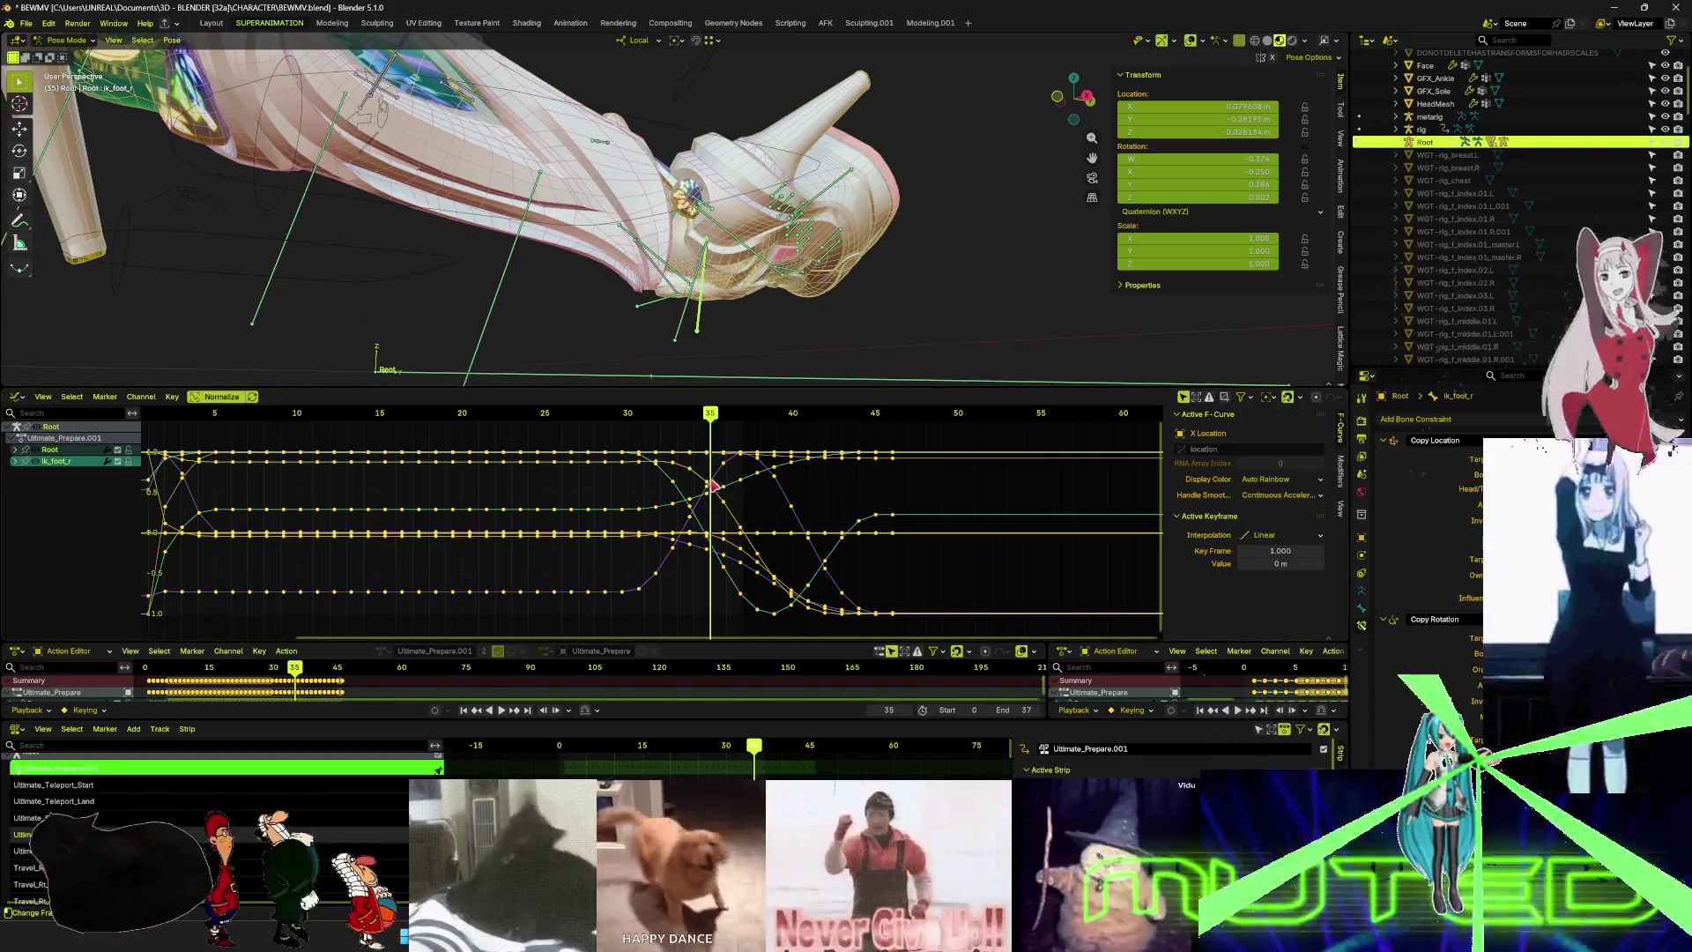
{"action": "left_click", "coordinate": [724, 470]}
{"action": "left_click", "coordinate": [722, 470]}
{"action": "left_click", "coordinate": [711, 492]}
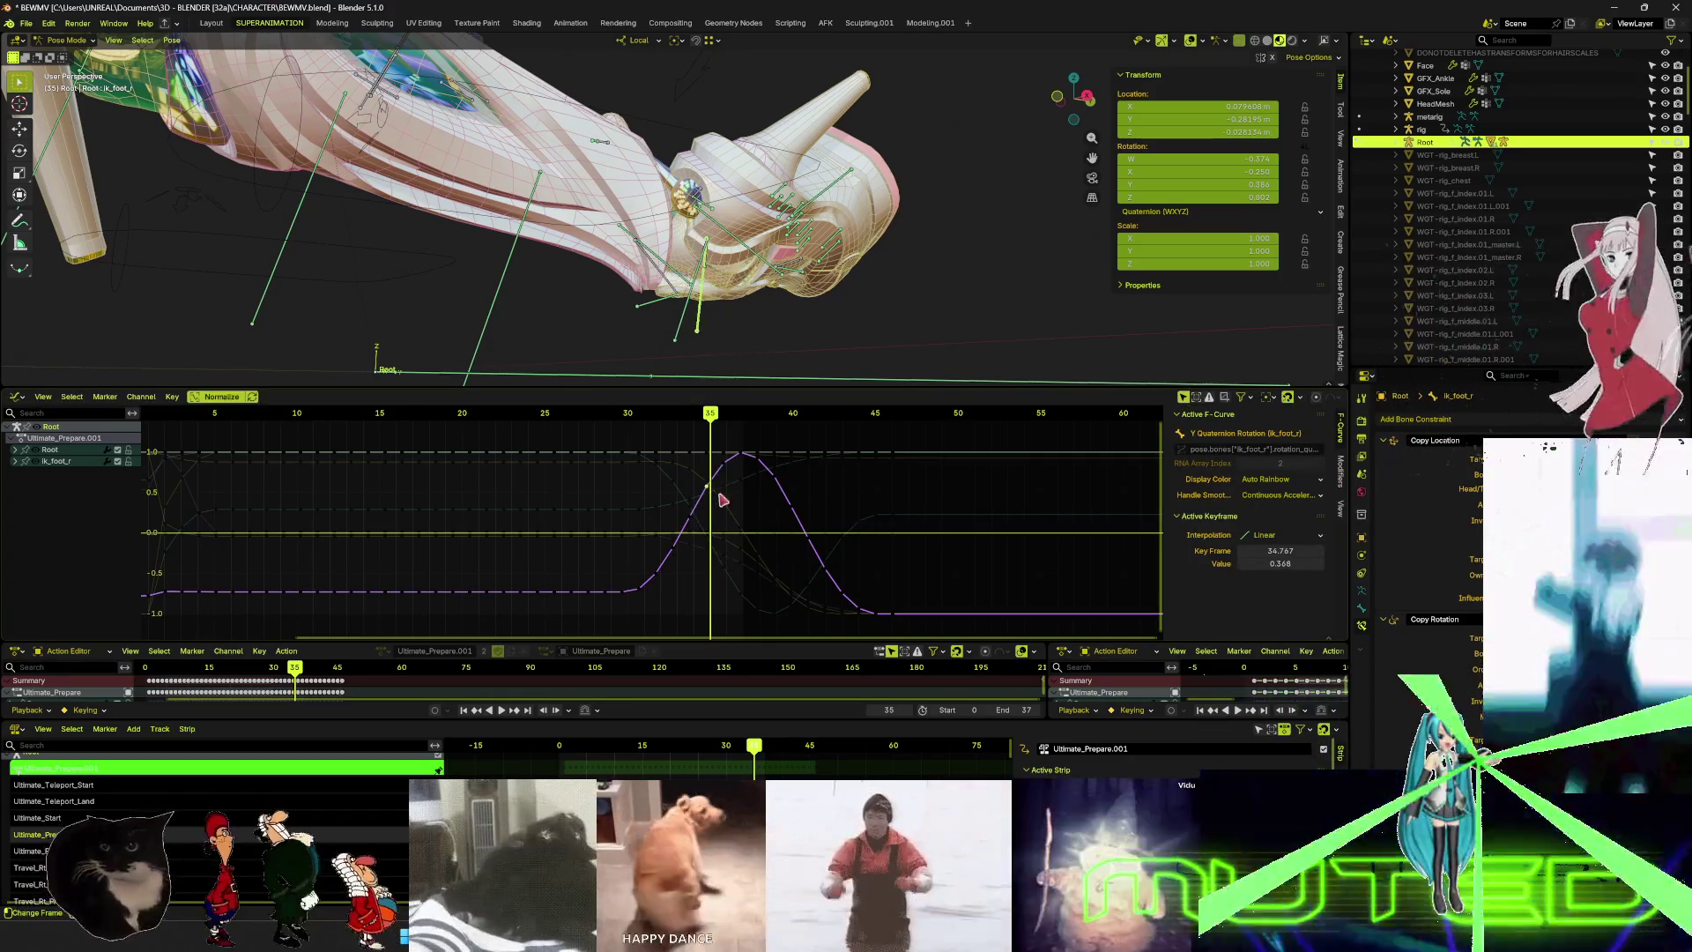
- Select the ankle_fwd_r bone and hide it
{"action": "left_click", "coordinate": [678, 330]}
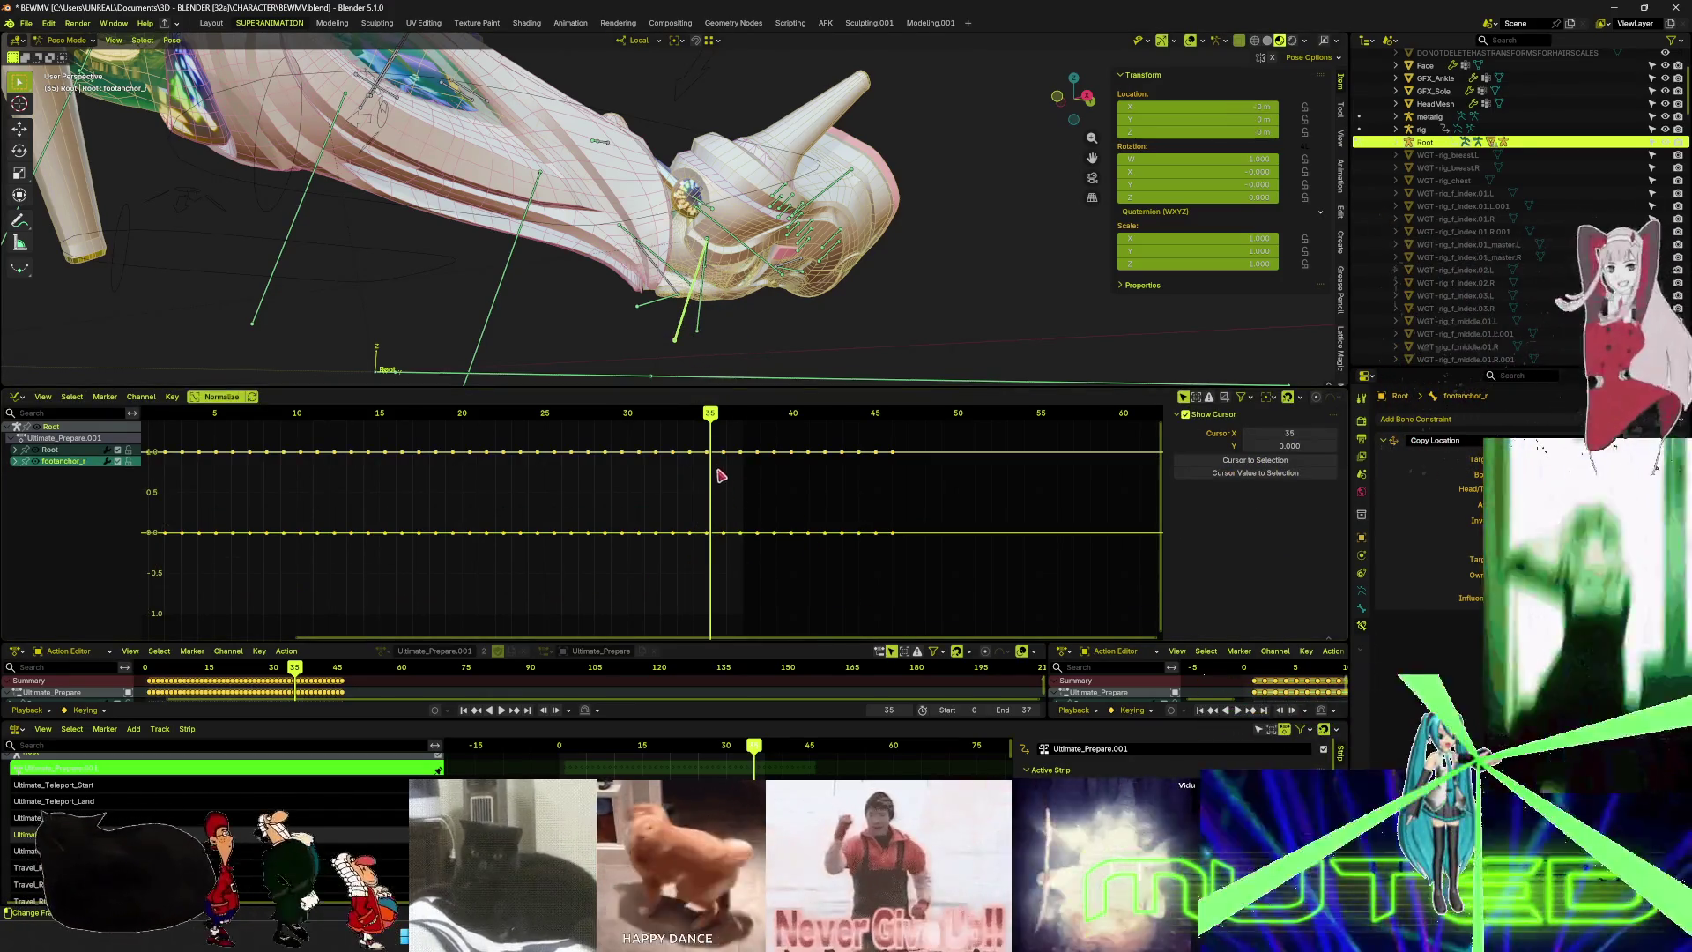
{"action": "left_click", "coordinate": [700, 325]}
{"action": "left_click", "coordinate": [696, 293]}
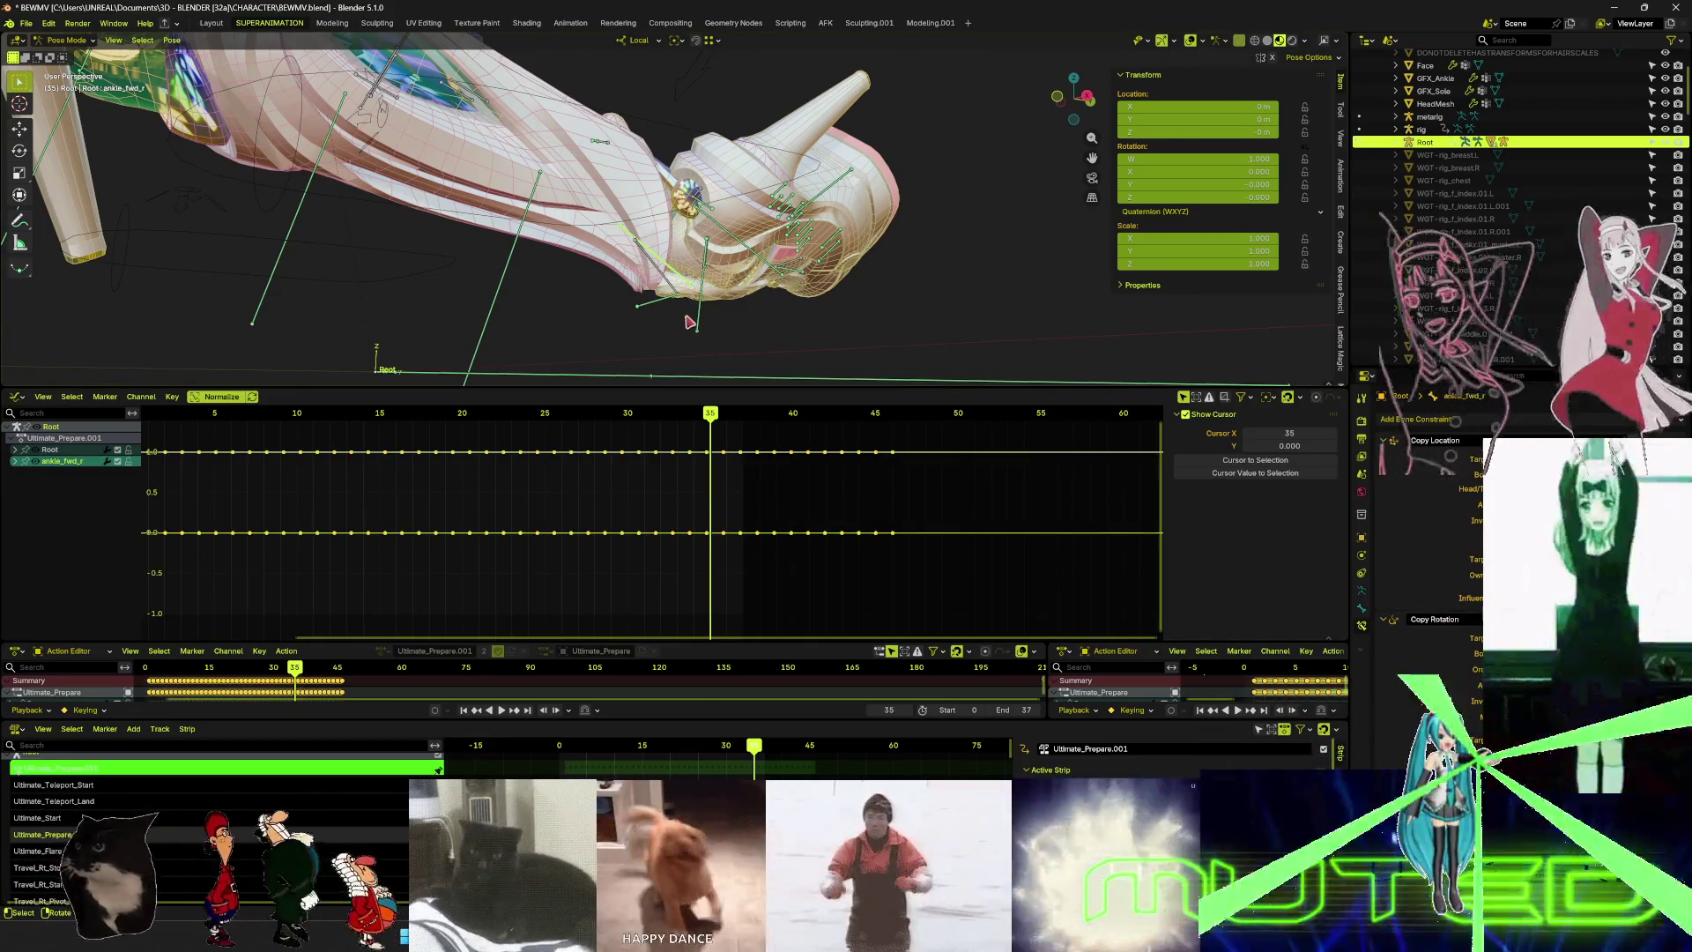
{"action": "key", "text": "h"}
- Select ik_foot_r's Z Quaternion Rotation key at frame 34.767 and cancel a trial move
{"action": "left_click", "coordinate": [660, 307]}
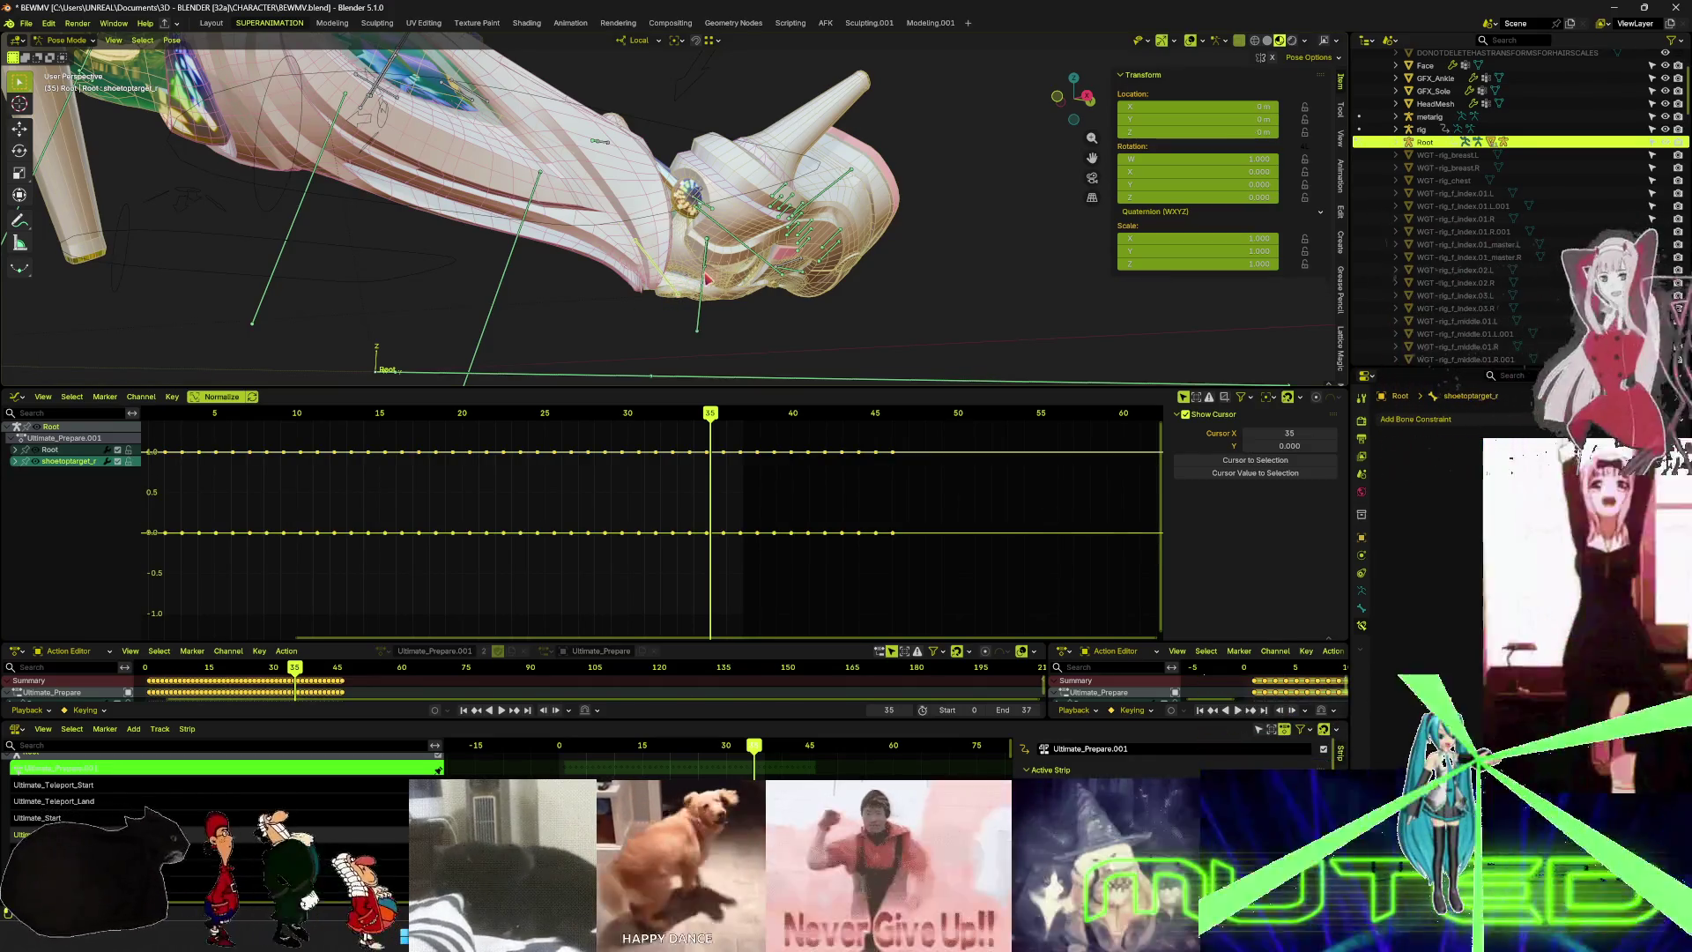
{"action": "left_click", "coordinate": [707, 277]}
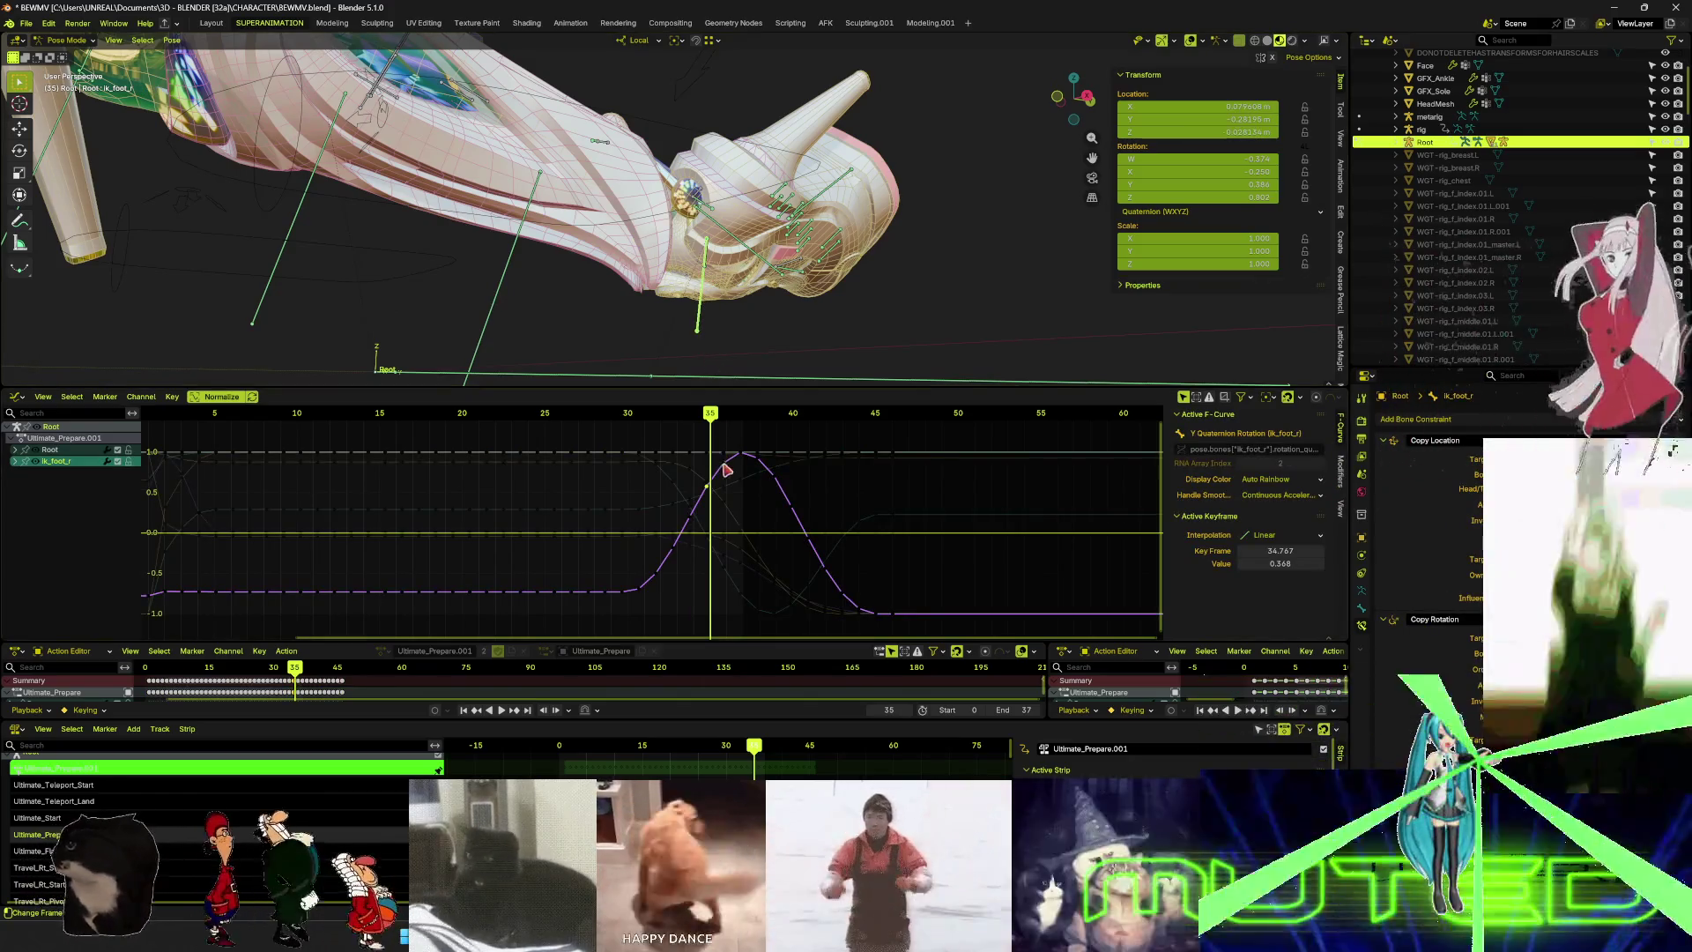
{"action": "left_click", "coordinate": [701, 475]}
{"action": "left_click", "coordinate": [696, 474]}
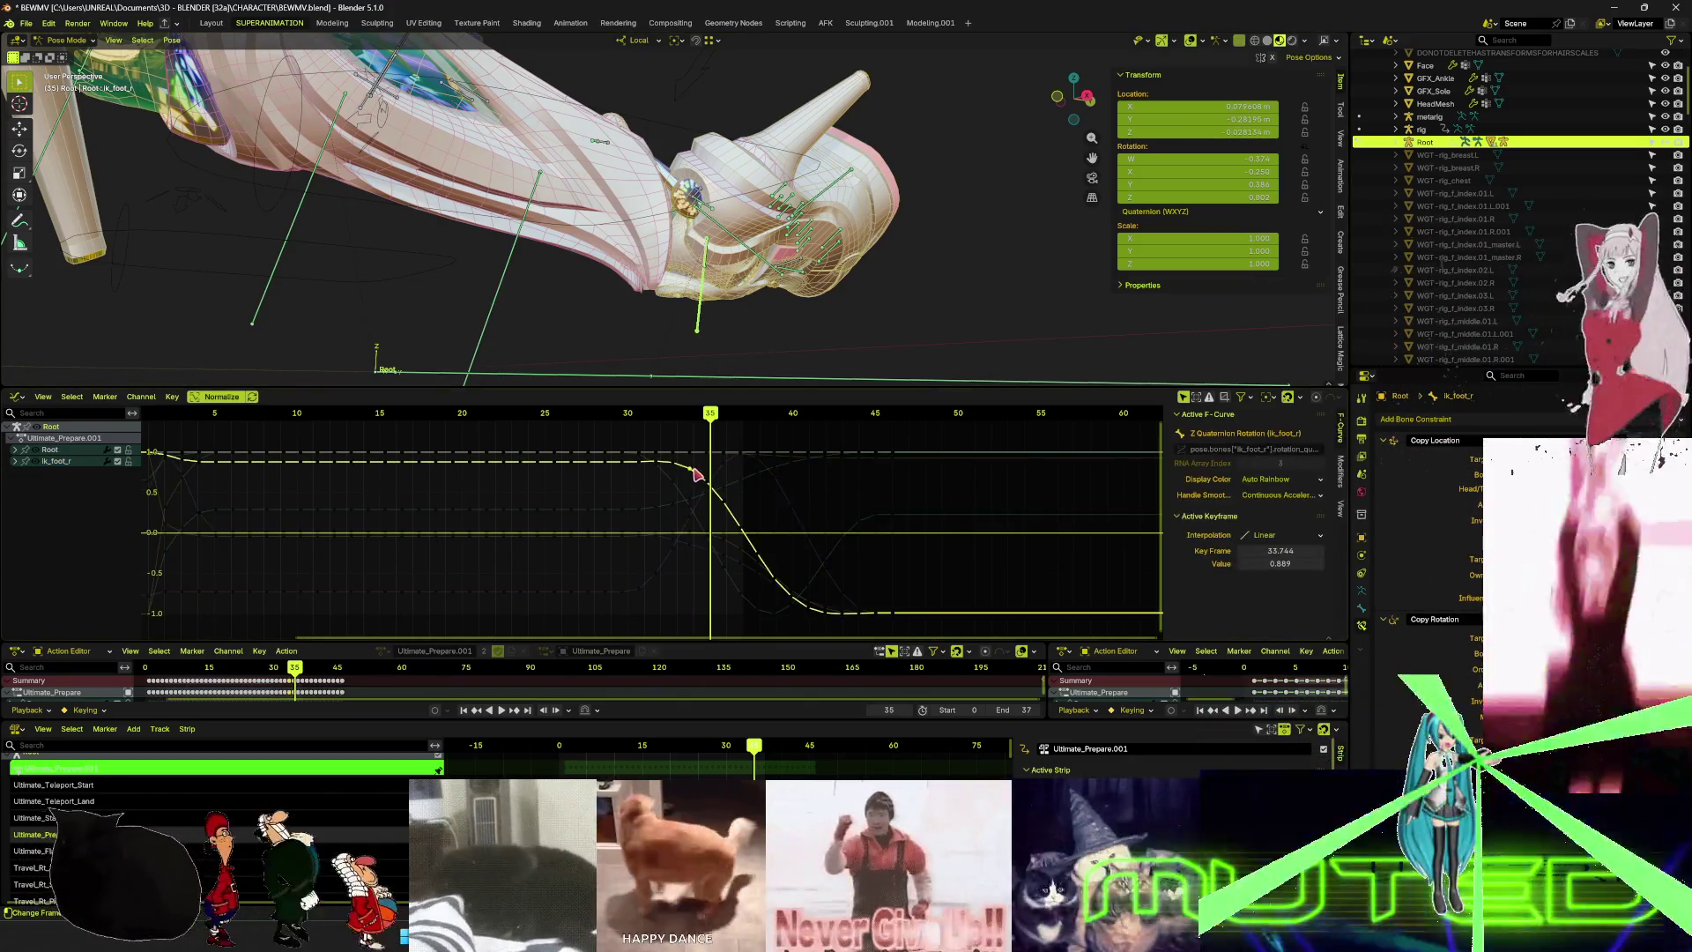
{"action": "left_click", "coordinate": [710, 486]}
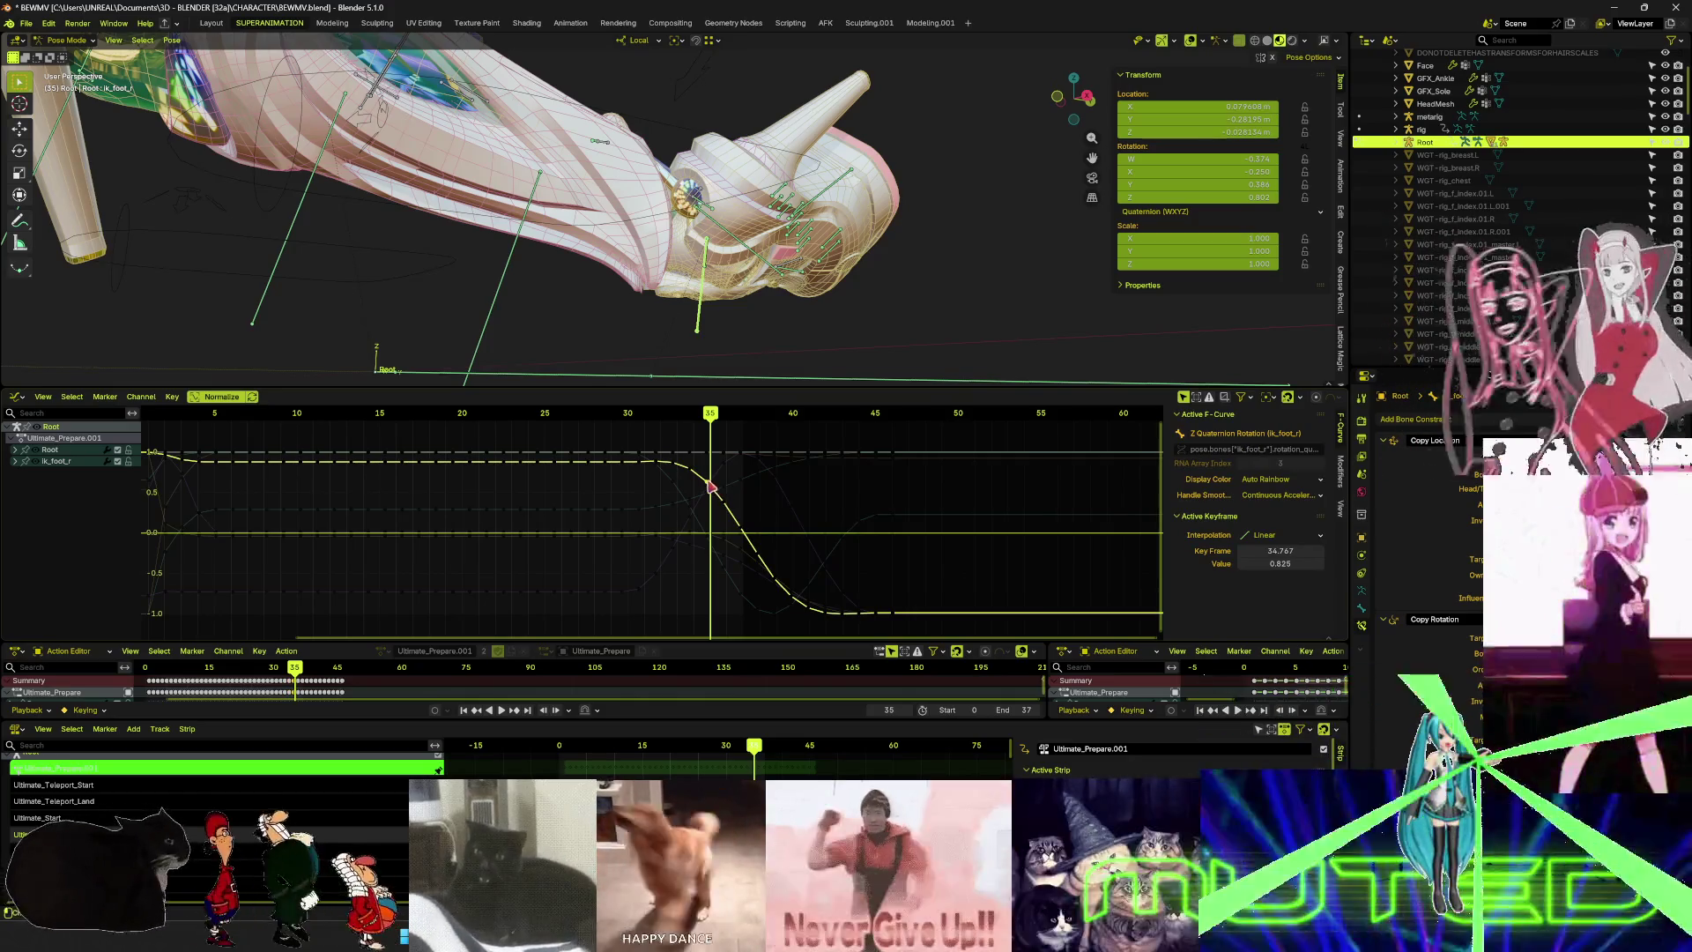
{"action": "key", "text": "g"}
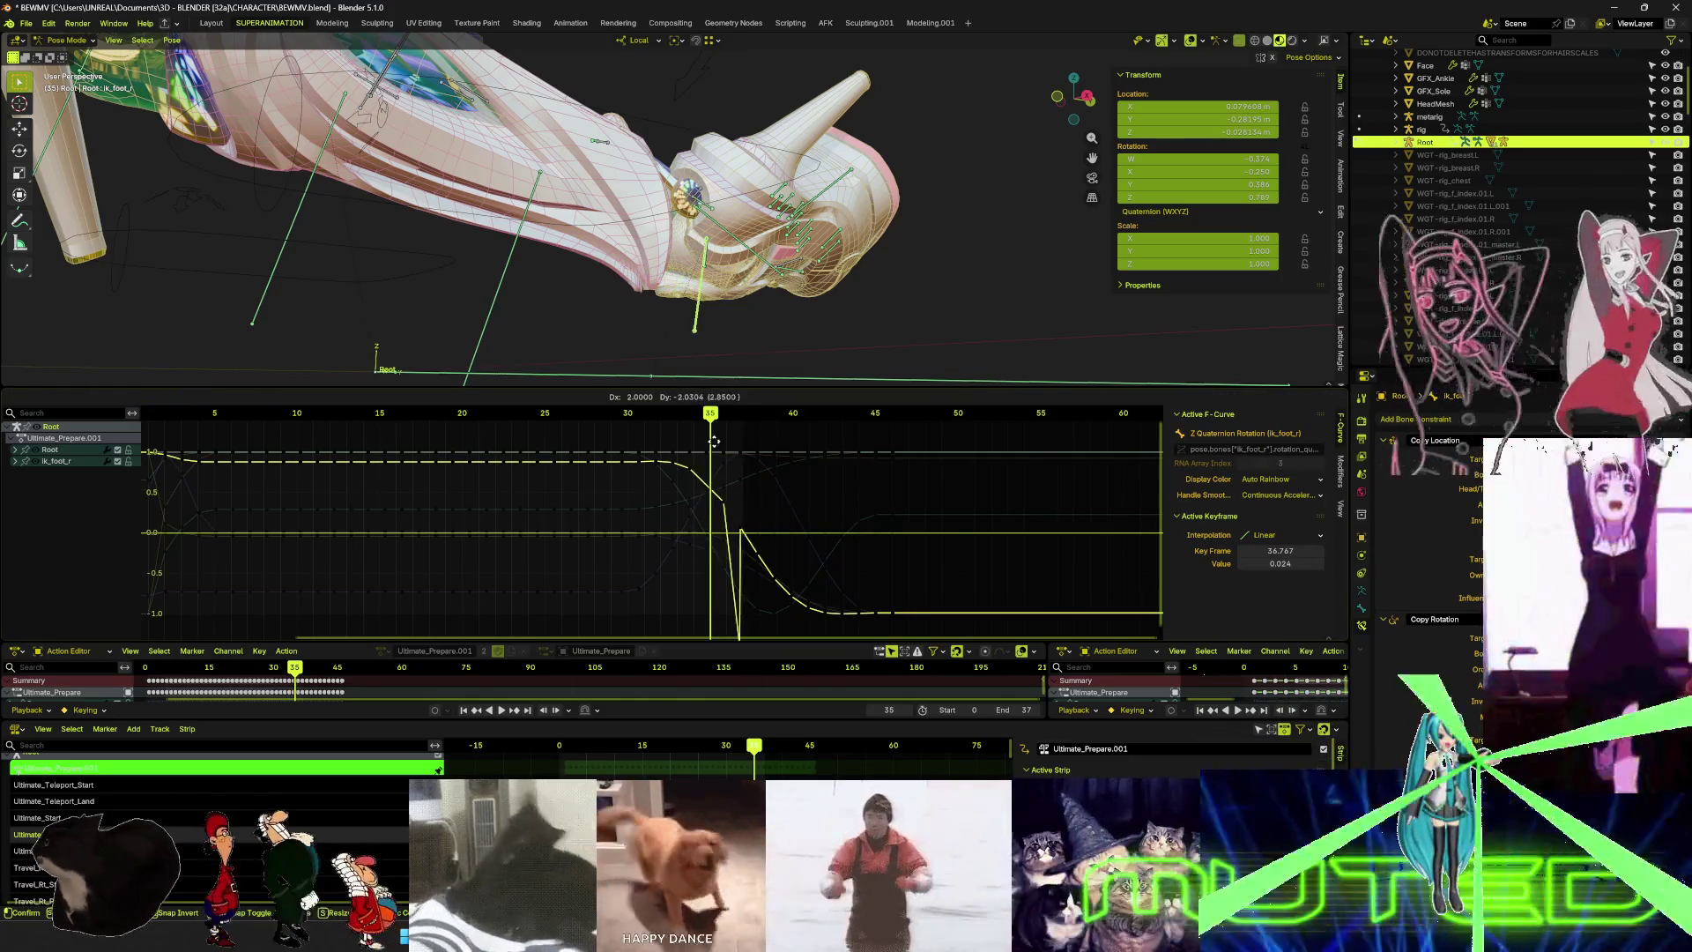
{"action": "key", "text": "Escape"}
- Orbit around the foot, hide the ankle_bck_r bone and select ik_foot_r
{"action": "mouse_move", "coordinate": [722, 282]}
{"action": "middle_mouse_down"}
{"action": "mouse_move", "coordinate": [685, 298]}
{"action": "mouse_move", "coordinate": [712, 272]}
{"action": "mouse_move", "coordinate": [767, 271]}
{"action": "mouse_move", "coordinate": [732, 259]}
{"action": "mouse_move", "coordinate": [750, 224]}
{"action": "middle_mouse_up"}
{"action": "left_click", "coordinate": [728, 266]}
{"action": "key", "text": "h"}
{"action": "left_click", "coordinate": [731, 258]}
- Hide the selected bone, select foot_r and deselect all keys in the graph
{"action": "key", "text": "h"}
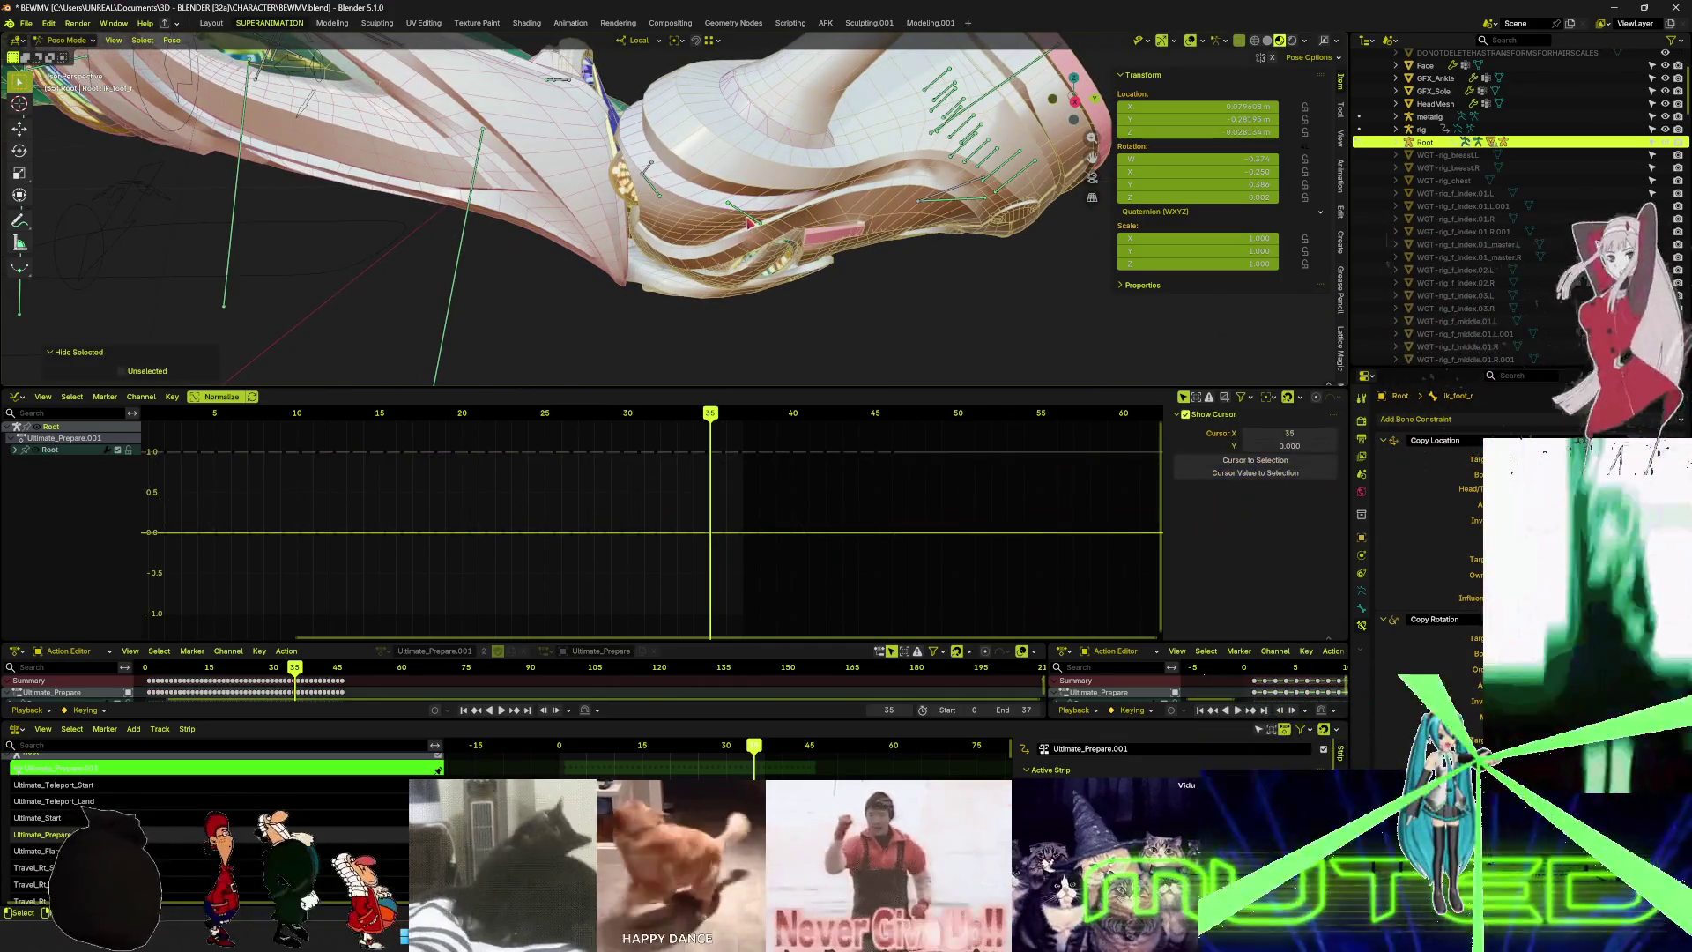
{"action": "left_click", "coordinate": [748, 220]}
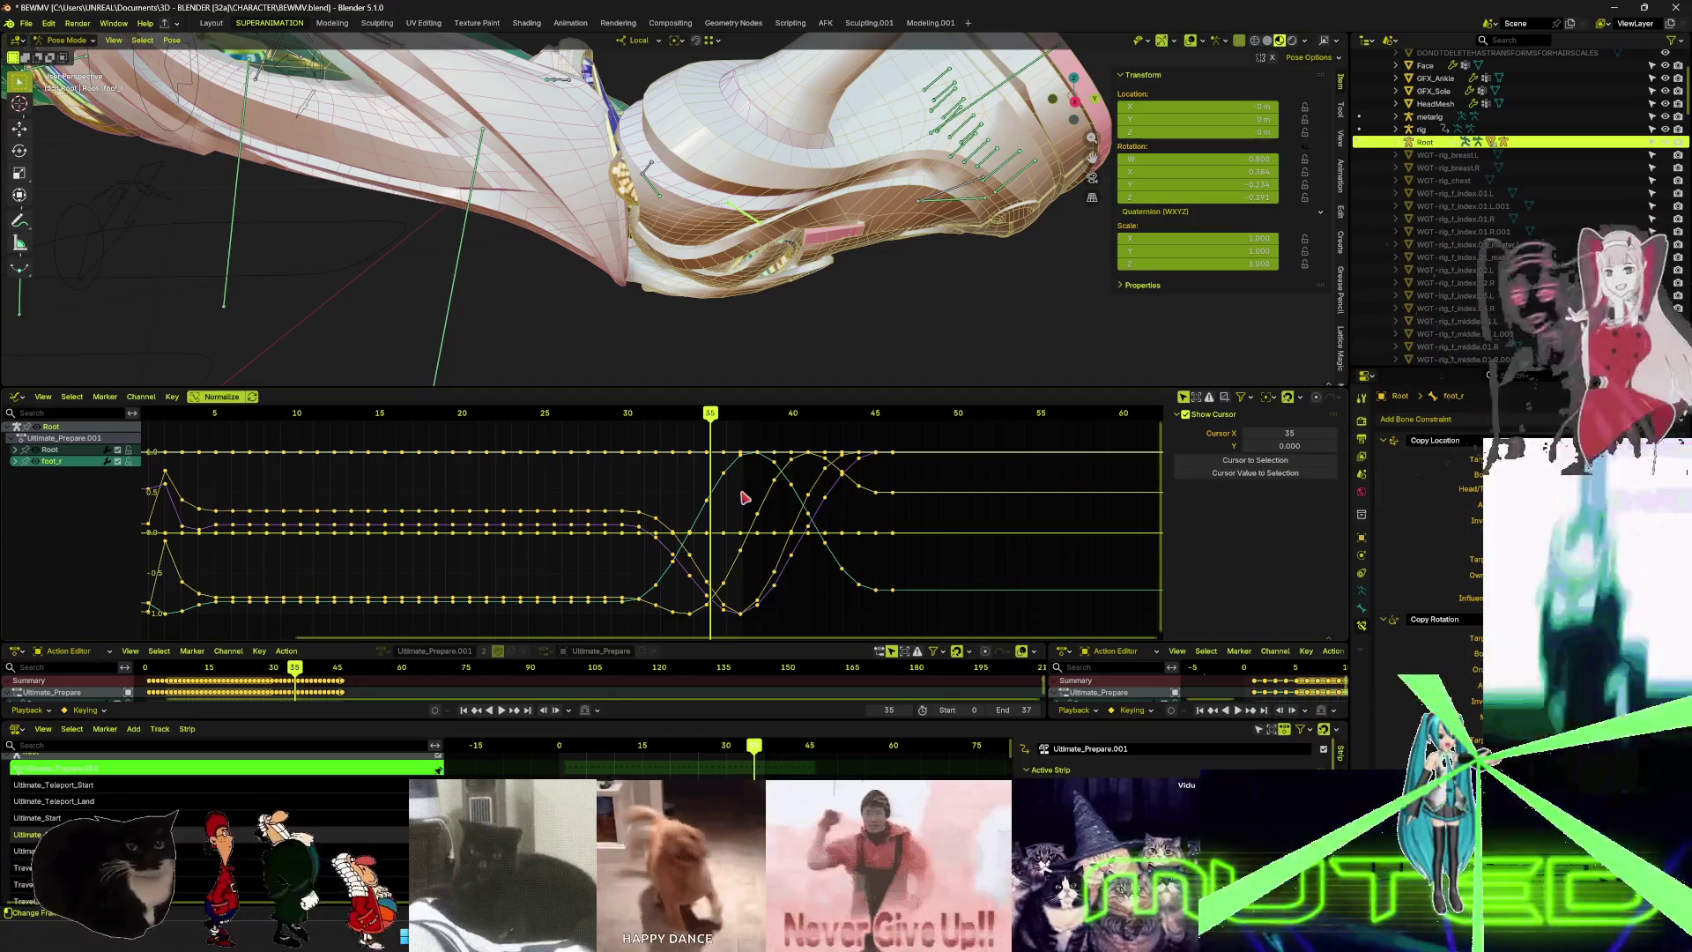
{"action": "left_click", "coordinate": [721, 515]}
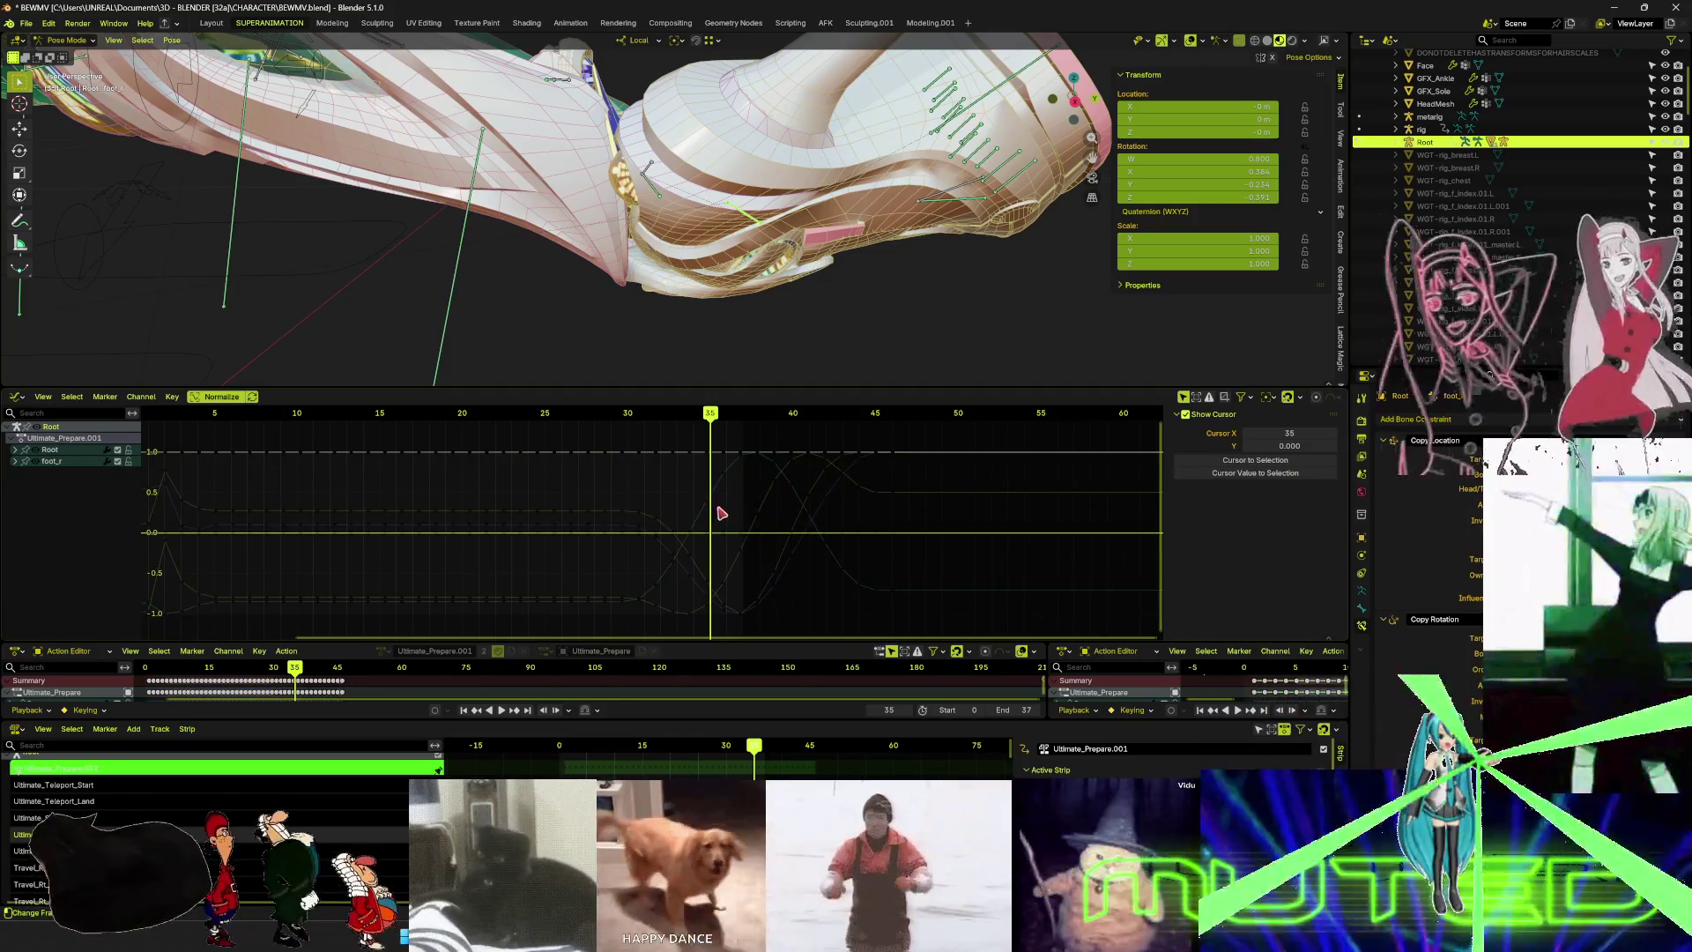
- Select two foot_r keys and cancel a trial move, leaving the curve unchanged
{"action": "left_click", "coordinate": [699, 491]}
{"action": "left_click", "coordinate": [718, 527]}
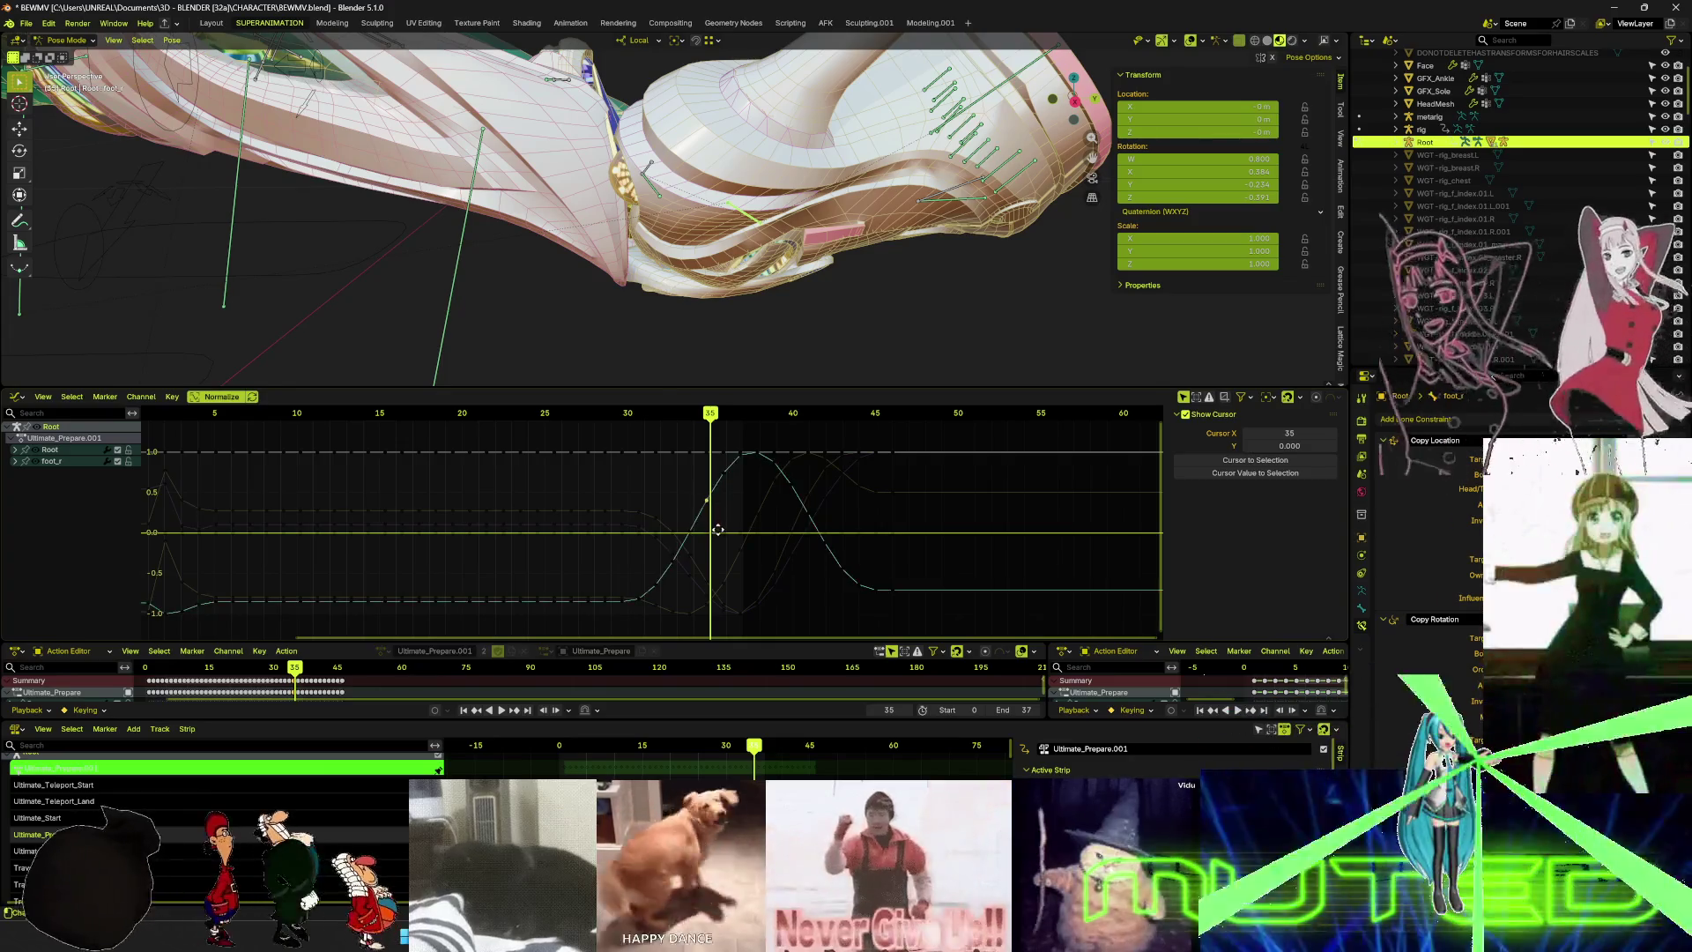
{"action": "key", "text": "g"}
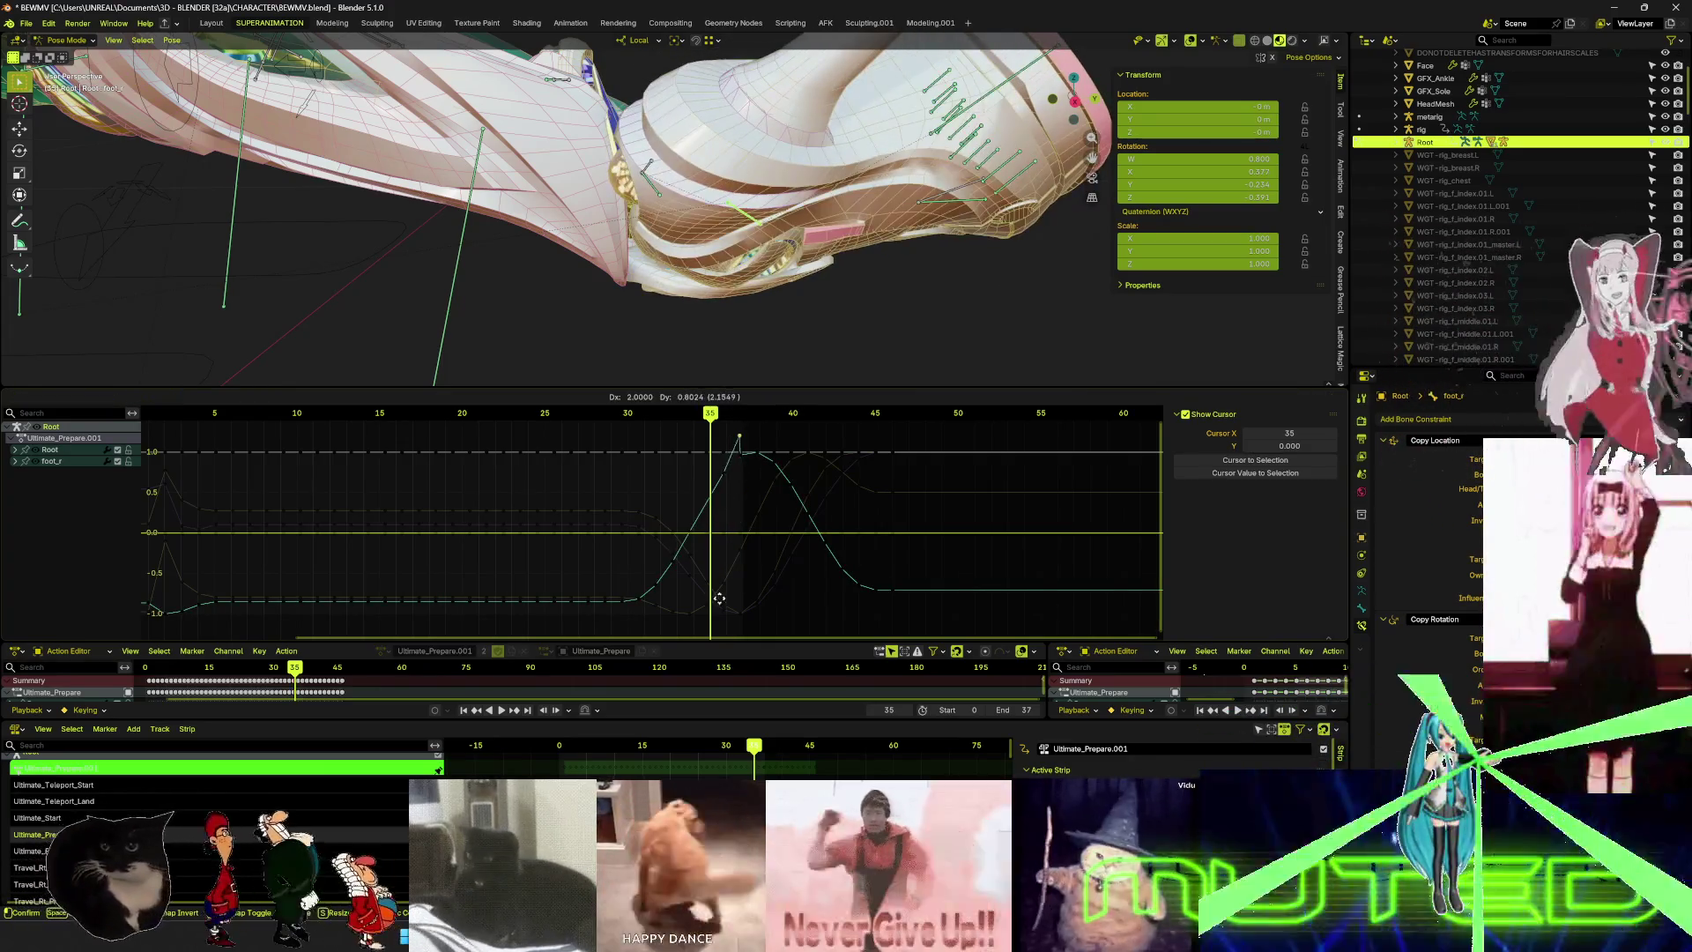
{"action": "key", "text": "Escape"}
{"action": "middle_click_drag", "start_coordinate": [733, 360], "coordinate": [730, 307]}
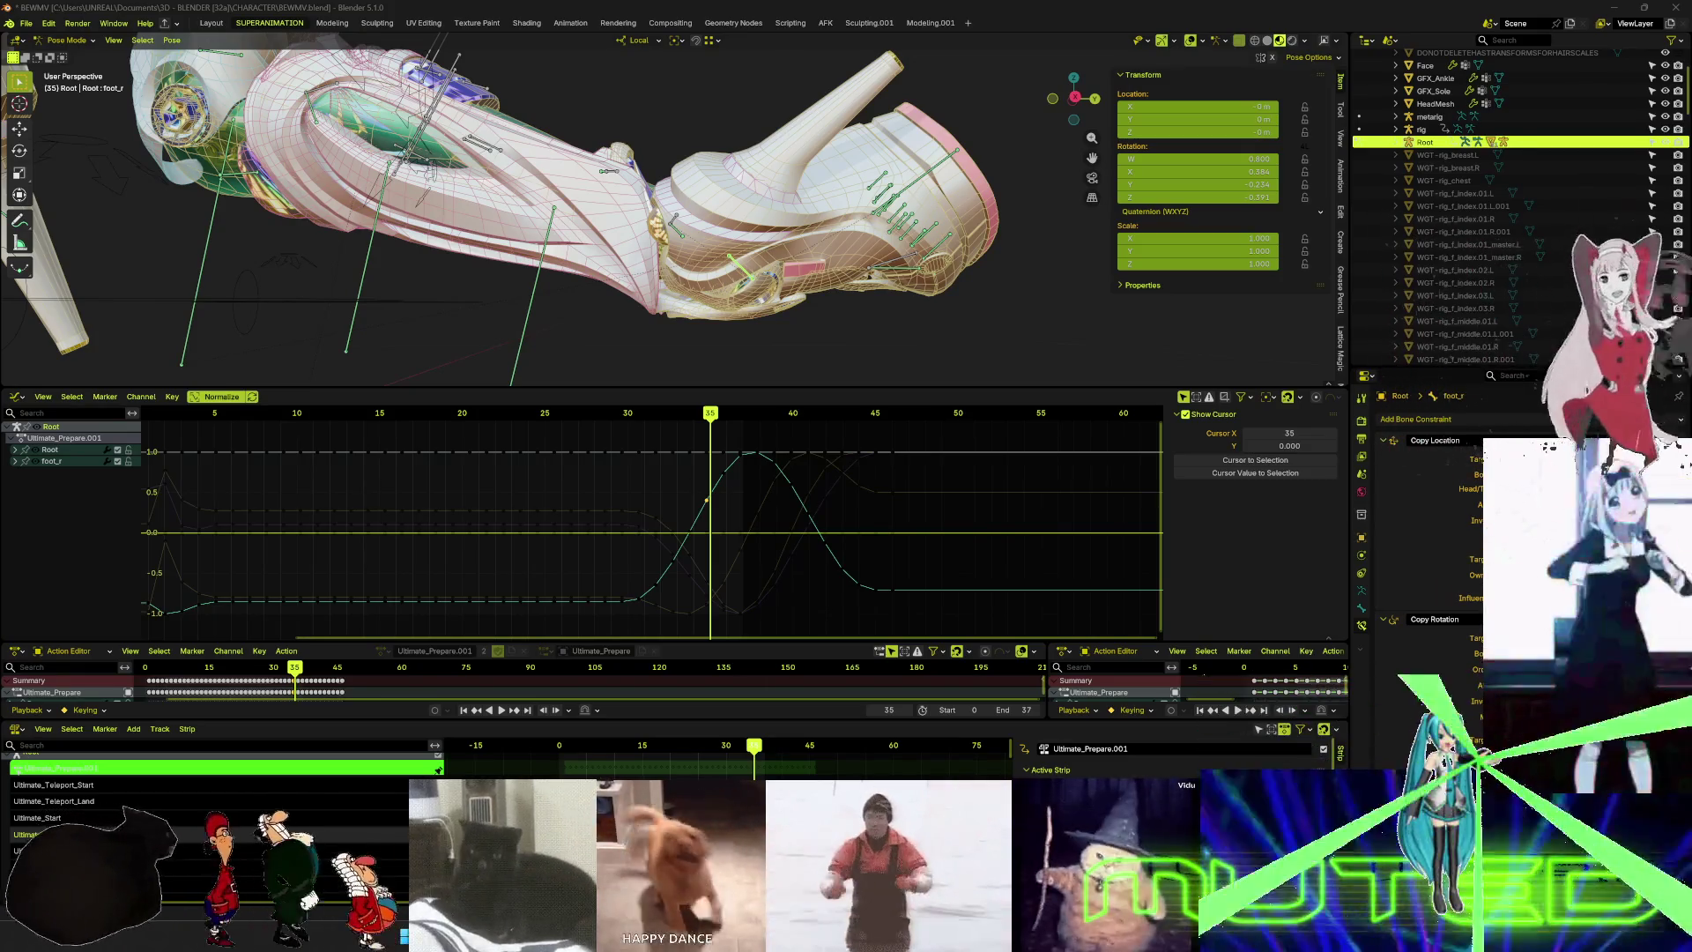
- Scrub the animation back to frame 30
{"action": "mouse_move", "coordinate": [716, 418]}
{"action": "left_mouse_down"}
{"action": "mouse_move", "coordinate": [610, 448]}
{"action": "mouse_move", "coordinate": [628, 446]}
{"action": "left_mouse_up"}
{"action": "mouse_move", "coordinate": [635, 344]}
{"action": "middle_mouse_down"}
{"action": "mouse_move", "coordinate": [655, 235]}
{"action": "mouse_move", "coordinate": [668, 253]}
{"action": "middle_mouse_up"}
{"action": "scroll", "coordinate": [655, 234], "scroll_direction": "down", "scroll_amount": 3}
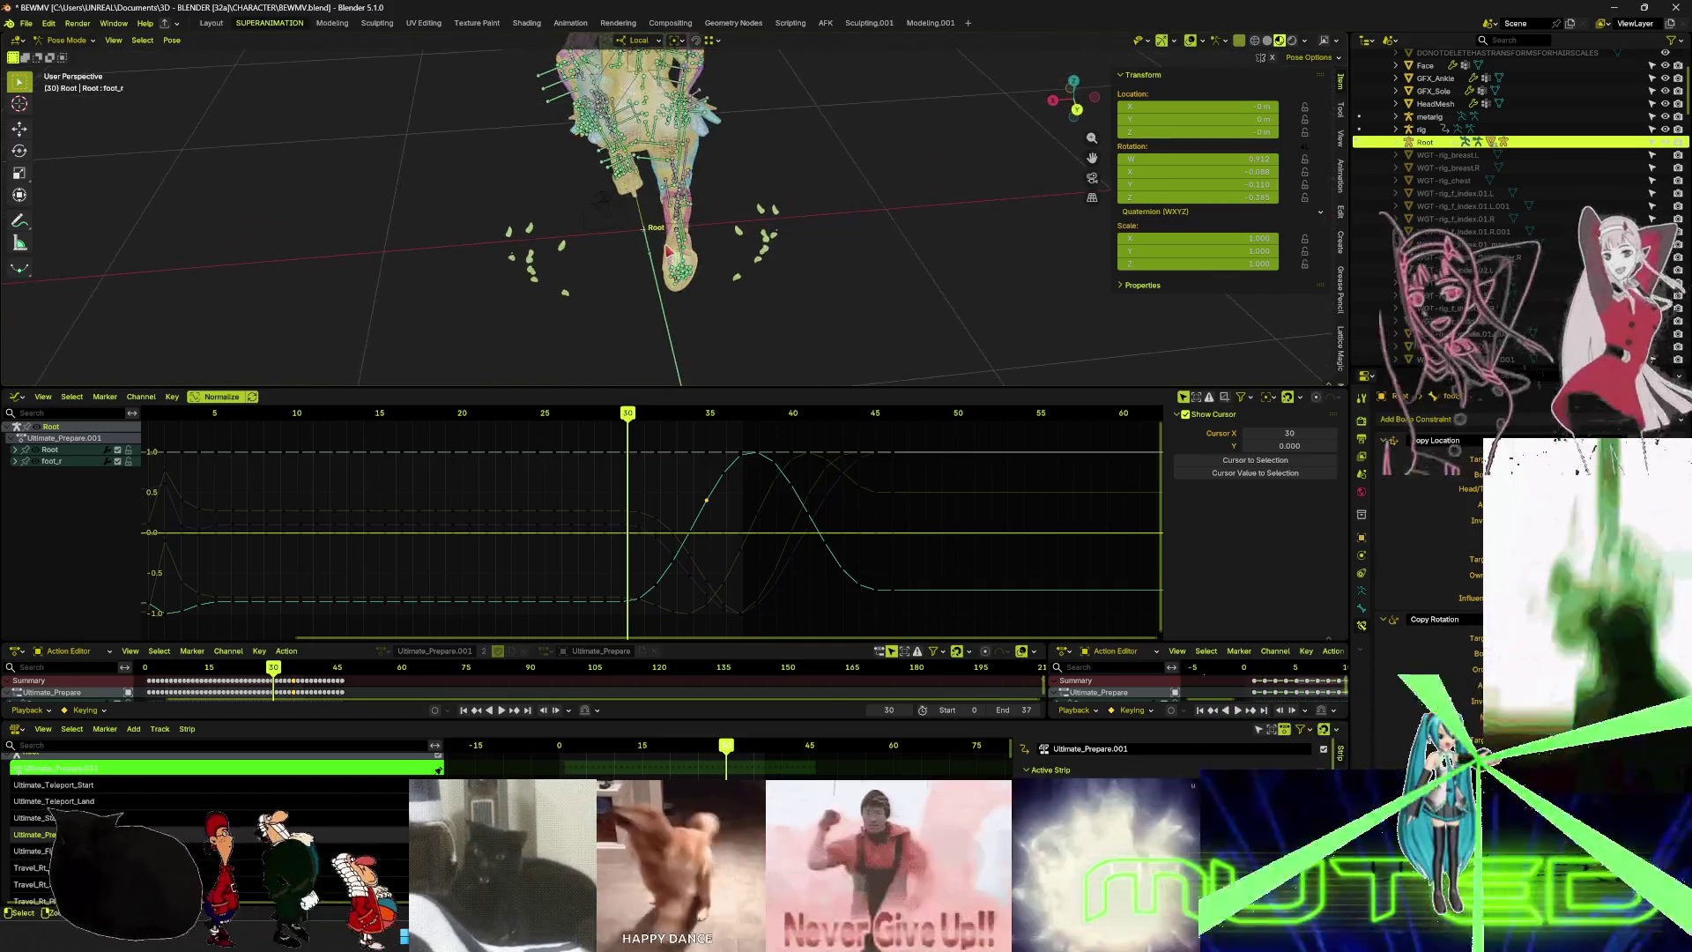
- Maximize the 3D view, toggle the bone overlays and switch the rig to Object Mode
{"action": "key", "text": "ctrl+space"}
{"action": "scroll", "coordinate": [1016, 457], "scroll_direction": "up", "scroll_amount": 5}
{"action": "mouse_move", "coordinate": [1016, 456]}
{"action": "middle_mouse_down"}
{"action": "mouse_move", "coordinate": [1054, 480]}
{"action": "mouse_move", "coordinate": [1072, 461]}
{"action": "mouse_move", "coordinate": [1179, 479]}
{"action": "mouse_move", "coordinate": [1179, 505]}
{"action": "mouse_move", "coordinate": [1146, 538]}
{"action": "mouse_move", "coordinate": [1133, 597]}
{"action": "mouse_move", "coordinate": [970, 555]}
{"action": "middle_mouse_up"}
{"action": "key", "text": "shift+alt+z"}
{"action": "key", "text": "ctrl+Tab"}
{"action": "scroll", "coordinate": [1180, 505], "scroll_direction": "down", "scroll_amount": 5}
{"action": "scroll", "coordinate": [858, 532], "scroll_direction": "up", "scroll_amount": 5}
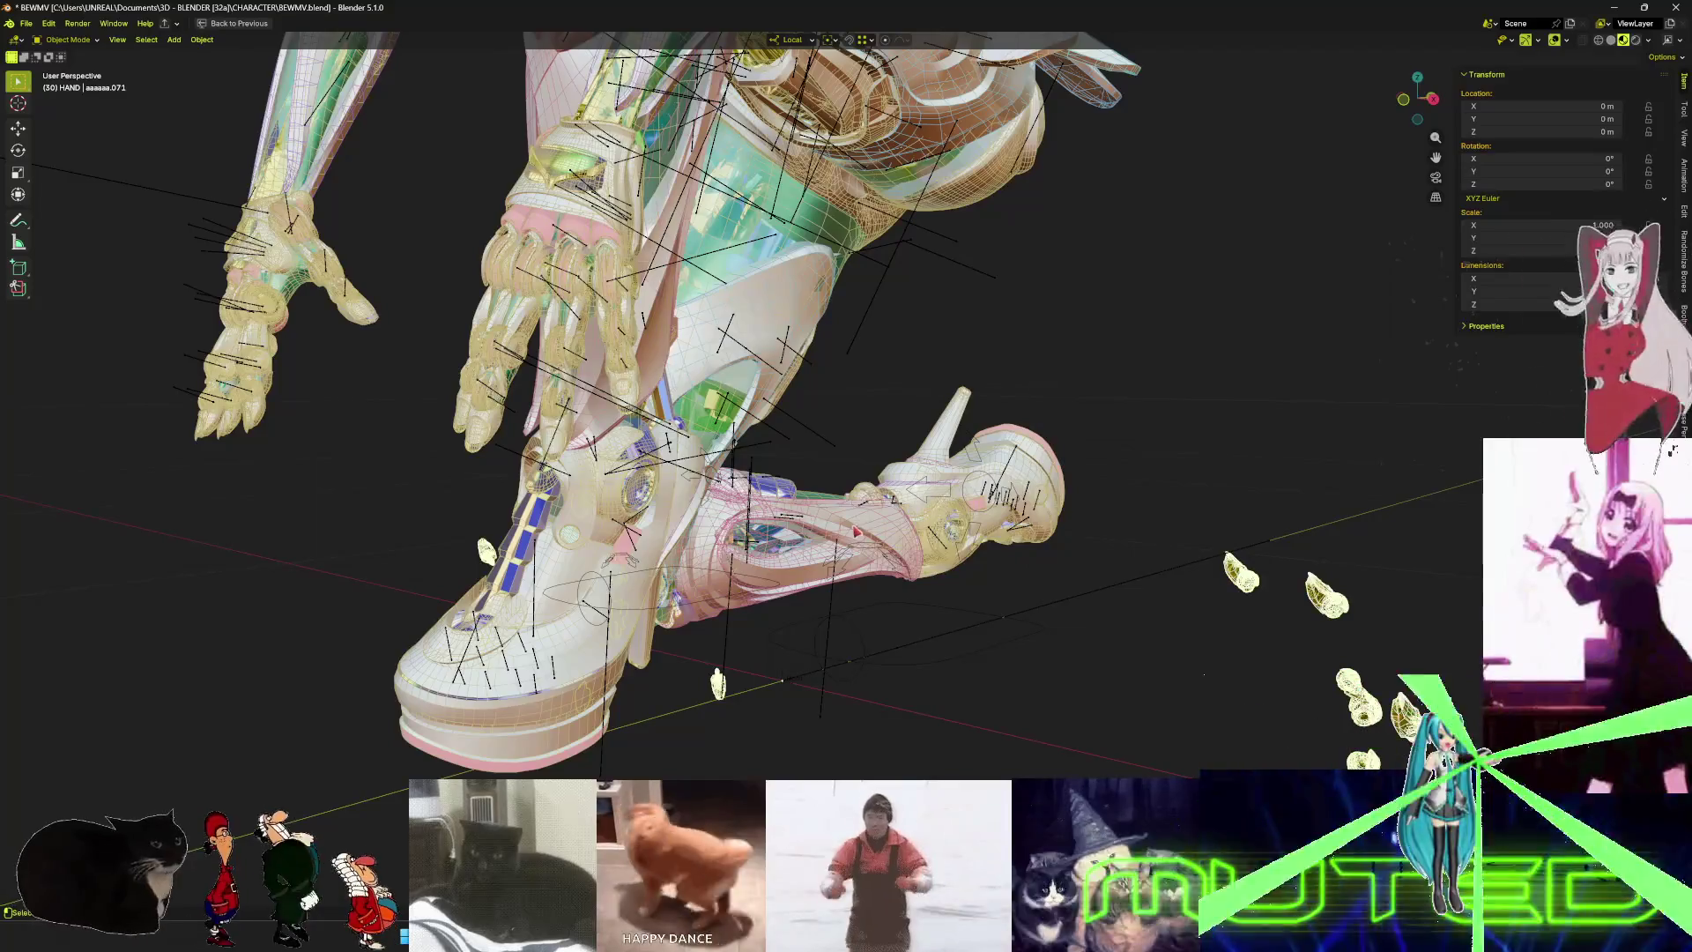
- Hide the overlays to view the clean shaded boots, then restore the normal layout
{"action": "middle_click_drag", "start_coordinate": [858, 531], "coordinate": [750, 564]}
{"action": "key", "text": "shift+alt+z"}
{"action": "middle_click_drag", "start_coordinate": [610, 599], "coordinate": [690, 489]}
{"action": "scroll", "coordinate": [690, 489], "scroll_direction": "down", "scroll_amount": 6}
{"action": "key", "text": "ctrl+space"}
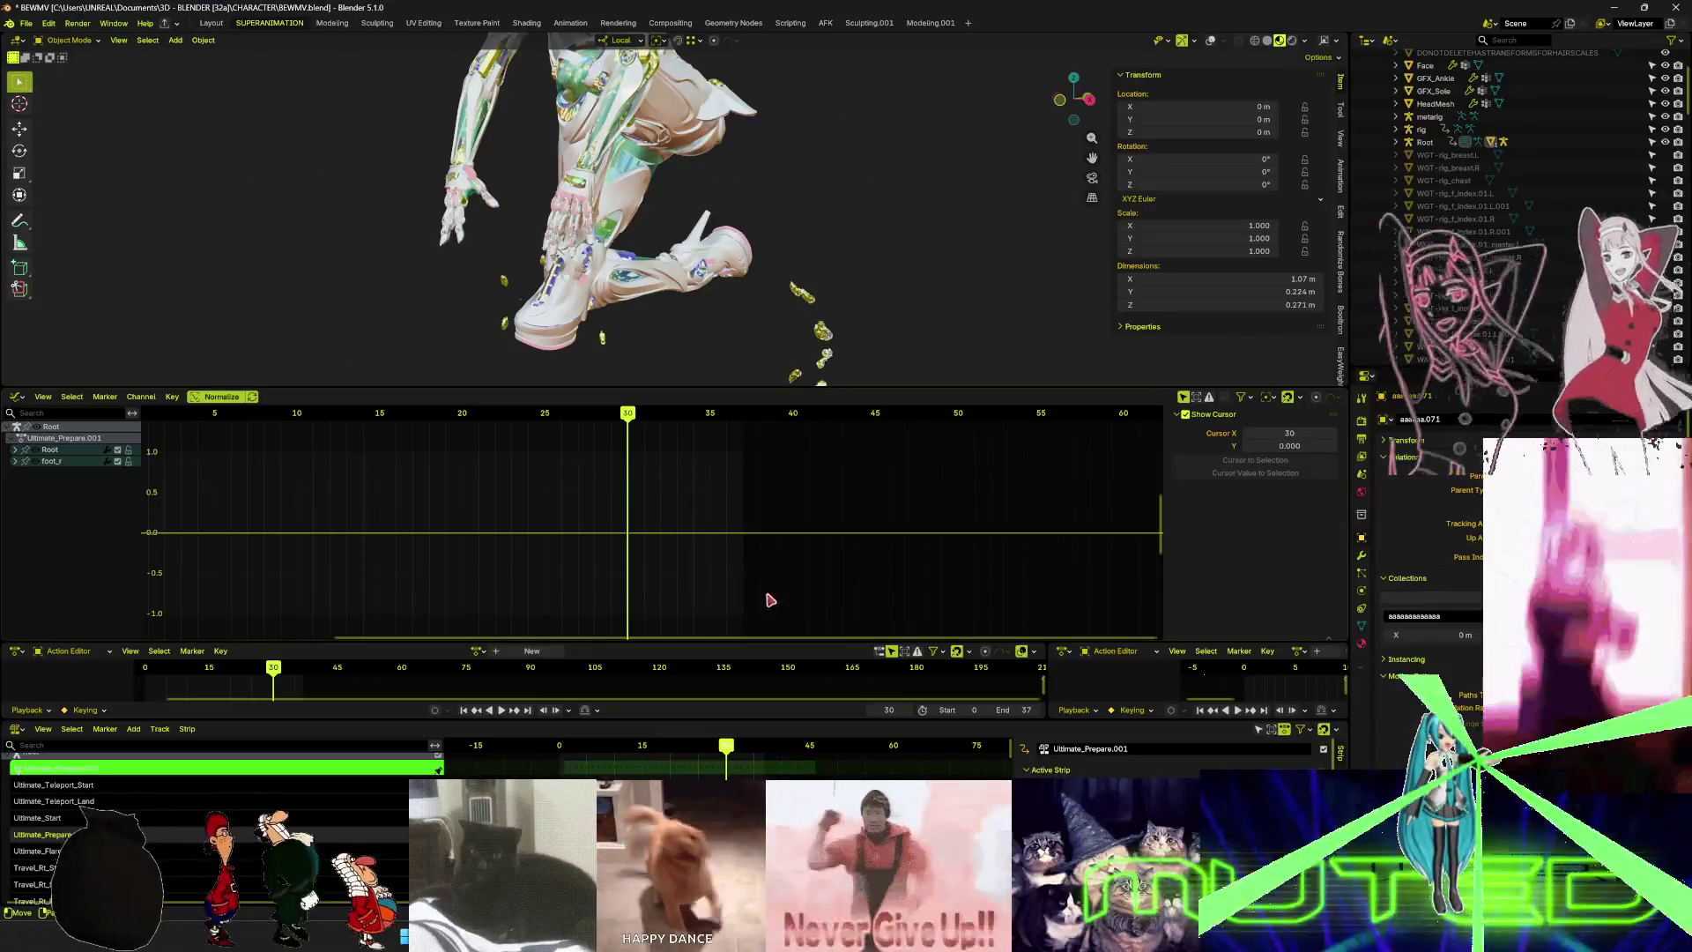
- Play from frame 28 and scrub back to frame 17, orbiting around the character
{"action": "scroll", "coordinate": [754, 273], "scroll_direction": "down", "scroll_amount": 4}
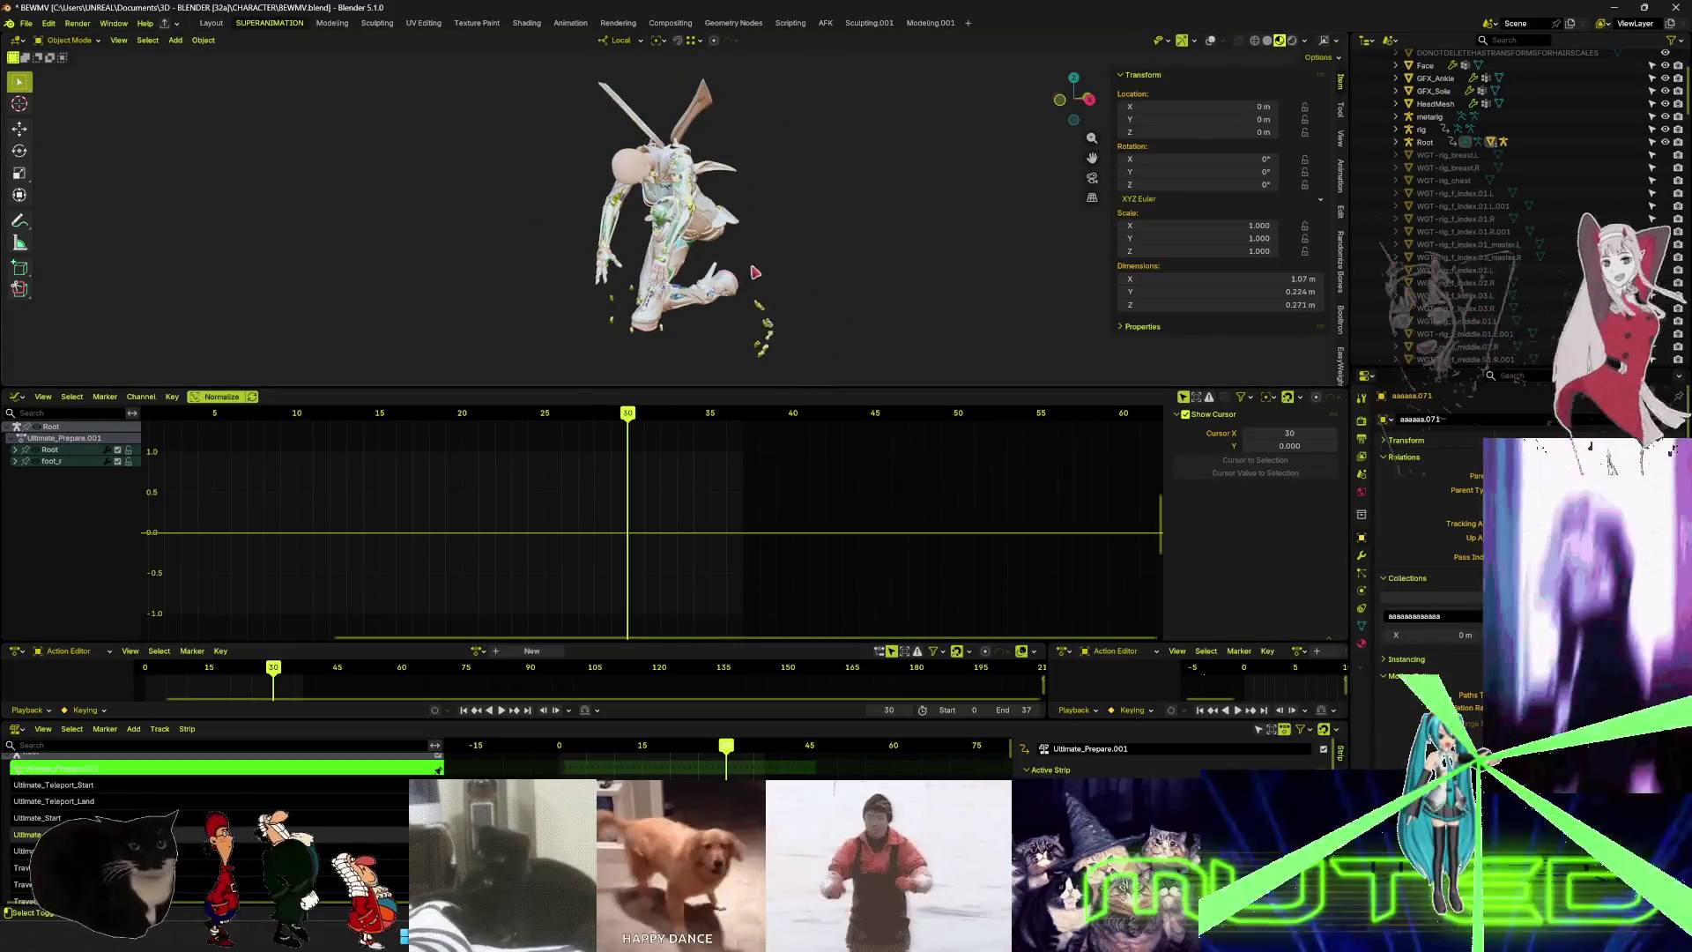
{"action": "scroll", "coordinate": [753, 273], "scroll_direction": "down", "scroll_amount": 4}
{"action": "left_click", "coordinate": [595, 419]}
{"action": "key", "text": "space"}
{"action": "mouse_move", "coordinate": [579, 420]}
{"action": "left_mouse_down"}
{"action": "mouse_move", "coordinate": [396, 422]}
{"action": "mouse_move", "coordinate": [413, 421]}
{"action": "left_mouse_up"}
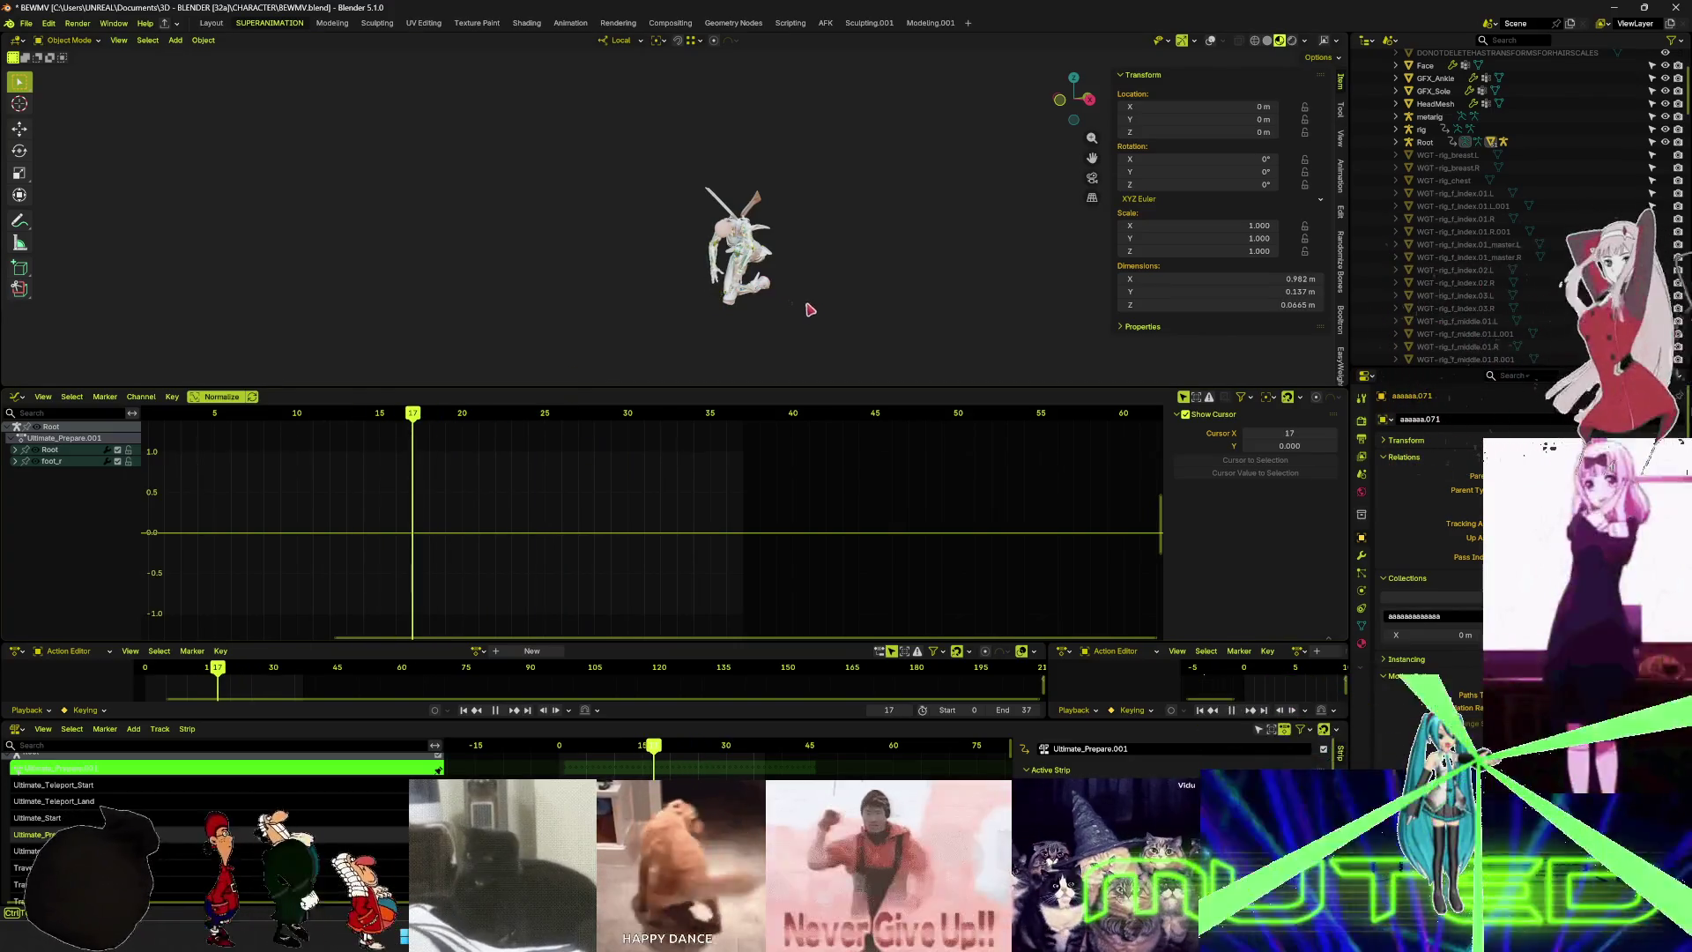
{"action": "scroll", "coordinate": [810, 310], "scroll_direction": "up", "scroll_amount": 5}
{"action": "middle_click_drag", "start_coordinate": [748, 294], "coordinate": [653, 353]}
{"action": "mouse_move", "coordinate": [390, 422]}
{"action": "left_mouse_down"}
{"action": "mouse_move", "coordinate": [216, 433]}
{"action": "mouse_move", "coordinate": [792, 438]}
{"action": "mouse_move", "coordinate": [468, 442]}
{"action": "mouse_move", "coordinate": [545, 437]}
{"action": "left_mouse_up"}
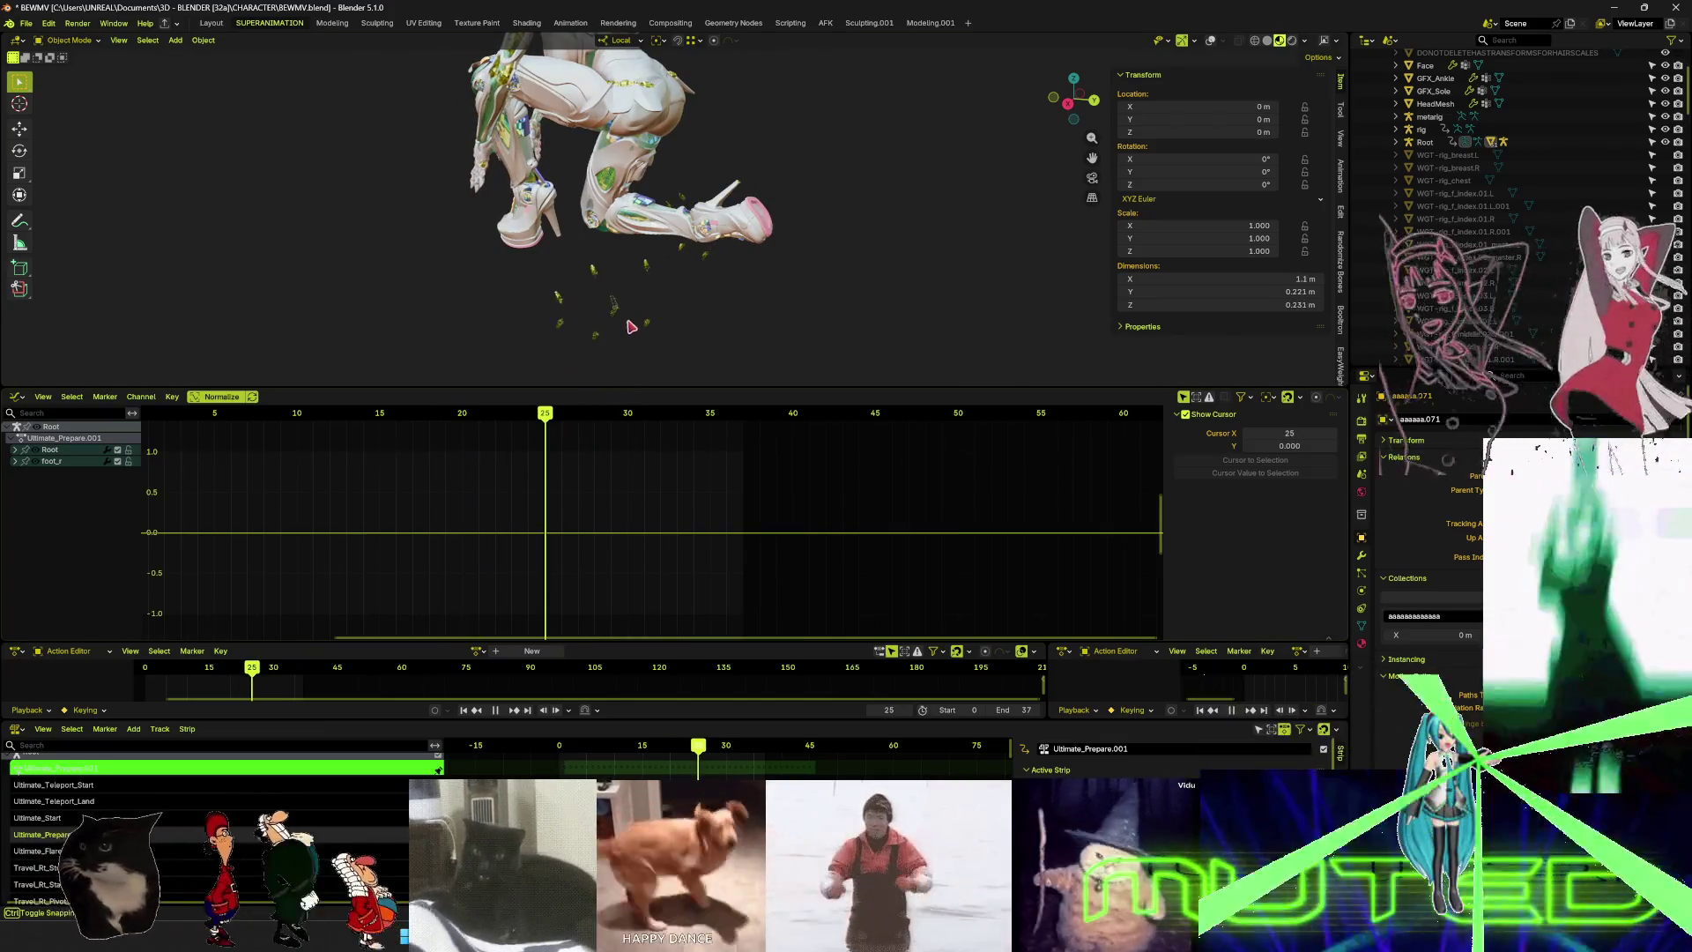
{"action": "middle_click_drag", "start_coordinate": [631, 328], "coordinate": [688, 353]}
- Inspect the boots in a maximized view with overlays back on, then restore the layout and play
{"action": "key", "text": "ctrl+space"}
{"action": "scroll", "coordinate": [804, 381], "scroll_direction": "up", "scroll_amount": 6}
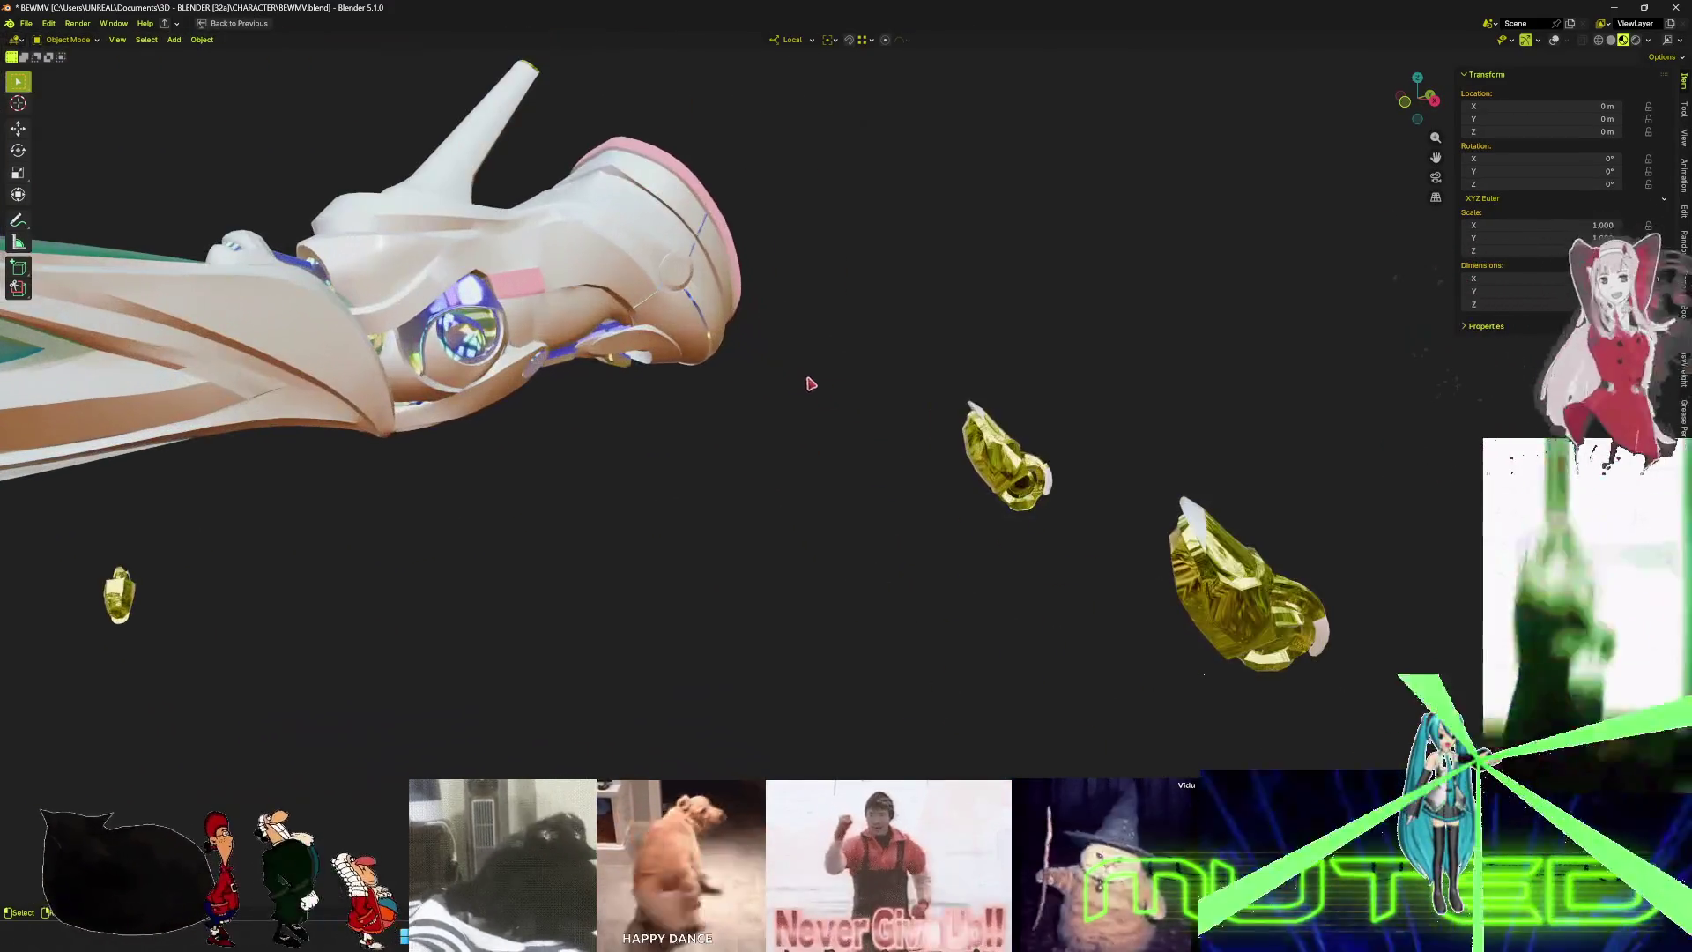
{"action": "middle_click_drag", "start_coordinate": [1136, 529], "coordinate": [793, 502]}
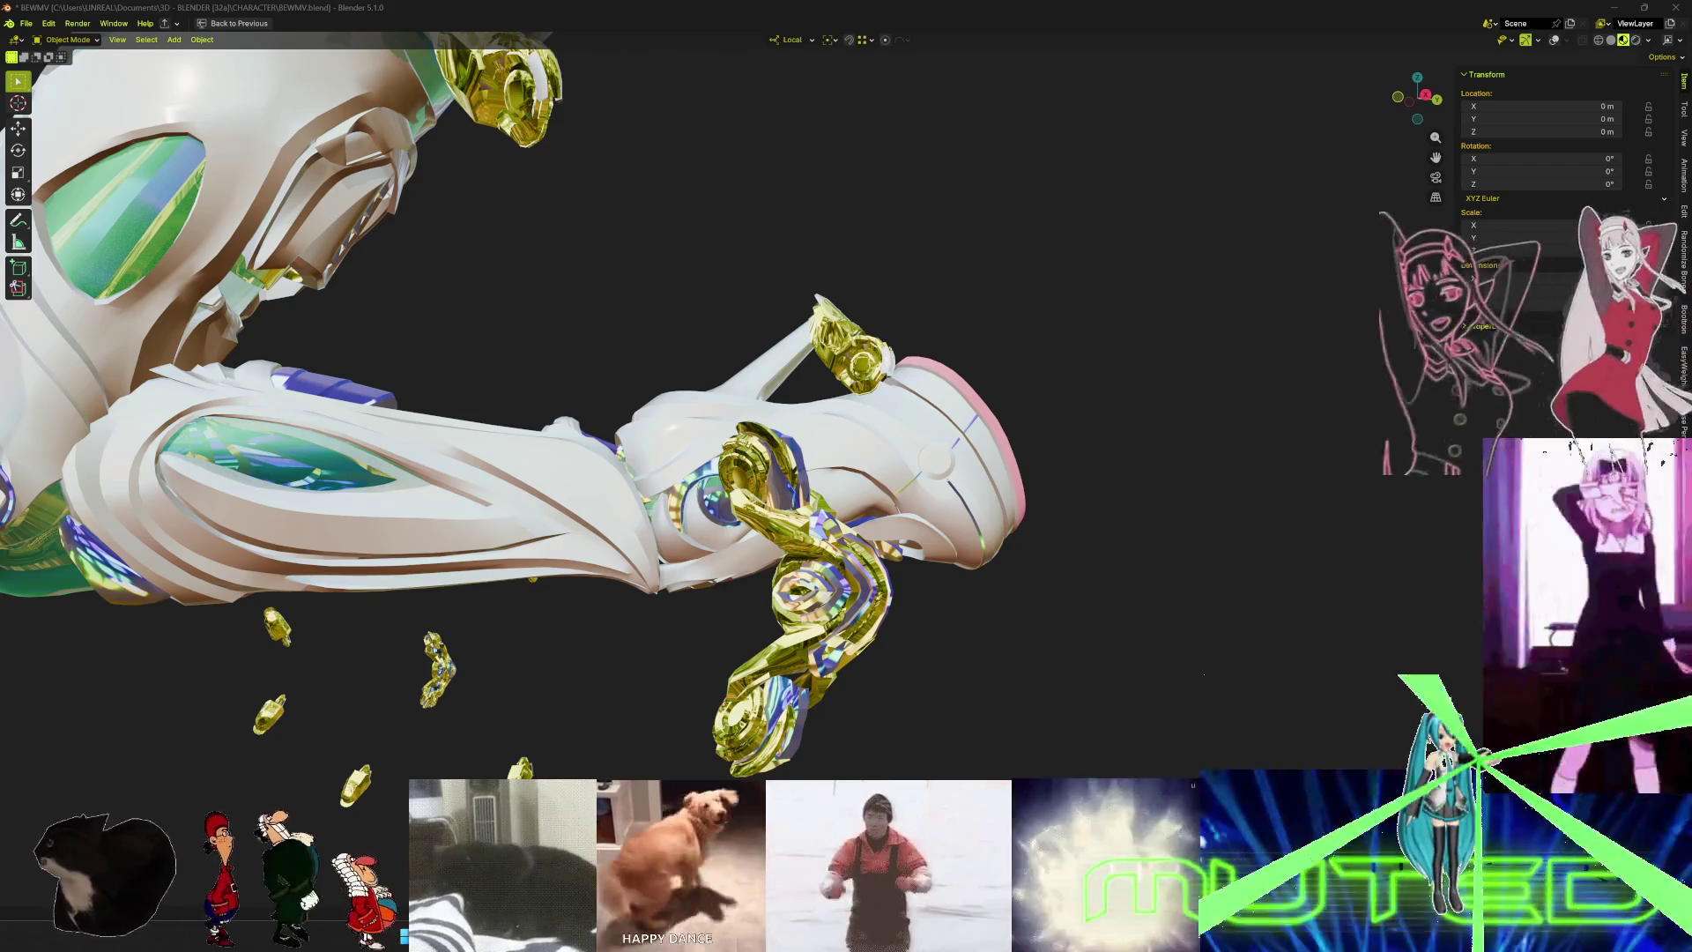
{"action": "mouse_move", "coordinate": [672, 341]}
{"action": "middle_mouse_down"}
{"action": "mouse_move", "coordinate": [831, 378]}
{"action": "mouse_move", "coordinate": [838, 476]}
{"action": "middle_mouse_up"}
{"action": "key", "text": "shift+alt+z"}
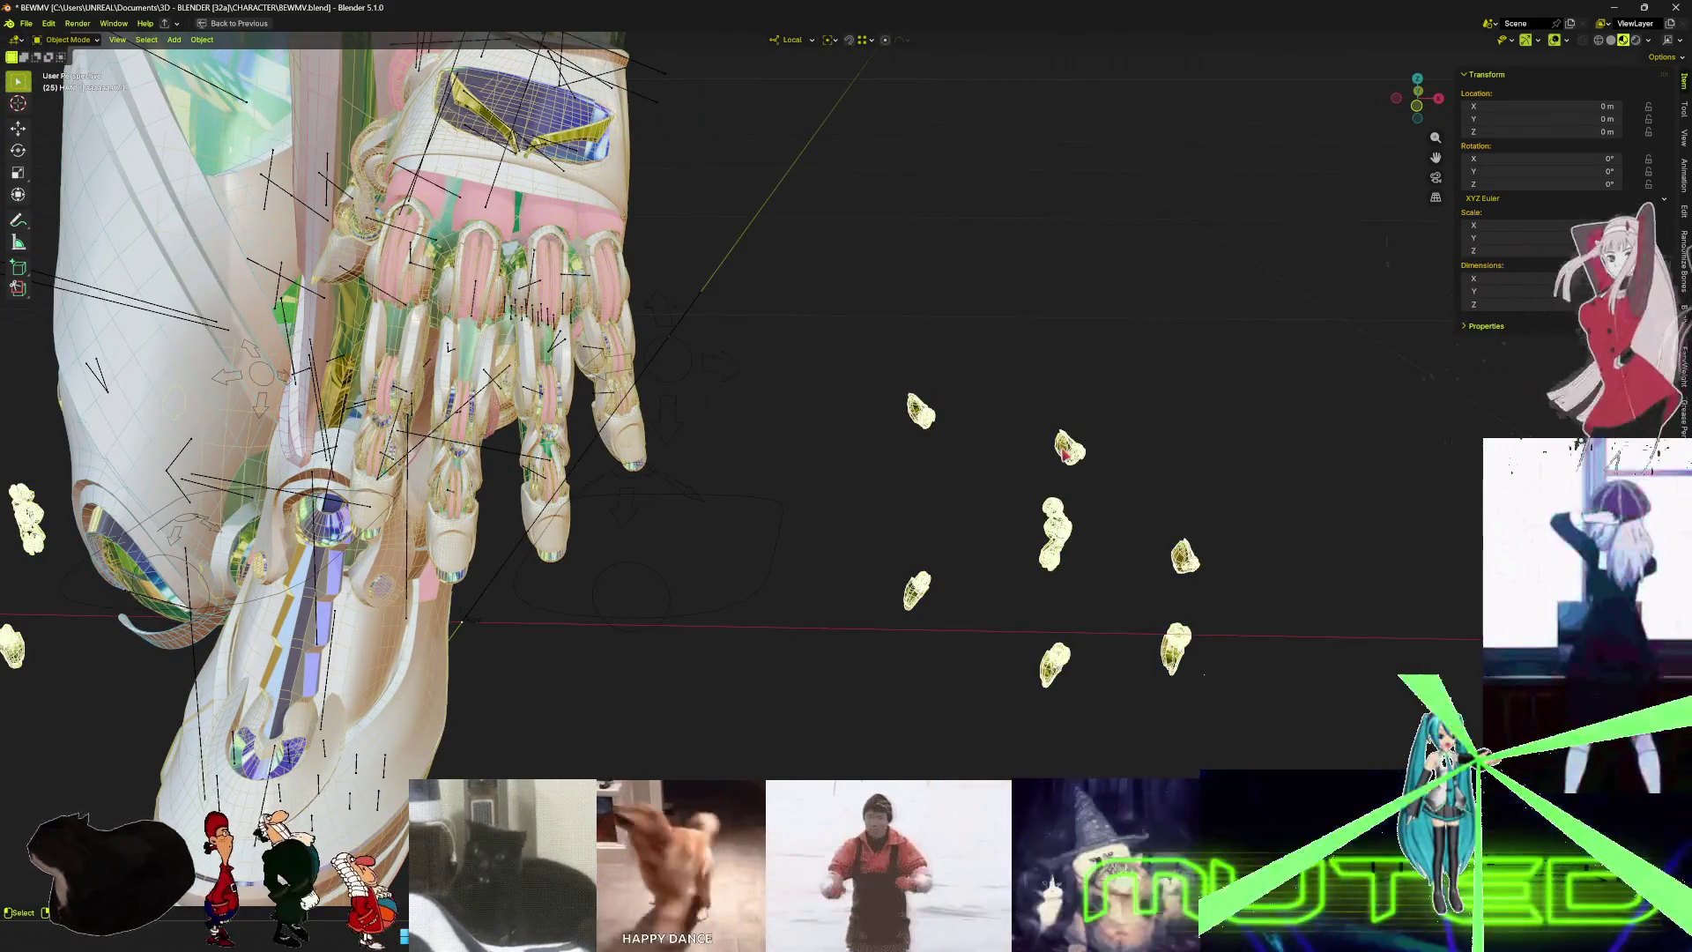
{"action": "scroll", "coordinate": [1072, 524], "scroll_direction": "down", "scroll_amount": 5}
{"action": "scroll", "coordinate": [1072, 524], "scroll_direction": "up", "scroll_amount": 3}
{"action": "mouse_move", "coordinate": [1072, 524]}
{"action": "middle_mouse_down"}
{"action": "mouse_move", "coordinate": [878, 517]}
{"action": "mouse_move", "coordinate": [790, 472]}
{"action": "mouse_move", "coordinate": [993, 457]}
{"action": "mouse_move", "coordinate": [1020, 435]}
{"action": "mouse_move", "coordinate": [1054, 446]}
{"action": "mouse_move", "coordinate": [969, 467]}
{"action": "middle_mouse_up"}
{"action": "scroll", "coordinate": [1022, 440], "scroll_direction": "down", "scroll_amount": 5}
{"action": "key", "text": "ctrl+space"}
{"action": "key", "text": "space"}
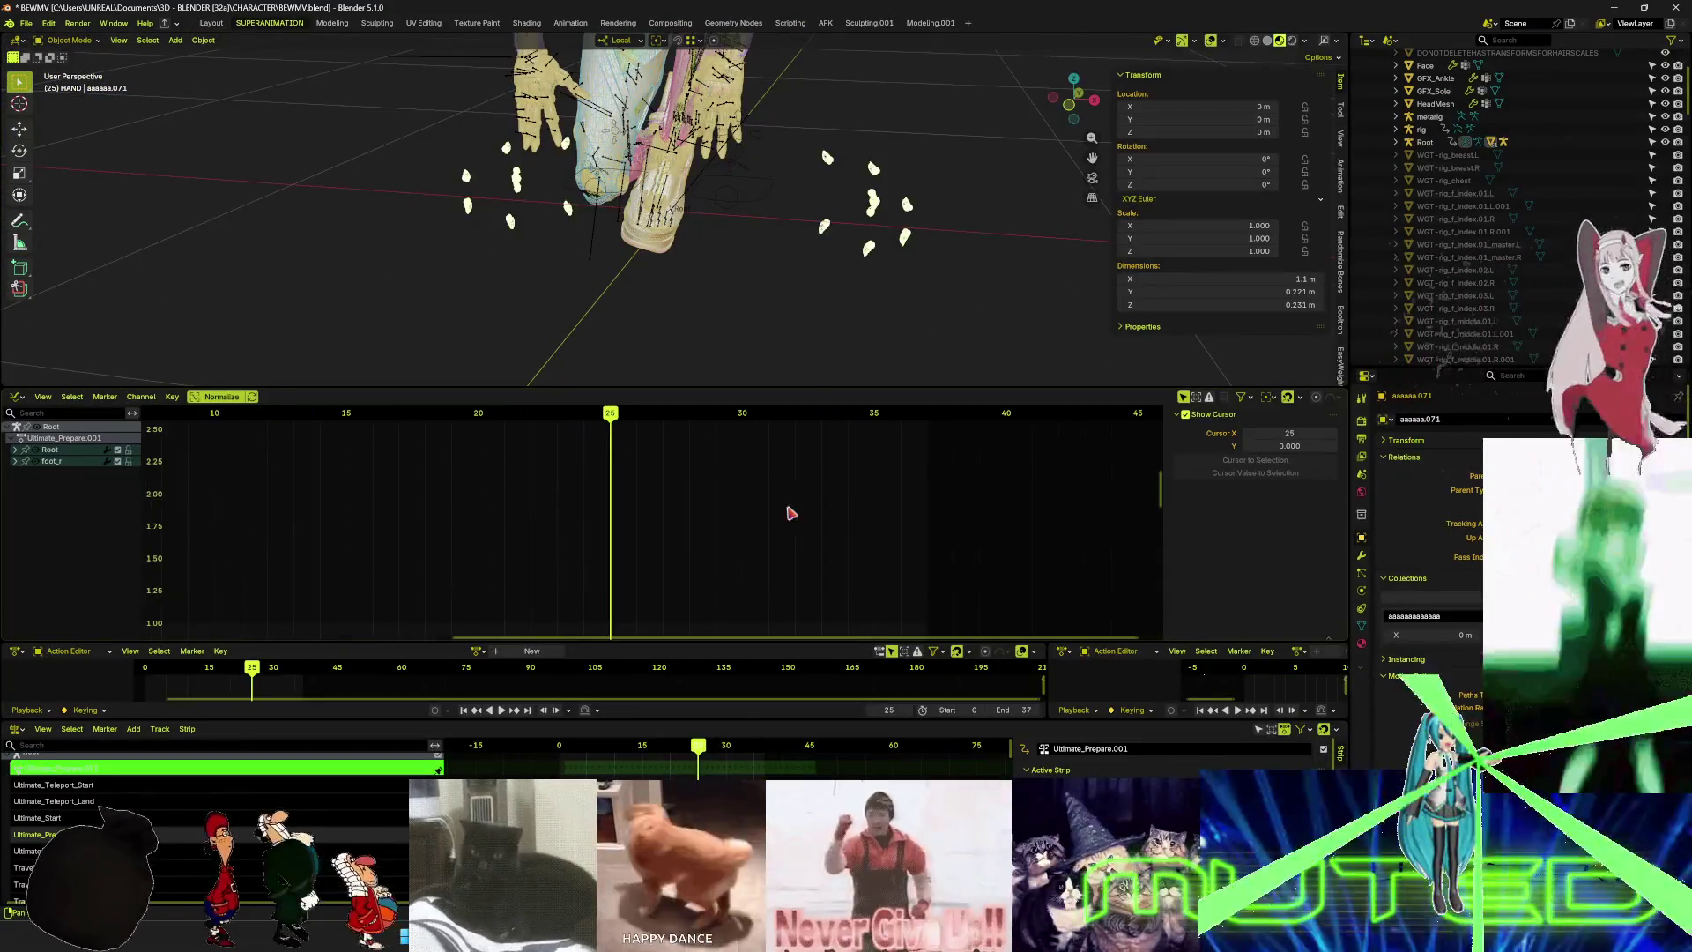
- Scrub through frames 25 to 37 and orbit to see the character from behind
{"action": "mouse_move", "coordinate": [628, 421]}
{"action": "left_mouse_down"}
{"action": "mouse_move", "coordinate": [923, 441]}
{"action": "mouse_move", "coordinate": [813, 465]}
{"action": "mouse_move", "coordinate": [833, 449]}
{"action": "mouse_move", "coordinate": [800, 425]}
{"action": "mouse_move", "coordinate": [473, 435]}
{"action": "mouse_move", "coordinate": [313, 450]}
{"action": "mouse_move", "coordinate": [582, 440]}
{"action": "mouse_move", "coordinate": [812, 465]}
{"action": "mouse_move", "coordinate": [201, 476]}
{"action": "mouse_move", "coordinate": [550, 455]}
{"action": "left_mouse_up"}
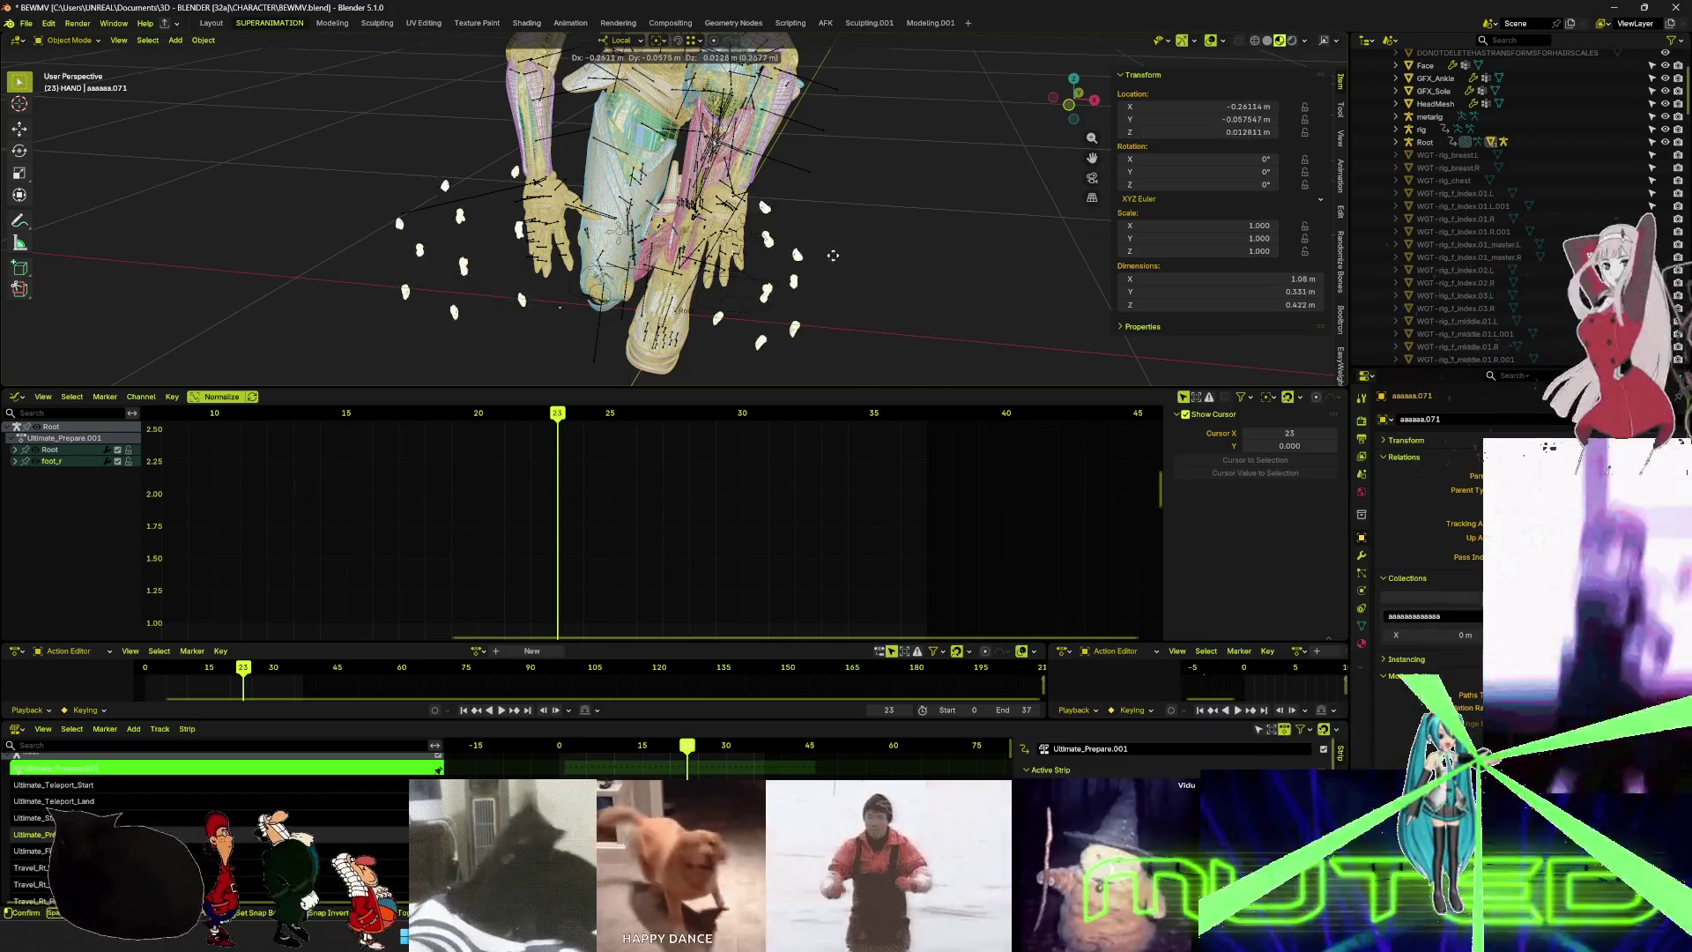
{"action": "middle_click_drag", "start_coordinate": [886, 279], "coordinate": [714, 280]}
{"action": "mouse_move", "coordinate": [940, 283]}
{"action": "middle_mouse_down"}
{"action": "mouse_move", "coordinate": [907, 276]}
{"action": "mouse_move", "coordinate": [1076, 284]}
{"action": "middle_mouse_up"}
- Switch to front orthographic, frame the selected object and reveal it in the Outliner
{"action": "key", "text": "KP_1"}
{"action": "key", "text": "KP_Decimal"}
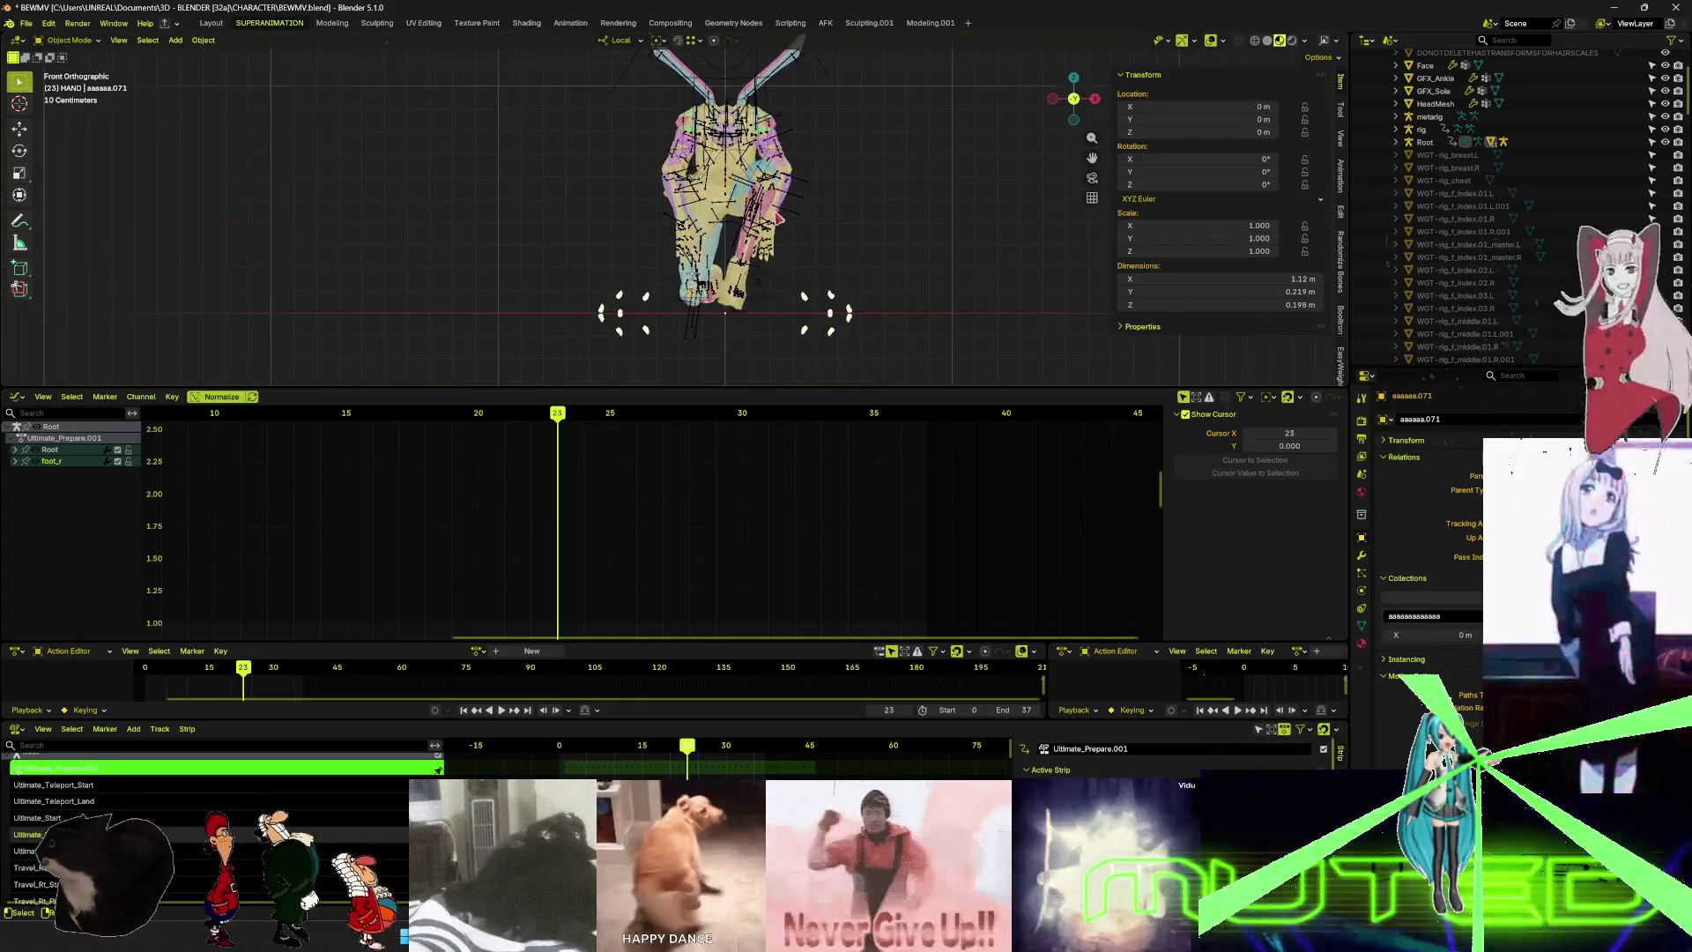
{"action": "key", "text": "KP_Decimal"}
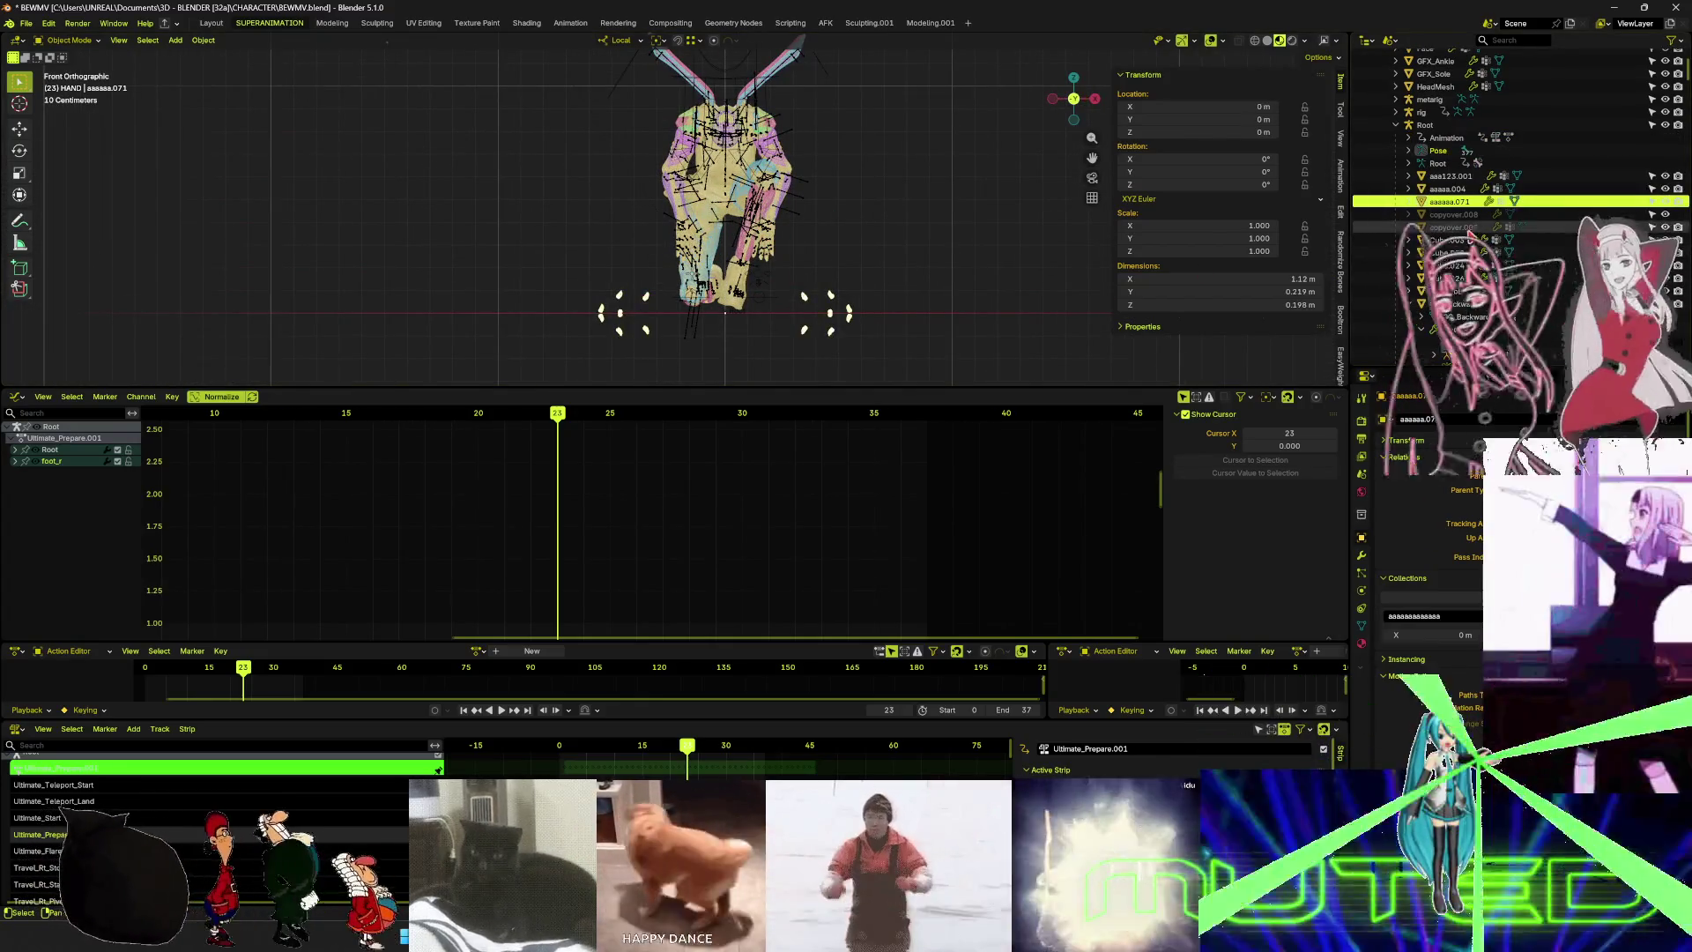
{"action": "scroll", "coordinate": [1445, 229], "scroll_direction": "up", "scroll_amount": 5}
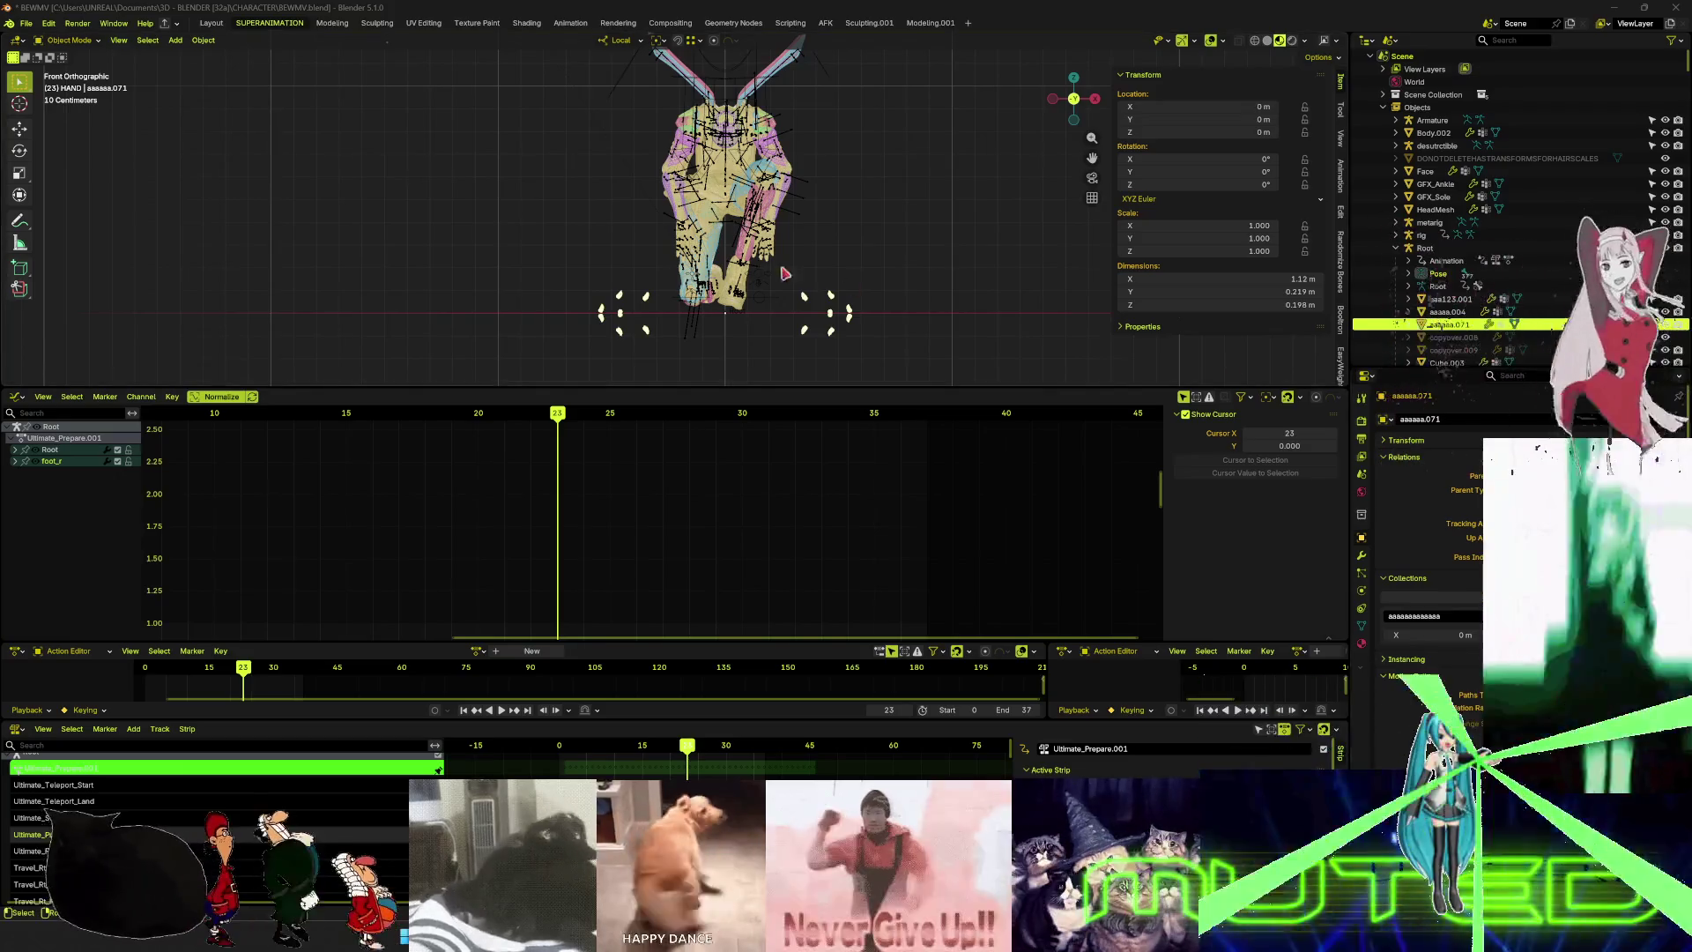
- Maximize the 3D view in front orthographic and cancel a trial move of the hand object
{"action": "key", "text": "ctrl+space"}
{"action": "middle_click_drag", "start_coordinate": [846, 396], "coordinate": [925, 370]}
{"action": "middle_click_drag", "start_coordinate": [711, 380], "coordinate": [1033, 505]}
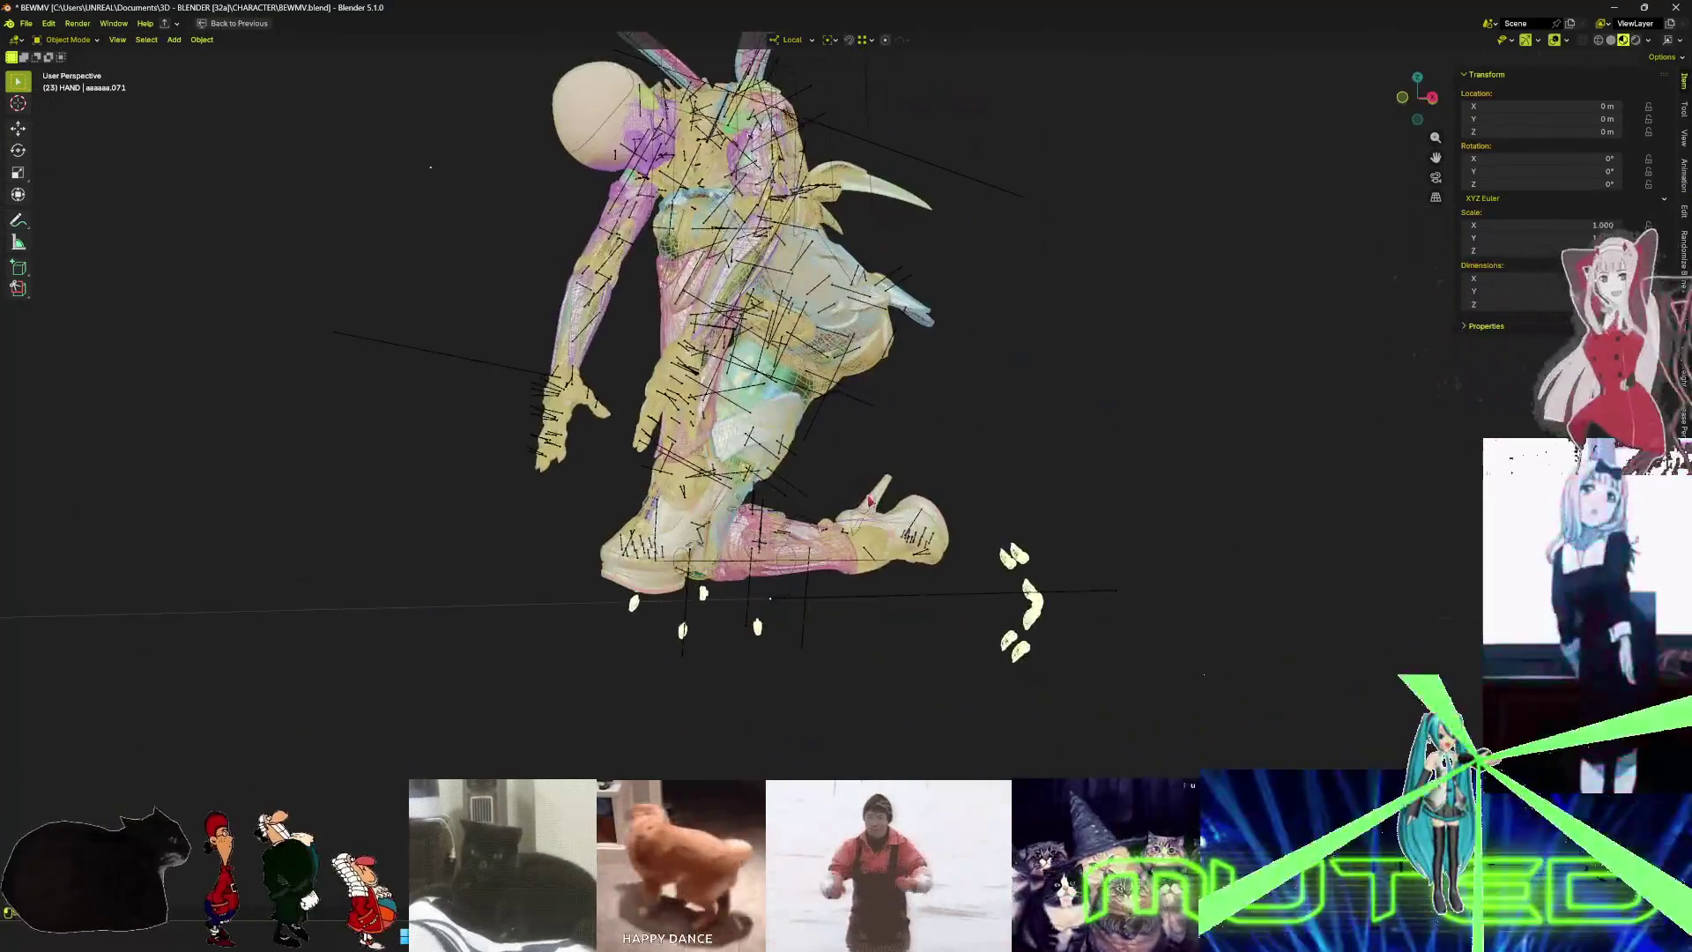
{"action": "scroll", "coordinate": [1033, 505], "scroll_direction": "up", "scroll_amount": 5}
{"action": "scroll", "coordinate": [1033, 505], "scroll_direction": "down", "scroll_amount": 5}
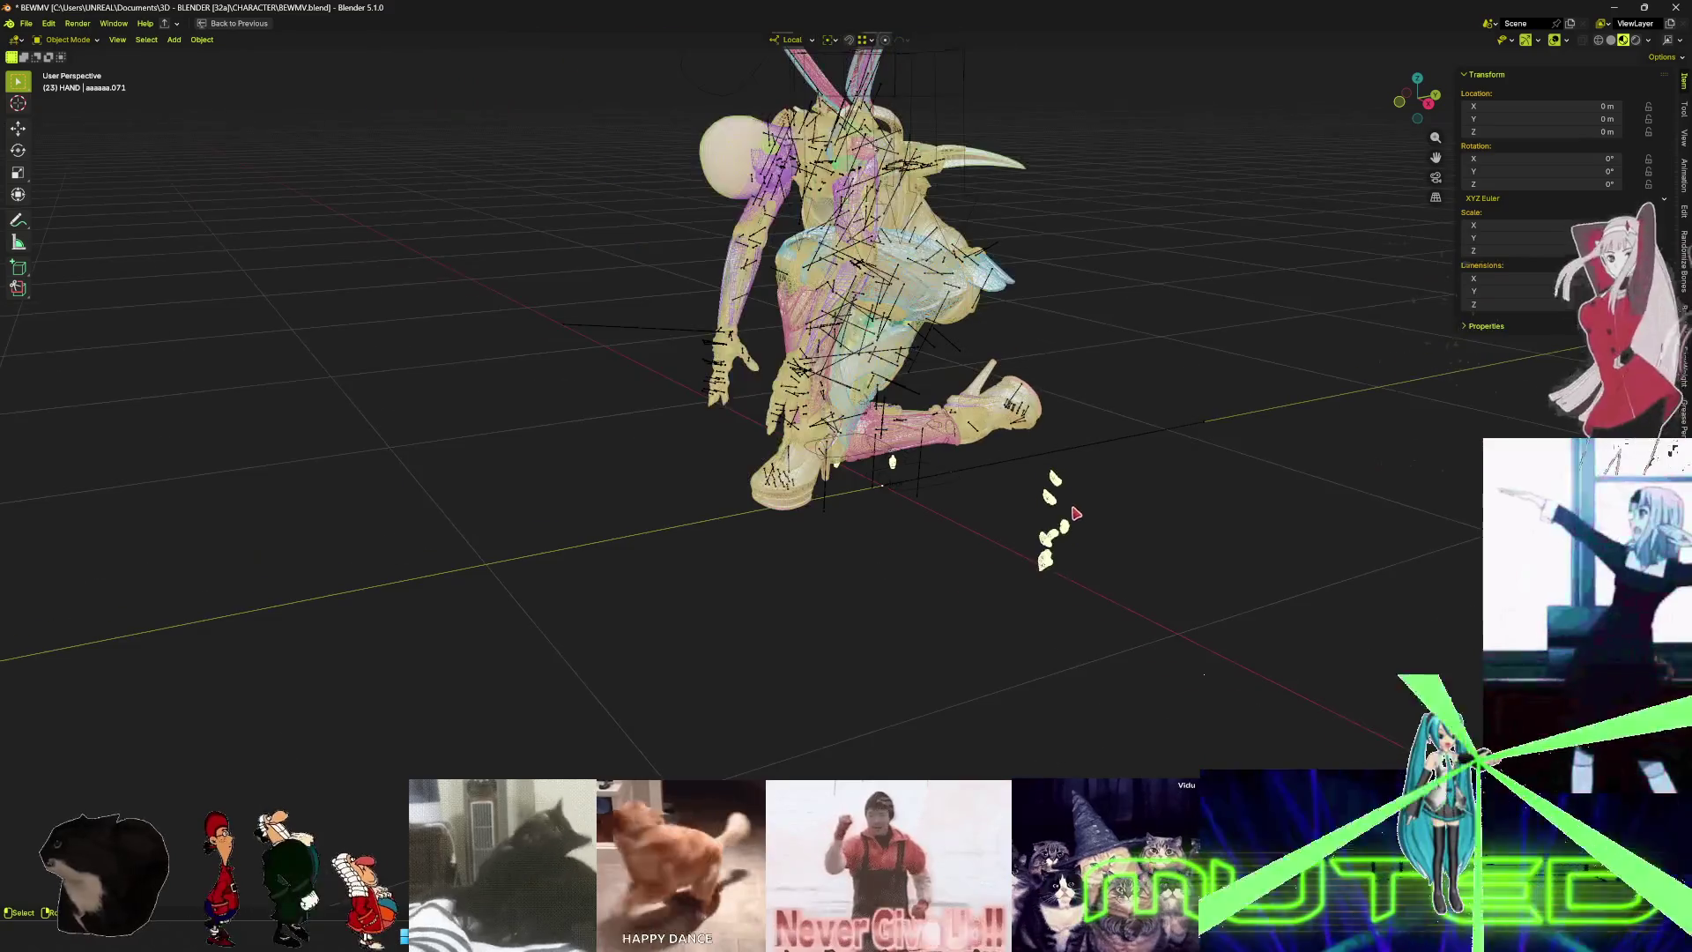
{"action": "scroll", "coordinate": [1049, 492], "scroll_direction": "down", "scroll_amount": 2}
{"action": "scroll", "coordinate": [1051, 490], "scroll_direction": "down", "scroll_amount": 3}
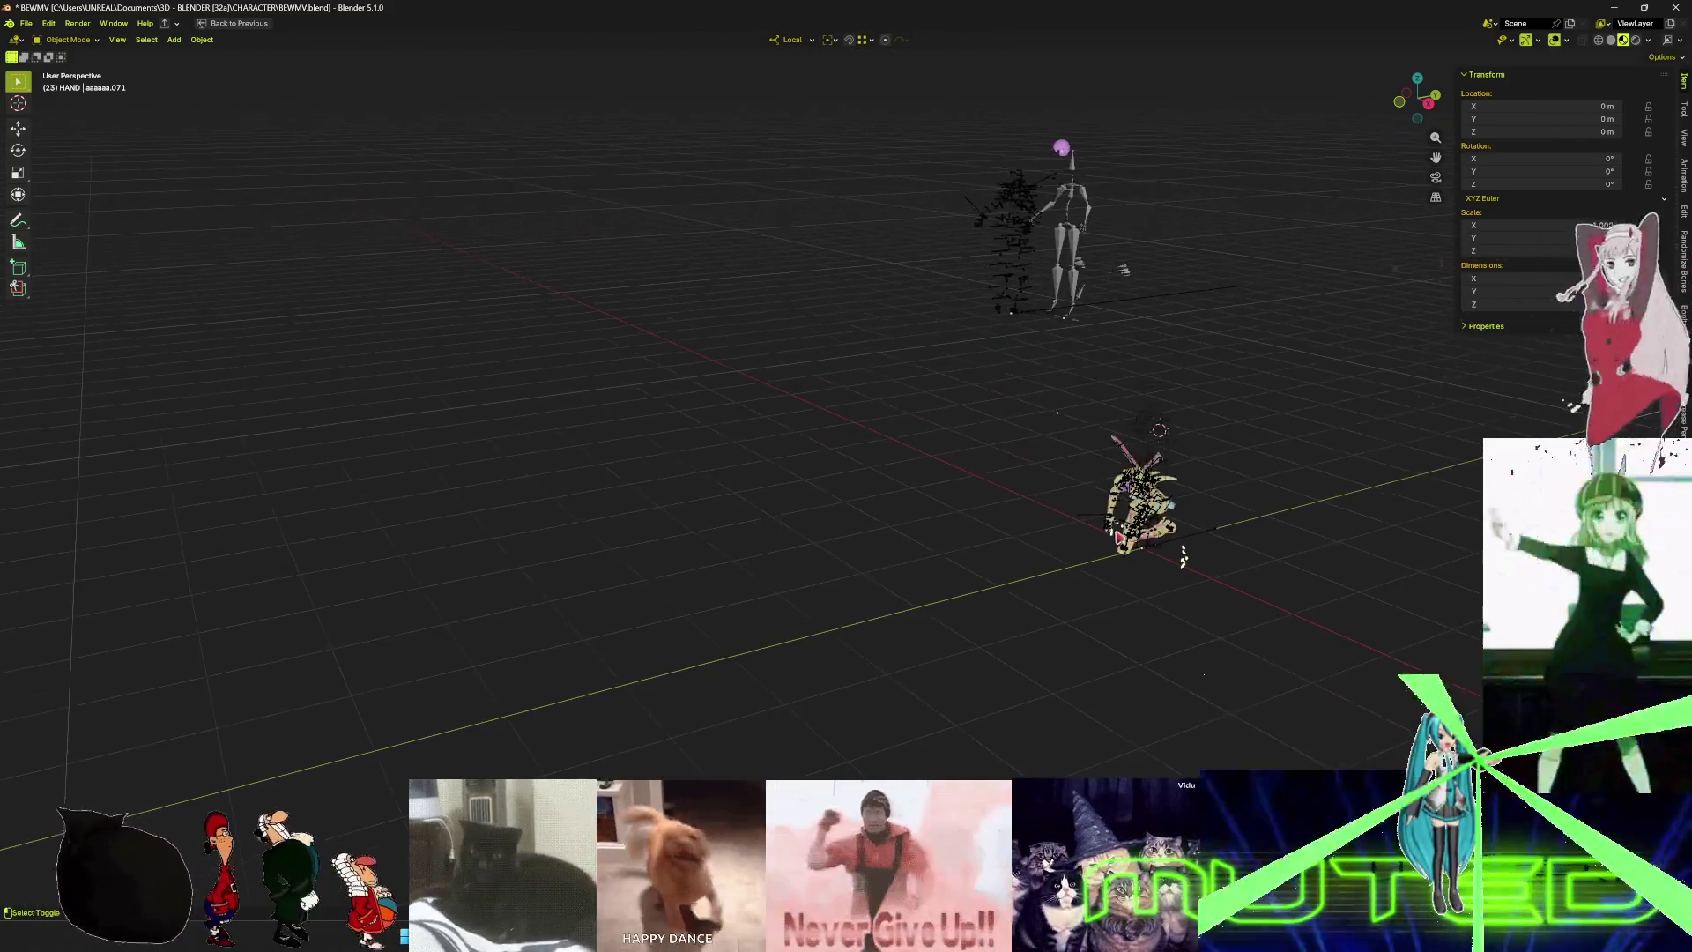
{"action": "key", "text": "KP_1"}
{"action": "key", "text": "g"}
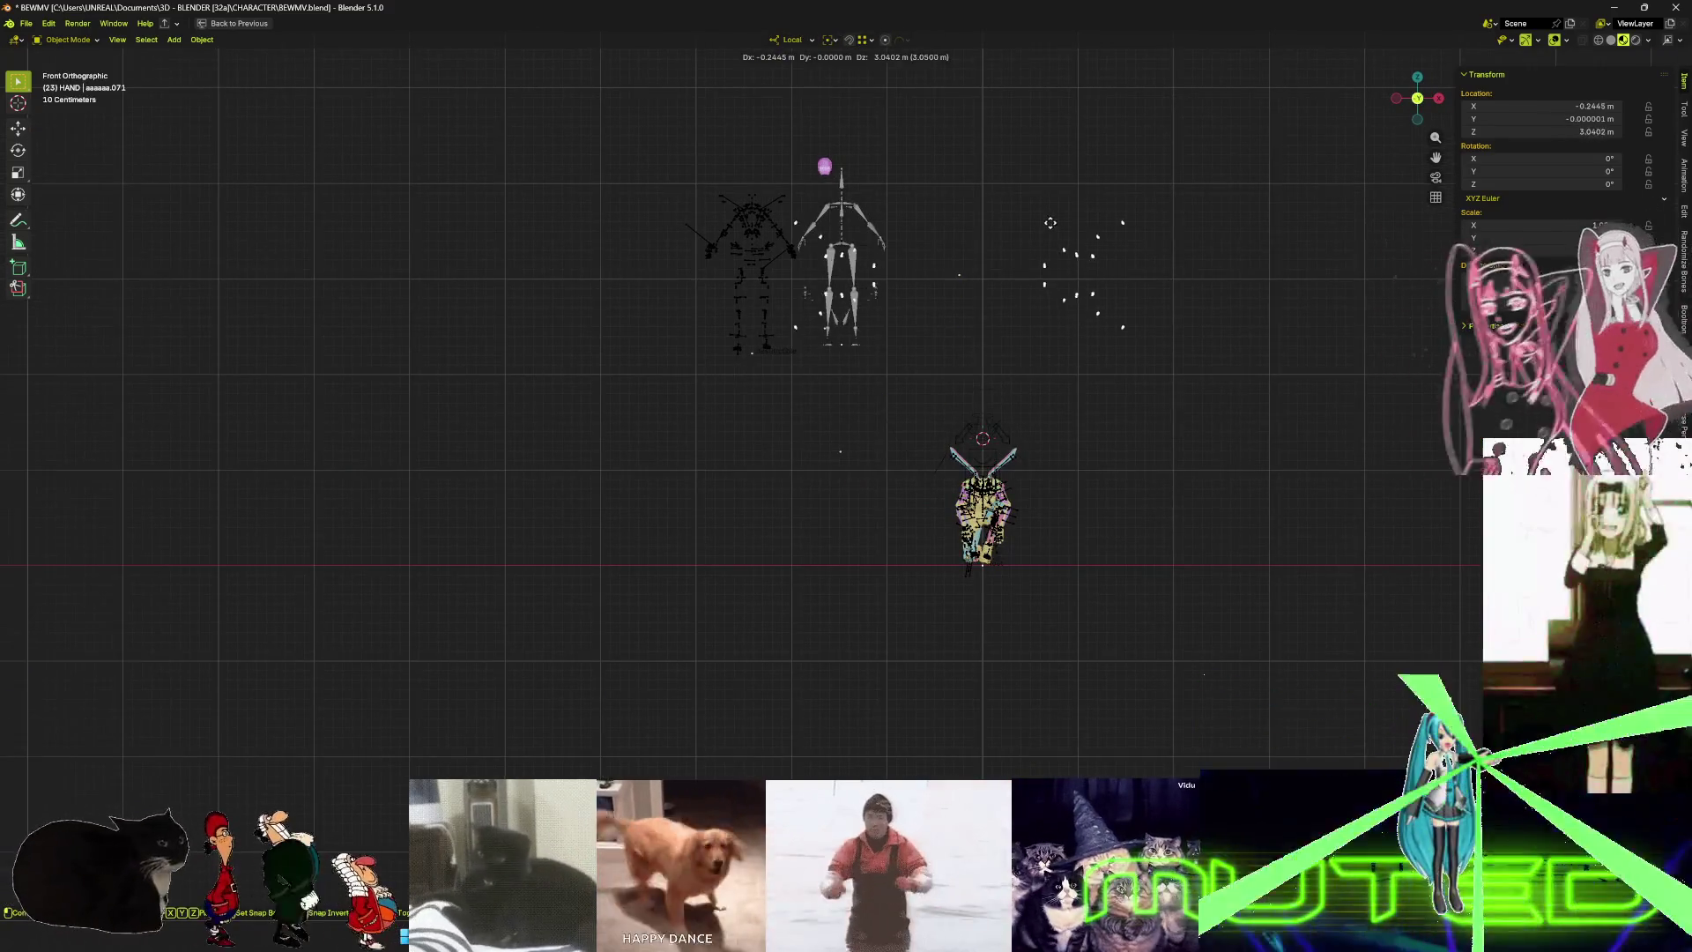
{"action": "key", "text": "Escape"}
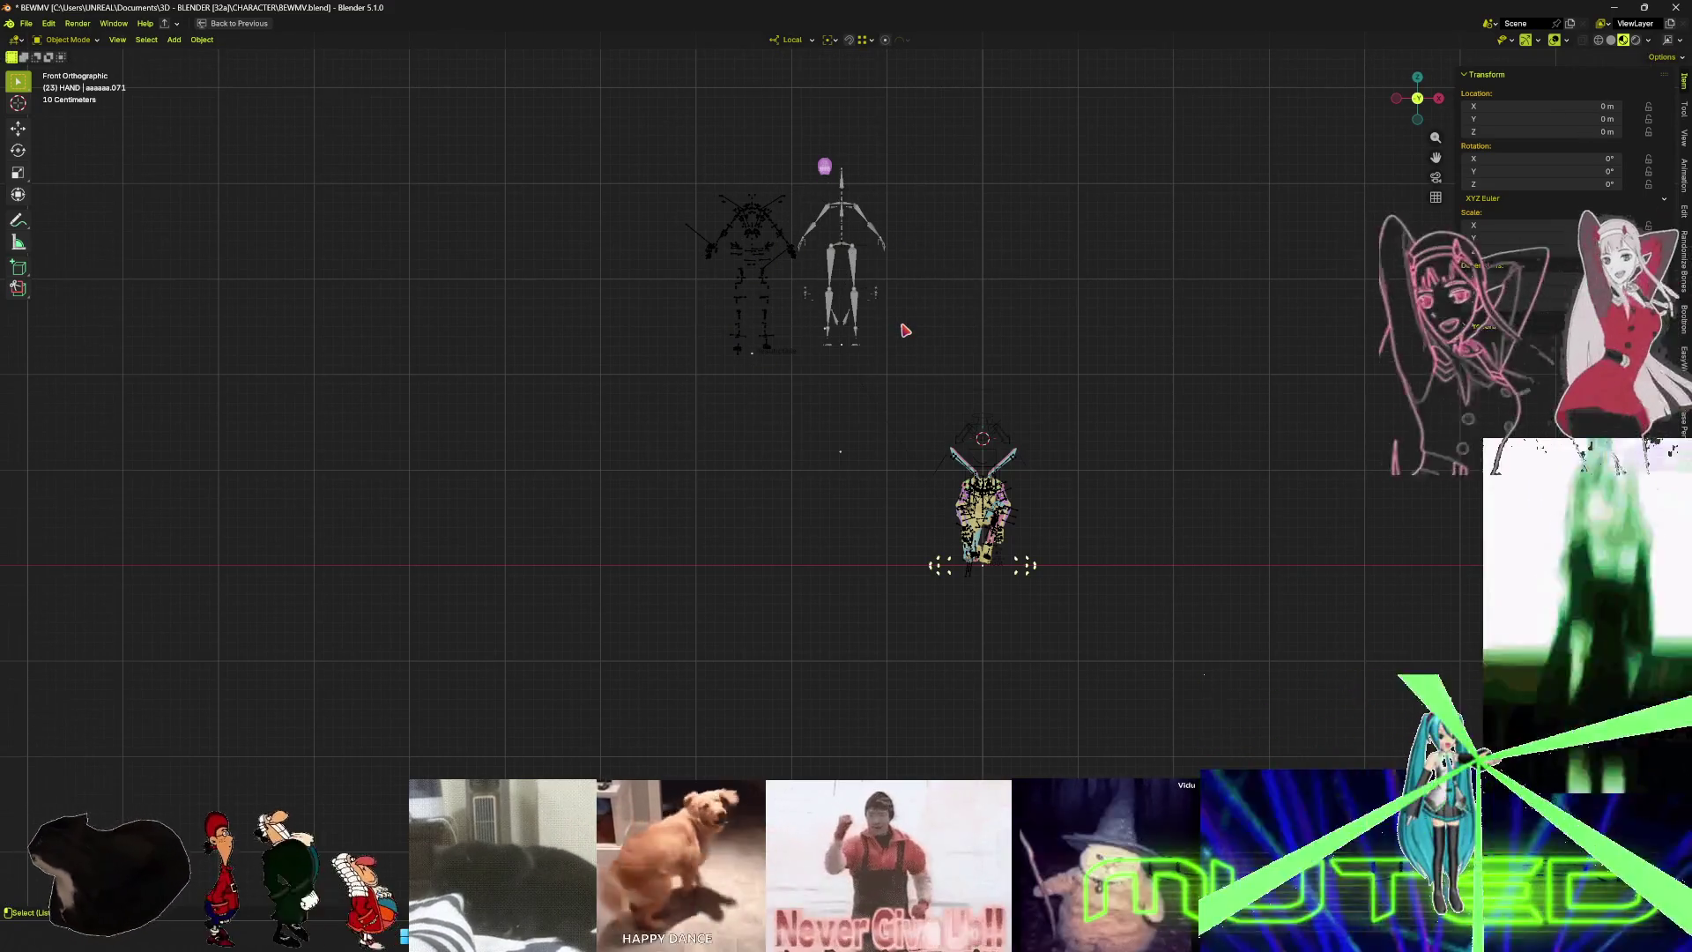
- Isolate the hand mesh in local view and scrub the animation back to frame 8
{"action": "key", "text": "KP_Divide"}
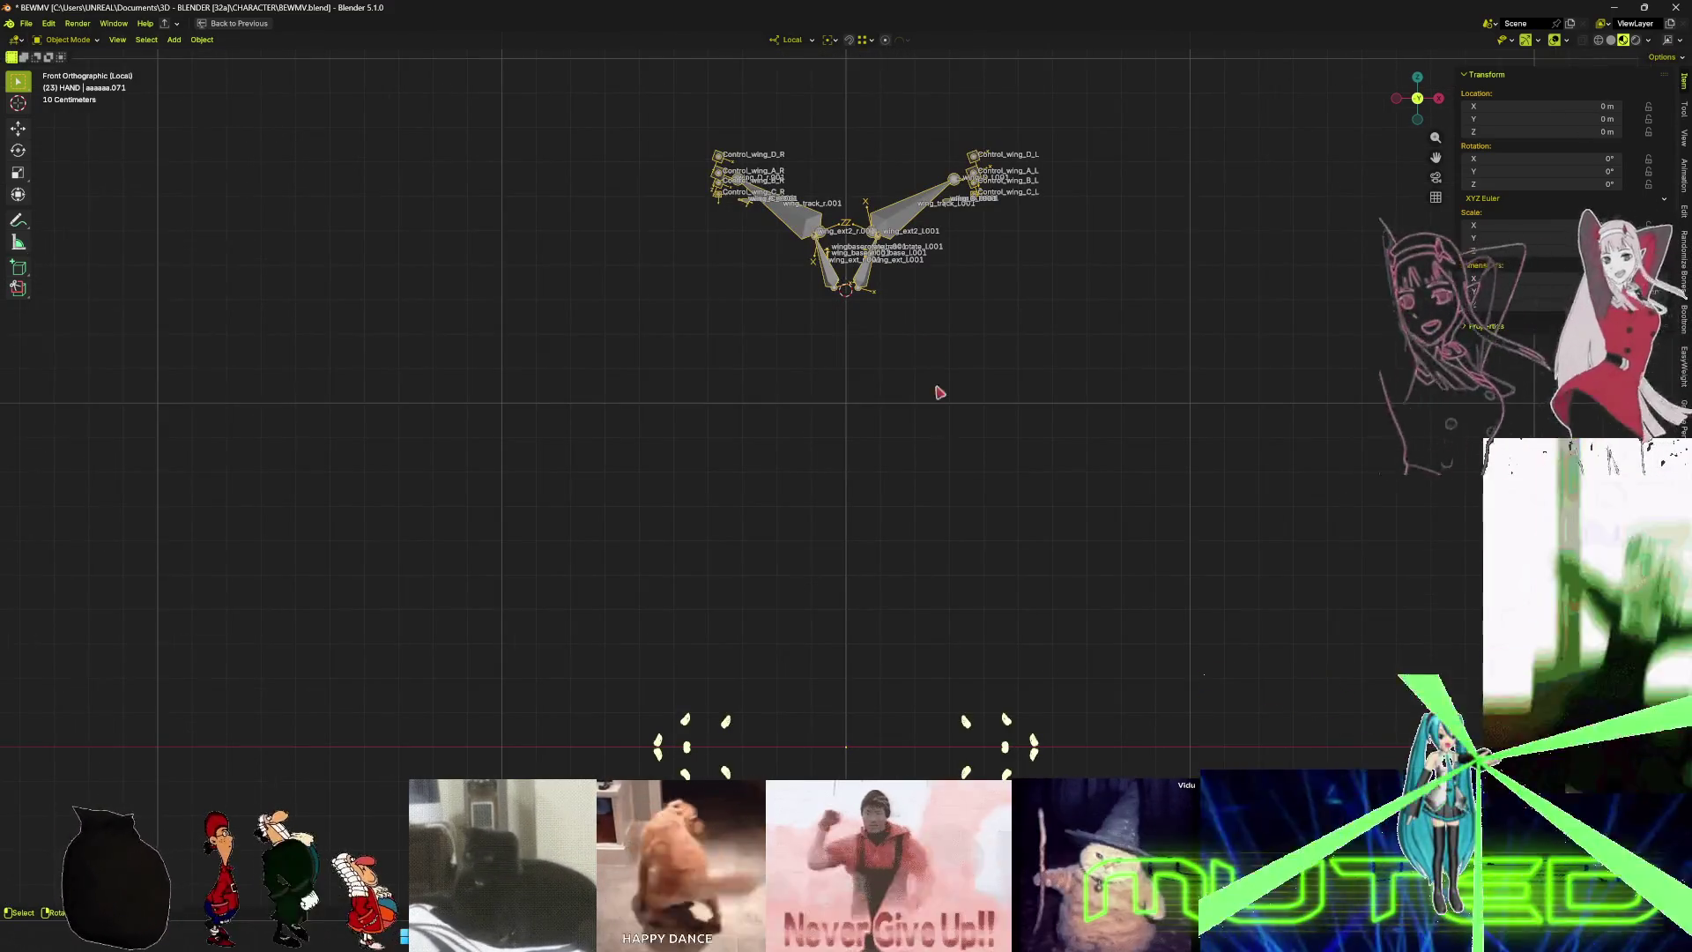
{"action": "mouse_move", "coordinate": [966, 571]}
{"action": "middle_mouse_down"}
{"action": "mouse_move", "coordinate": [886, 495]}
{"action": "mouse_move", "coordinate": [888, 559]}
{"action": "middle_mouse_up"}
{"action": "key", "text": "ctrl+space"}
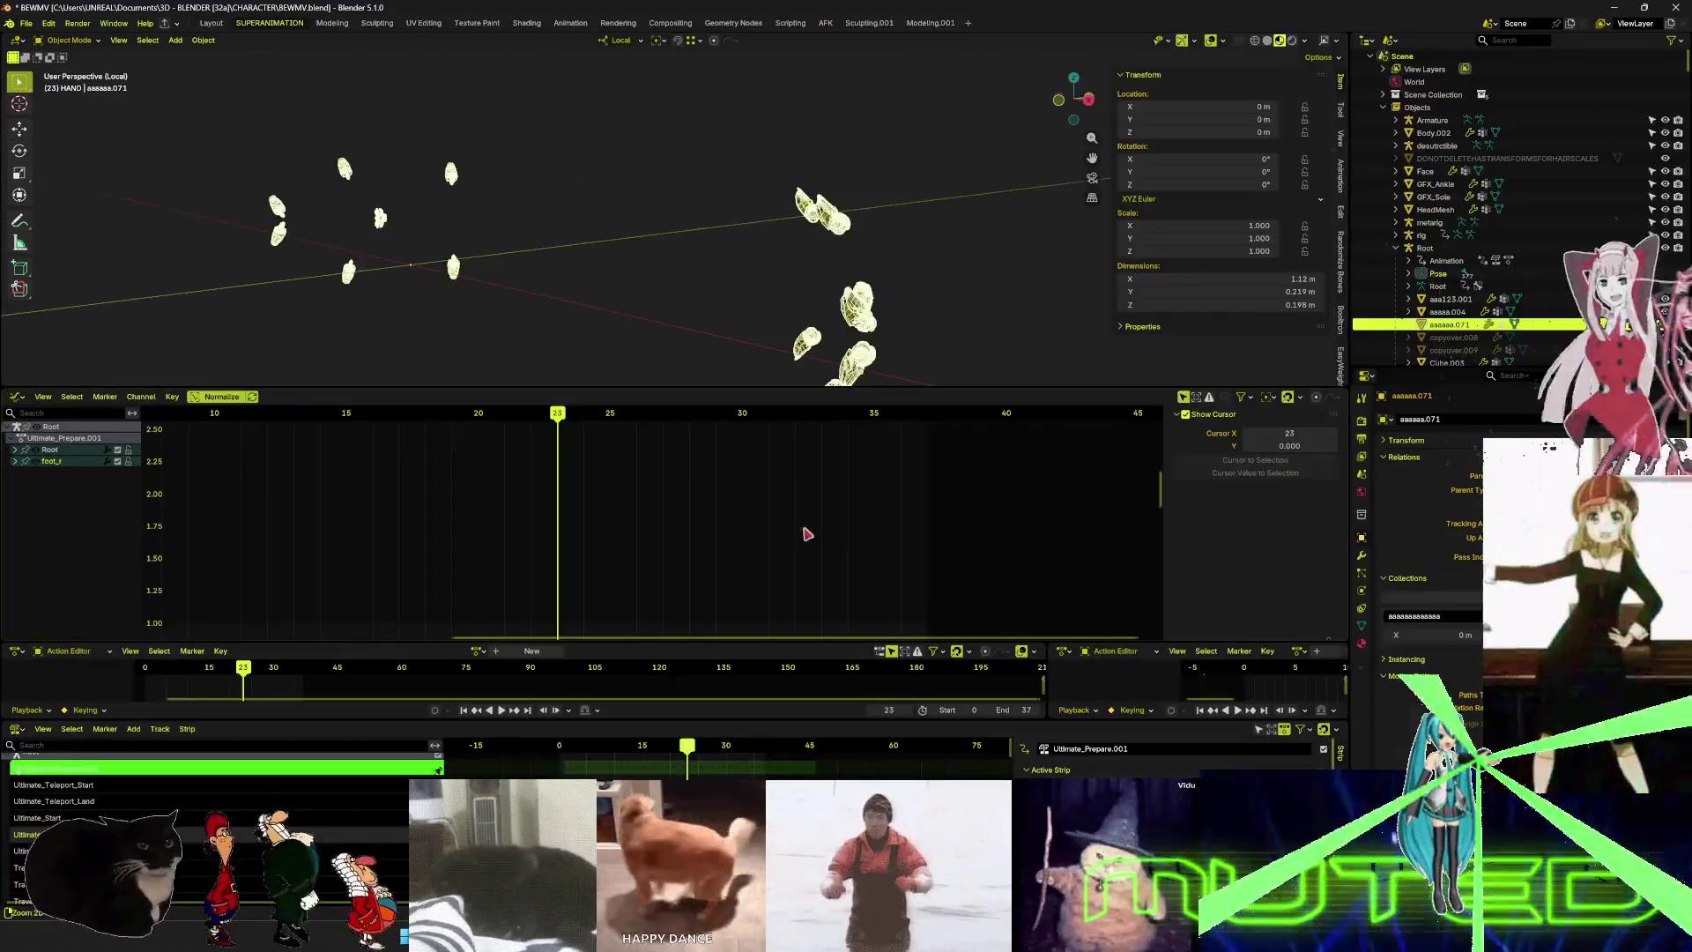
{"action": "left_click_drag", "start_coordinate": [544, 413], "coordinate": [165, 474]}
{"action": "middle_click_drag", "start_coordinate": [529, 290], "coordinate": [736, 288]}
- Put the hand mesh in Edit Mode from the front view and select all its geometry
{"action": "key", "text": "Tab"}
{"action": "key", "text": "KP_1"}
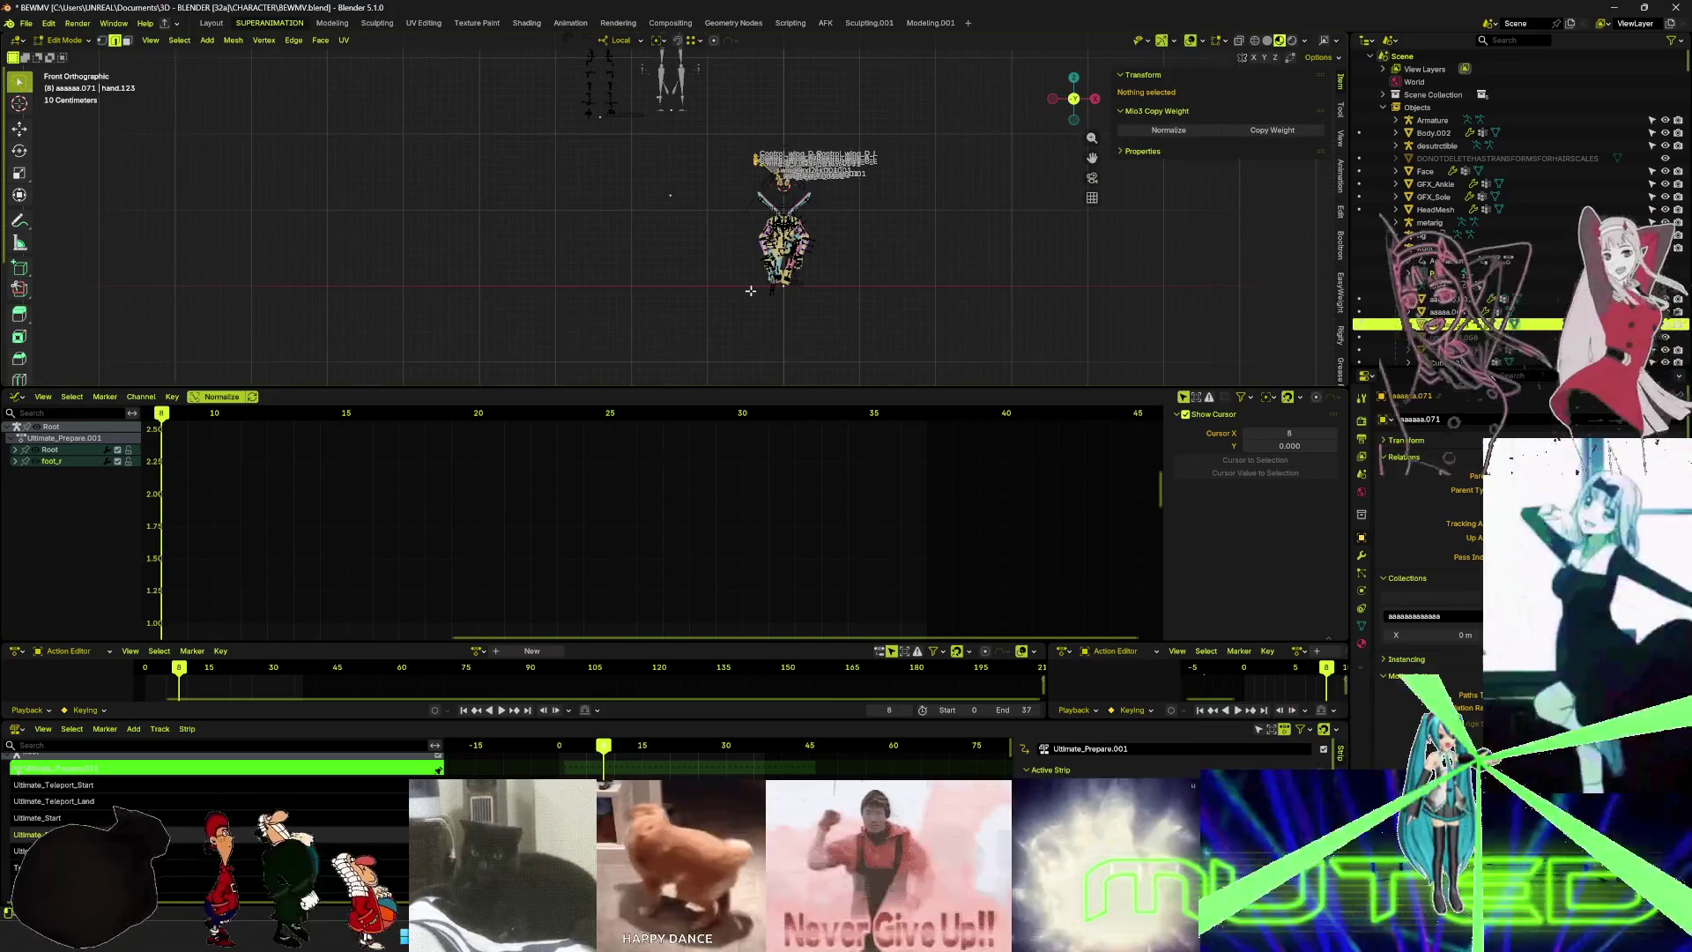
{"action": "key", "text": "KP_Divide"}
{"action": "key", "text": "a"}
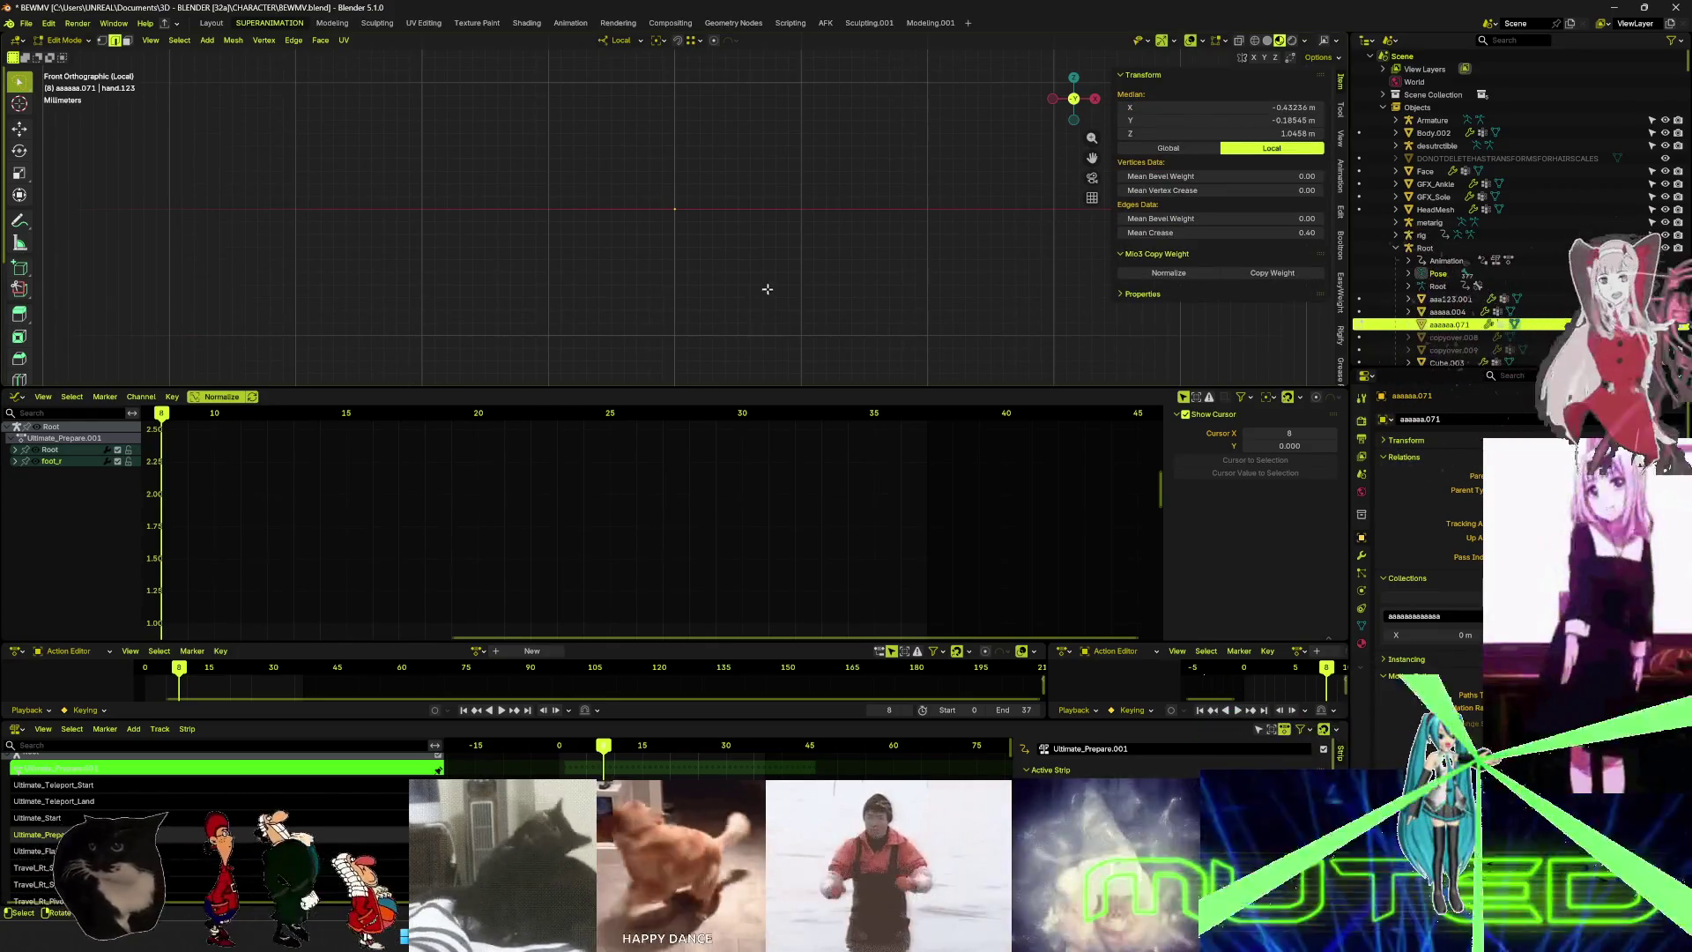
- Return to Object Mode, isolate the wings and play the animation, stopping at frame 33
{"action": "key", "text": "ctrl+Tab"}
{"action": "left_click", "coordinate": [531, 307]}
{"action": "key", "text": "KP_Divide"}
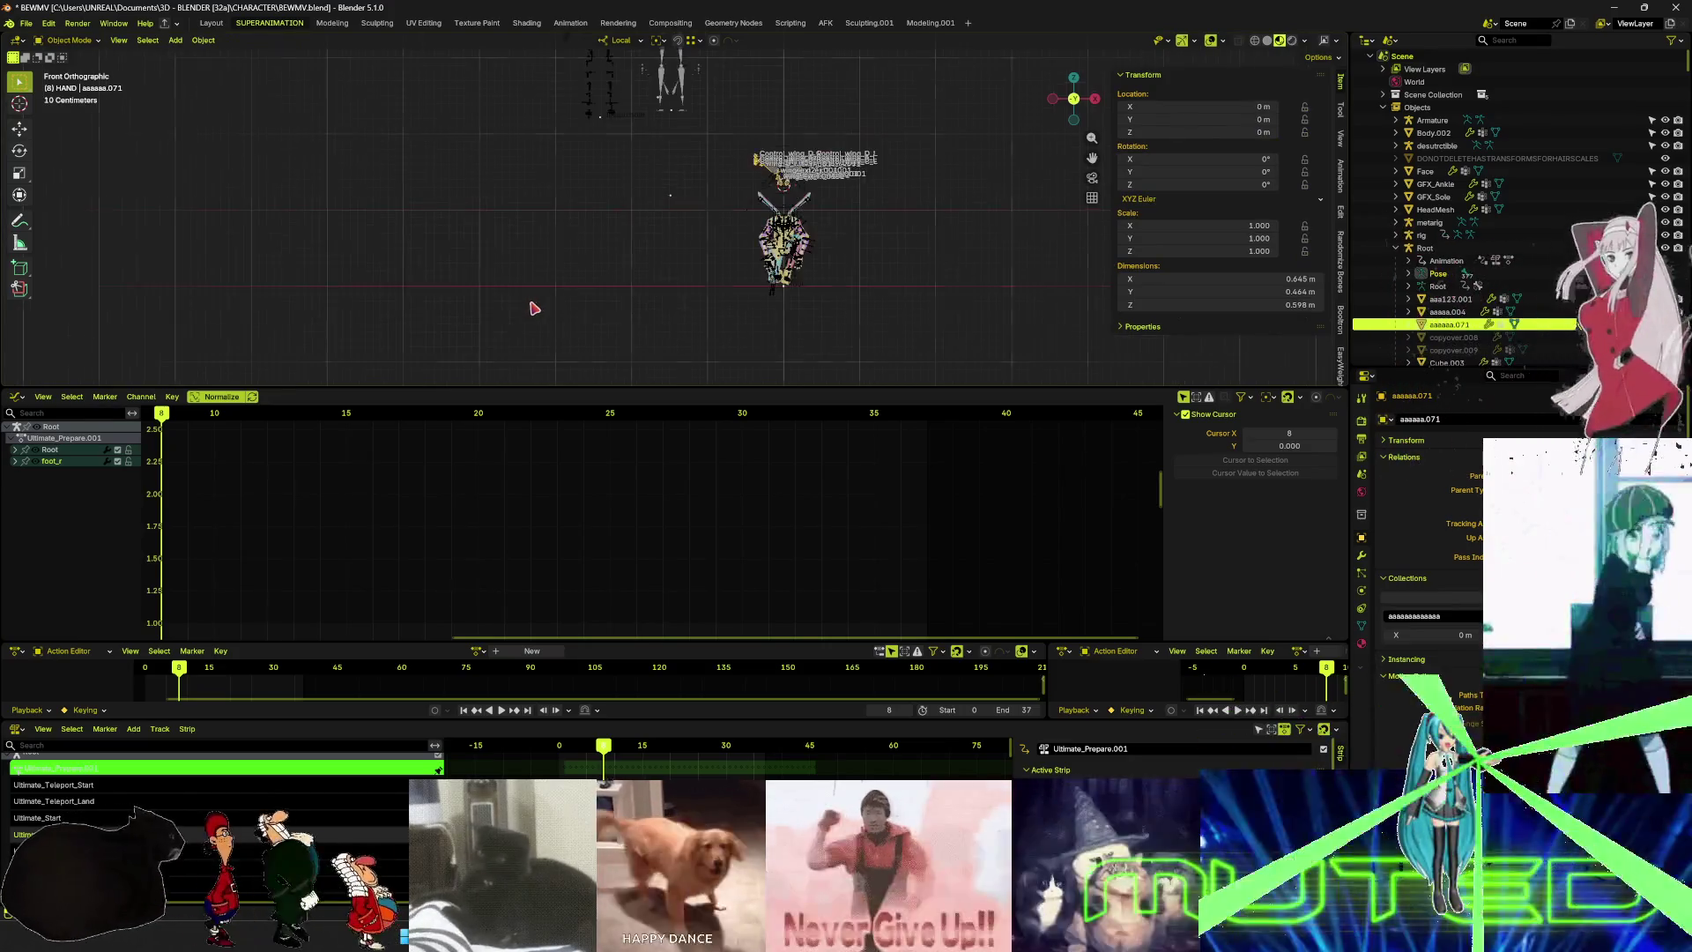
{"action": "key", "text": "KP_Divide"}
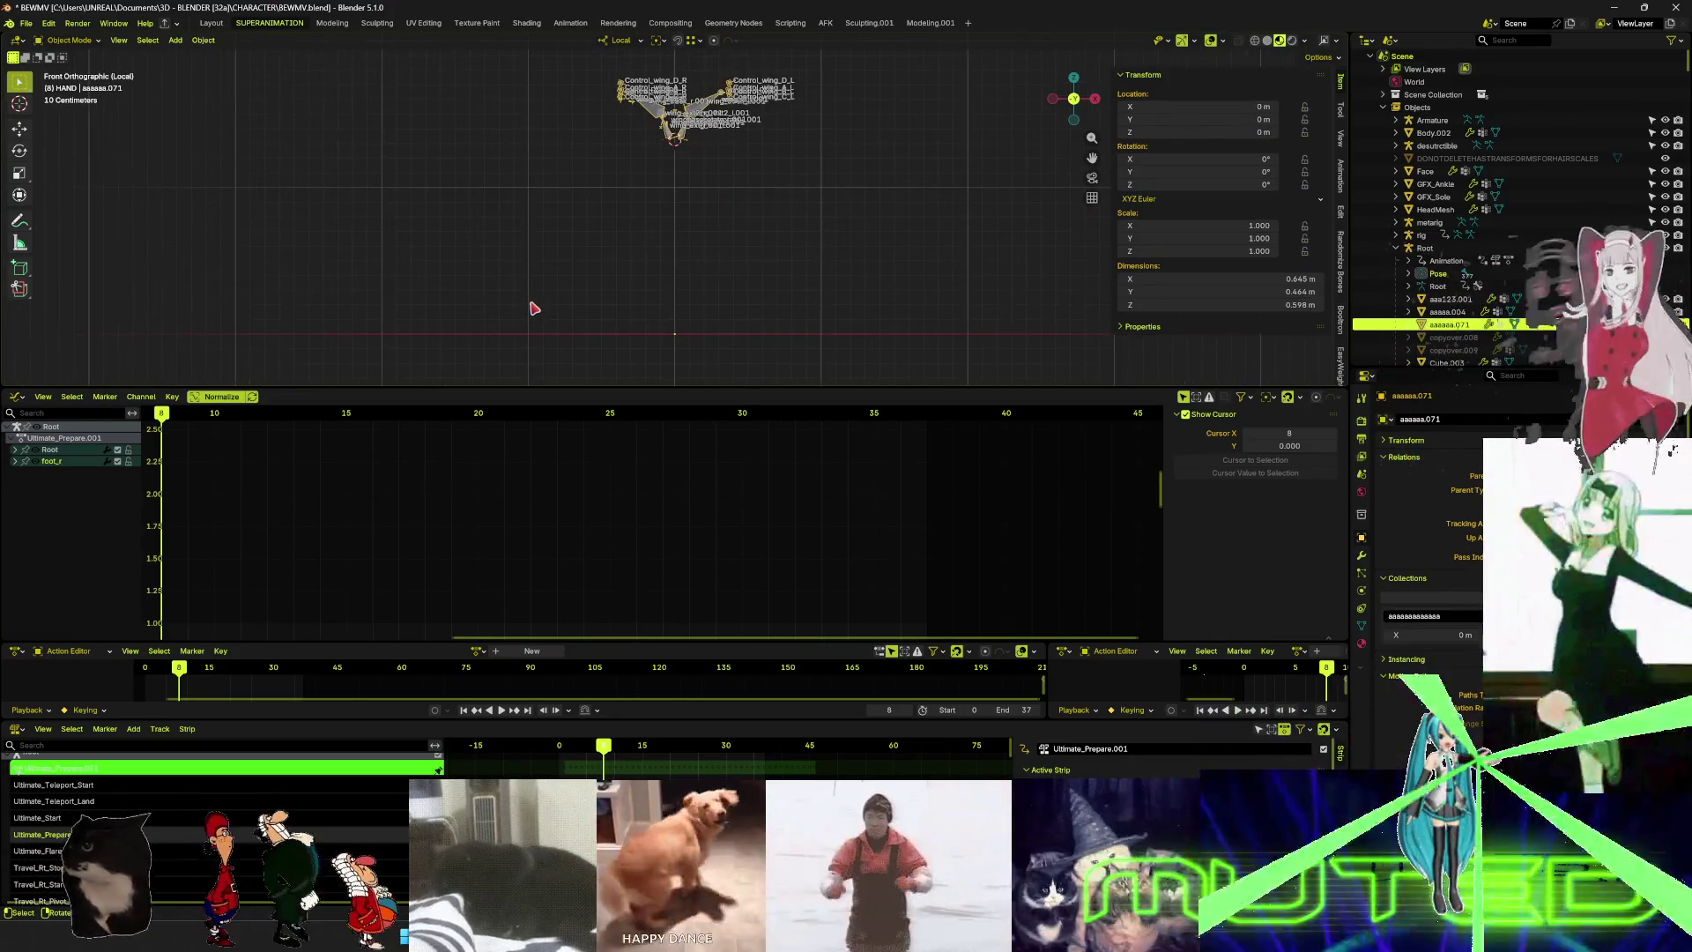
{"action": "key", "text": "space"}
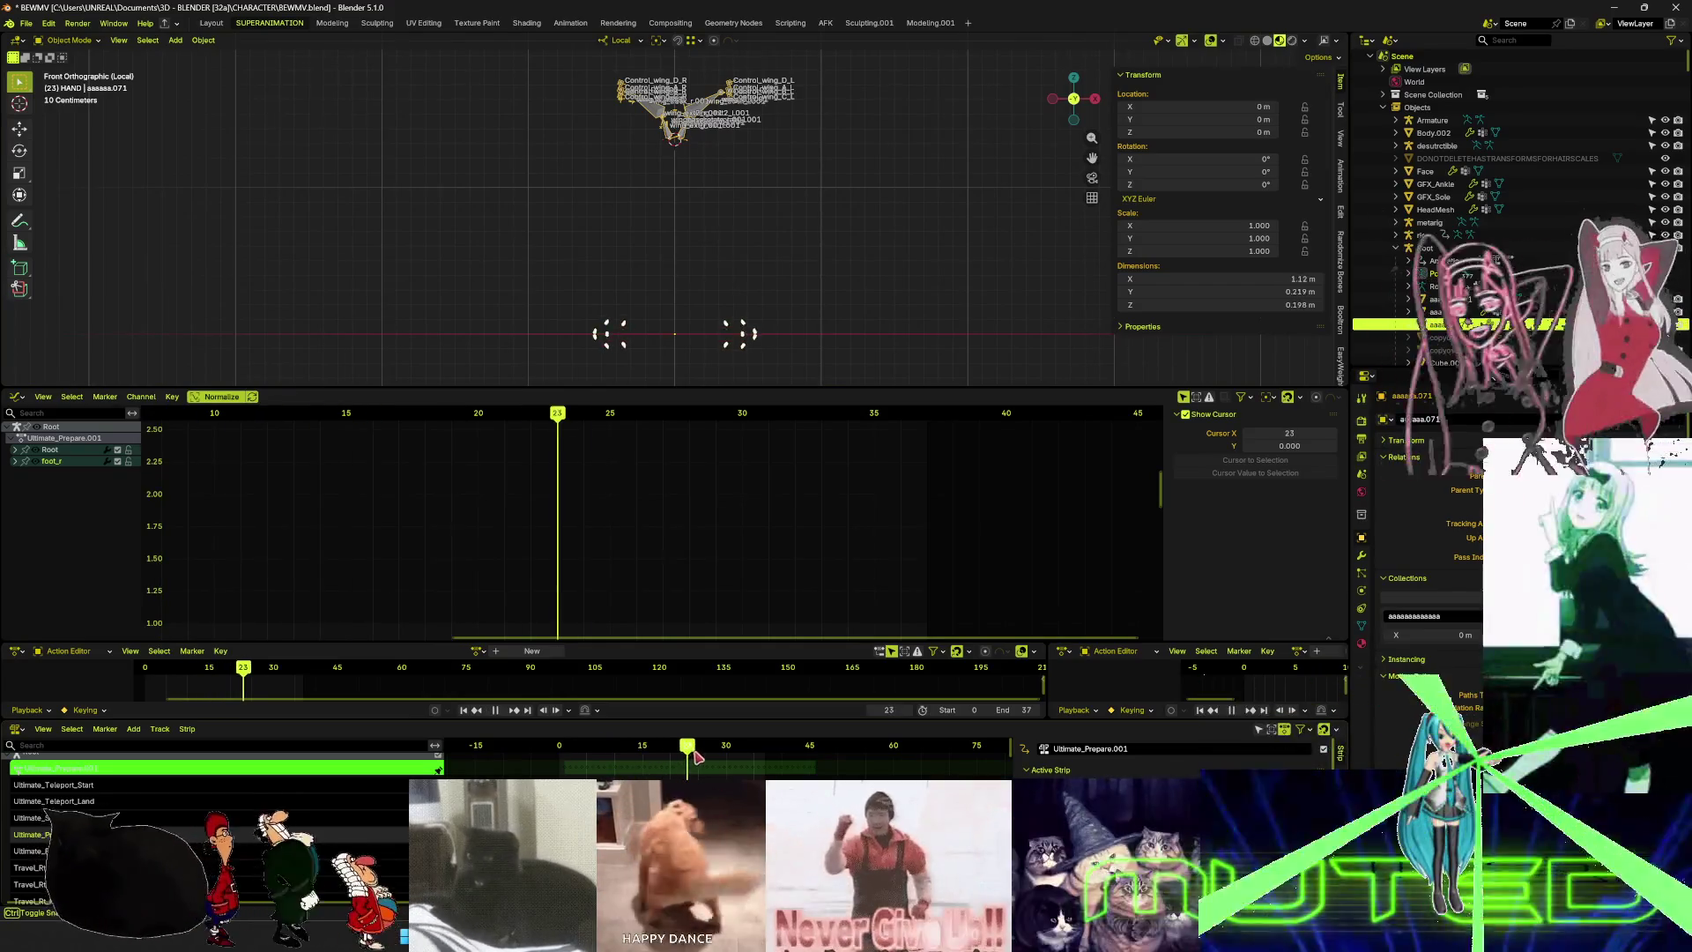
{"action": "key", "text": "space"}
- Zoom in on the hand with wireframe overlays shown and delete the extra hand mesh
{"action": "mouse_move", "coordinate": [798, 297]}
{"action": "middle_mouse_down"}
{"action": "mouse_move", "coordinate": [725, 321]}
{"action": "mouse_move", "coordinate": [691, 211]}
{"action": "mouse_move", "coordinate": [567, 212]}
{"action": "mouse_move", "coordinate": [680, 237]}
{"action": "mouse_move", "coordinate": [793, 230]}
{"action": "mouse_move", "coordinate": [751, 257]}
{"action": "mouse_move", "coordinate": [859, 187]}
{"action": "mouse_move", "coordinate": [846, 199]}
{"action": "middle_mouse_up"}
{"action": "scroll", "coordinate": [686, 223], "scroll_direction": "up", "scroll_amount": 5}
{"action": "scroll", "coordinate": [679, 237], "scroll_direction": "up", "scroll_amount": 4}
{"action": "scroll", "coordinate": [808, 226], "scroll_direction": "up", "scroll_amount": 4}
{"action": "scroll", "coordinate": [846, 198], "scroll_direction": "up", "scroll_amount": 4}
{"action": "key", "text": "shift+alt+z"}
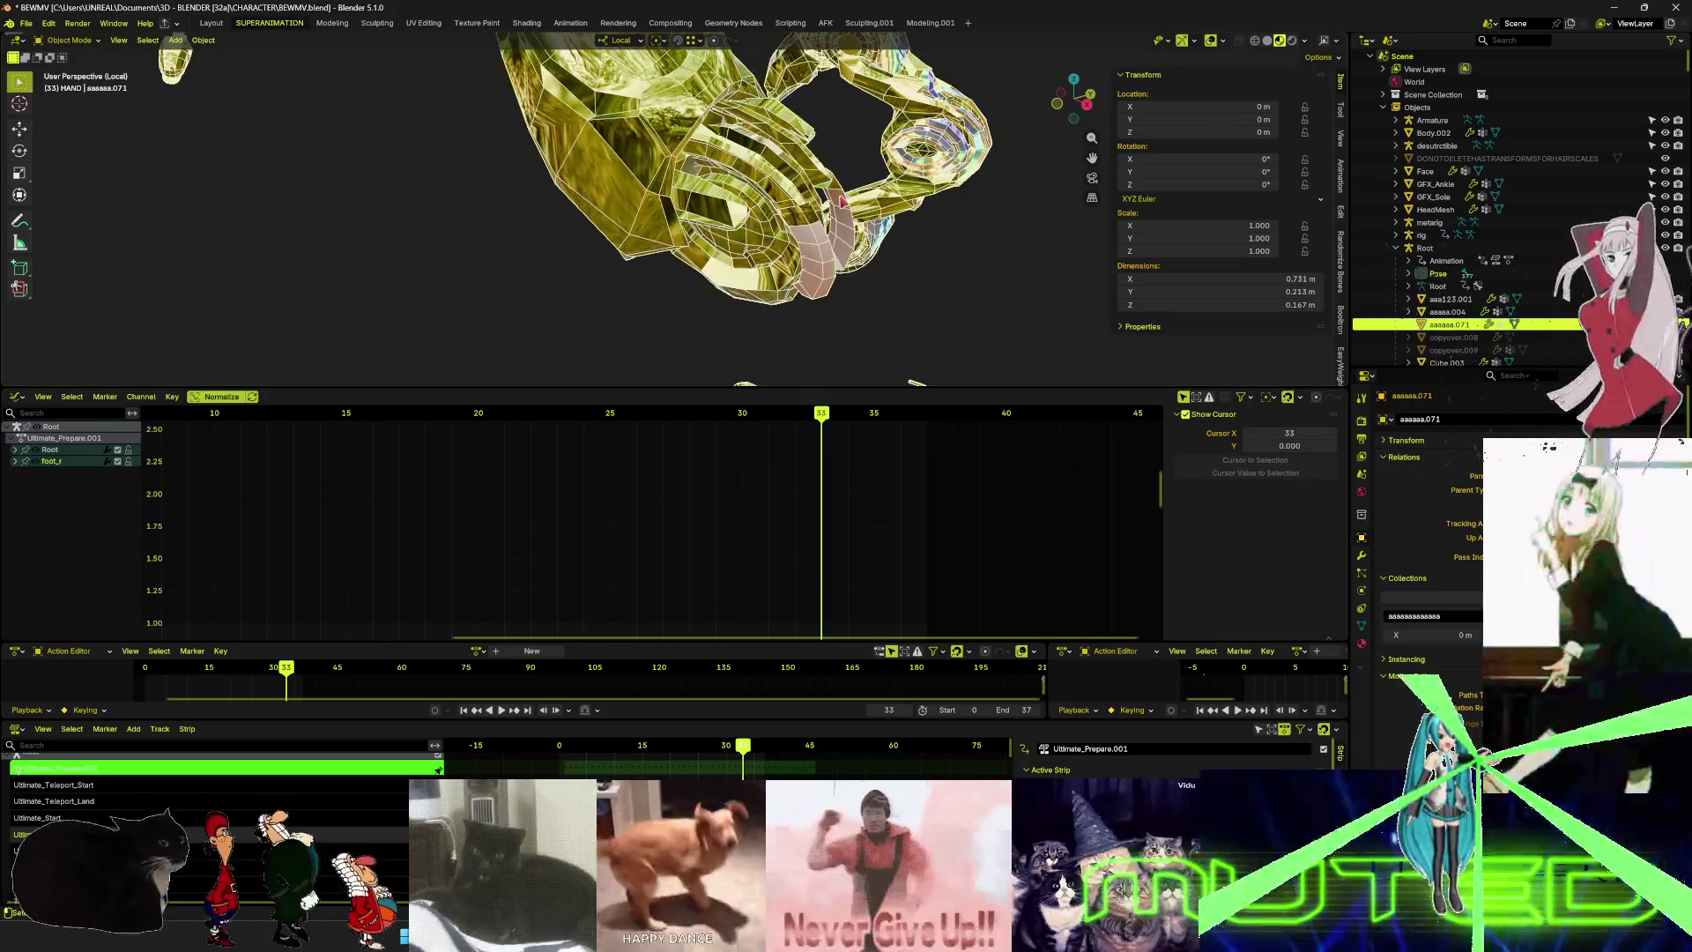
{"action": "scroll", "coordinate": [846, 211], "scroll_direction": "down", "scroll_amount": 5}
{"action": "scroll", "coordinate": [859, 251], "scroll_direction": "down", "scroll_amount": 4}
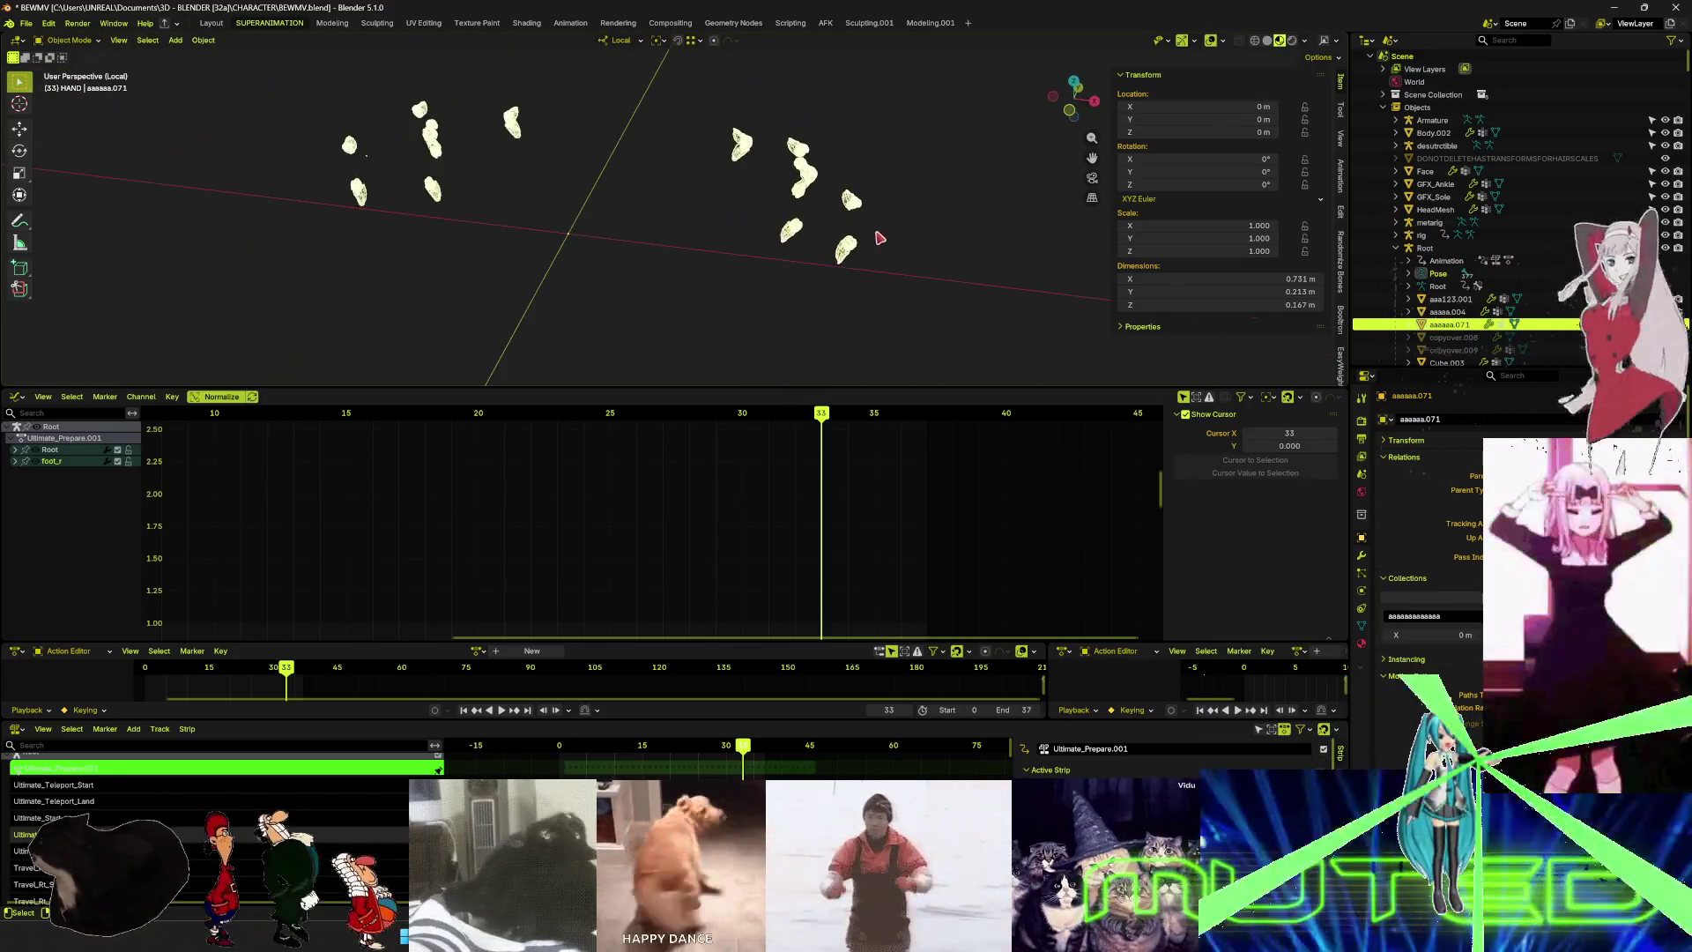
{"action": "key", "text": "Delete"}
- Leave local view, hide overlays, and frame the whole character in a maximized perspective view
{"action": "key", "text": "KP_Divide"}
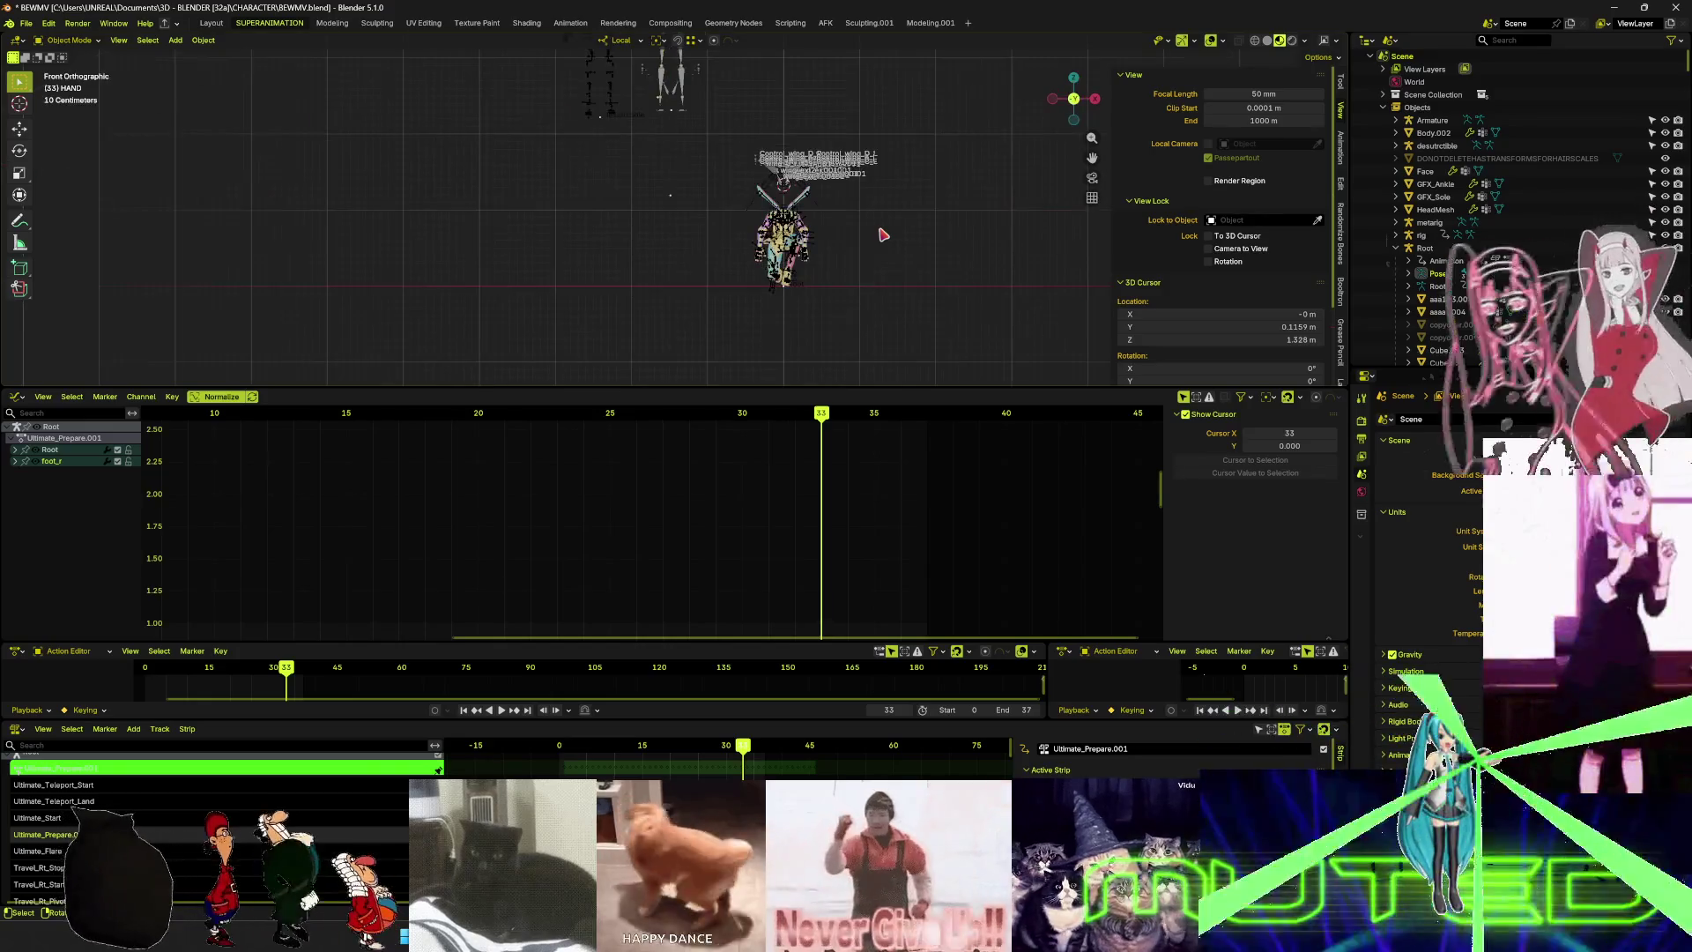
{"action": "scroll", "coordinate": [883, 235], "scroll_direction": "up", "scroll_amount": 10}
{"action": "key", "text": "shift+alt+z"}
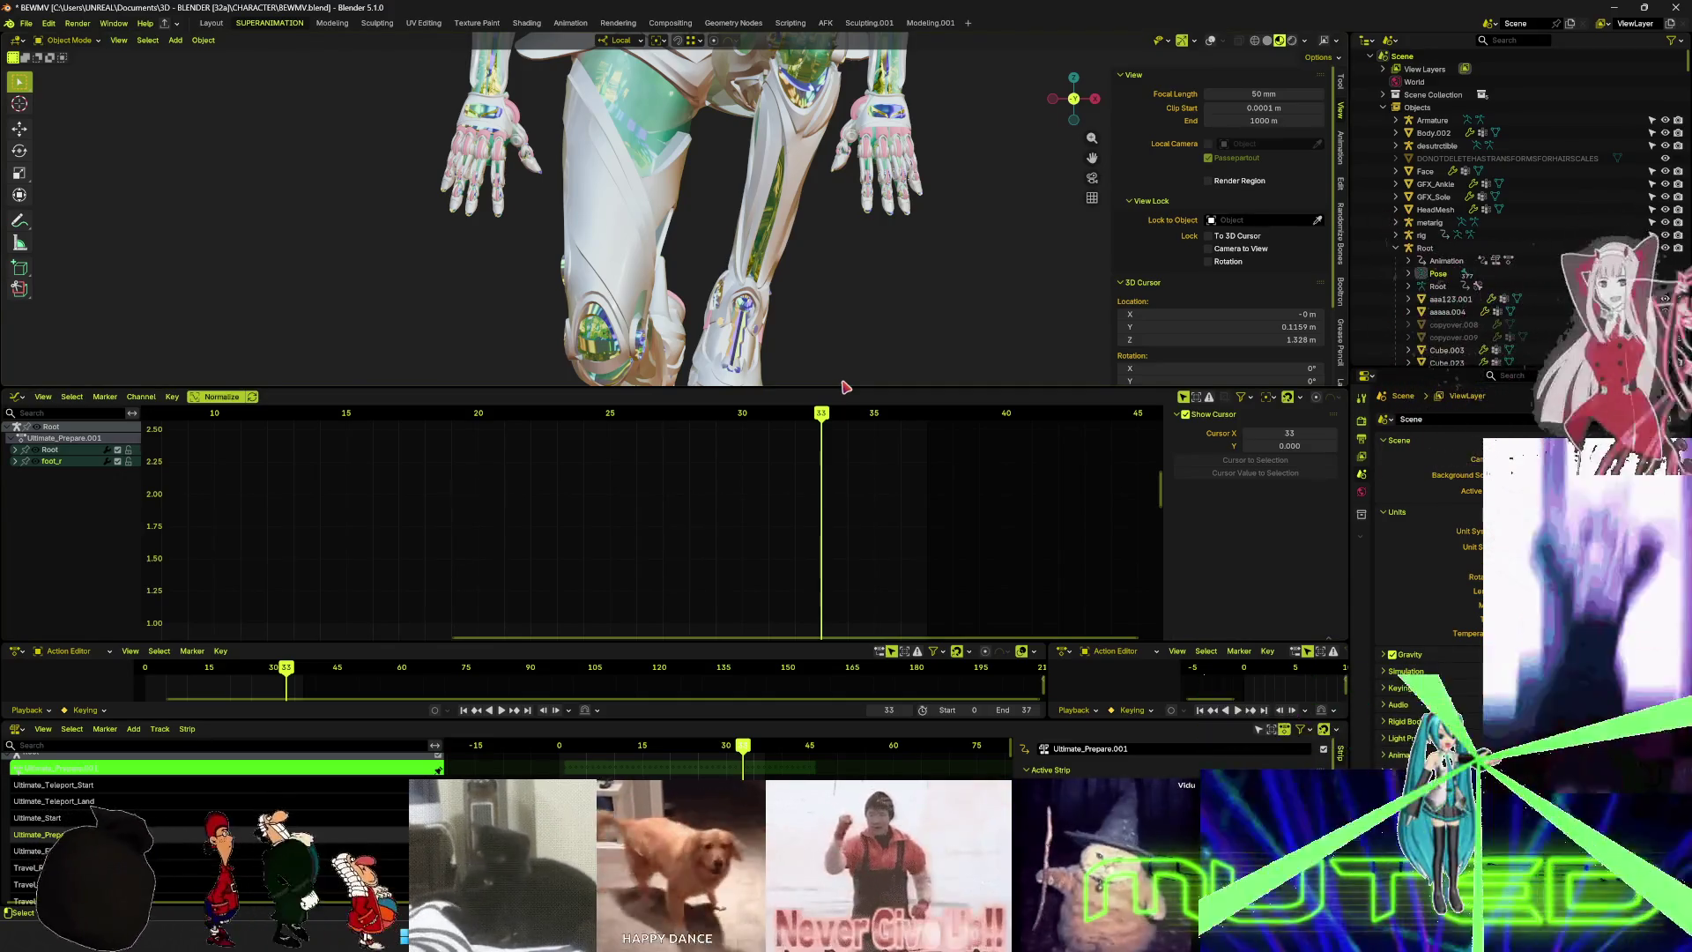
{"action": "key", "text": "KP_5"}
{"action": "scroll", "coordinate": [691, 265], "scroll_direction": "down", "scroll_amount": 5}
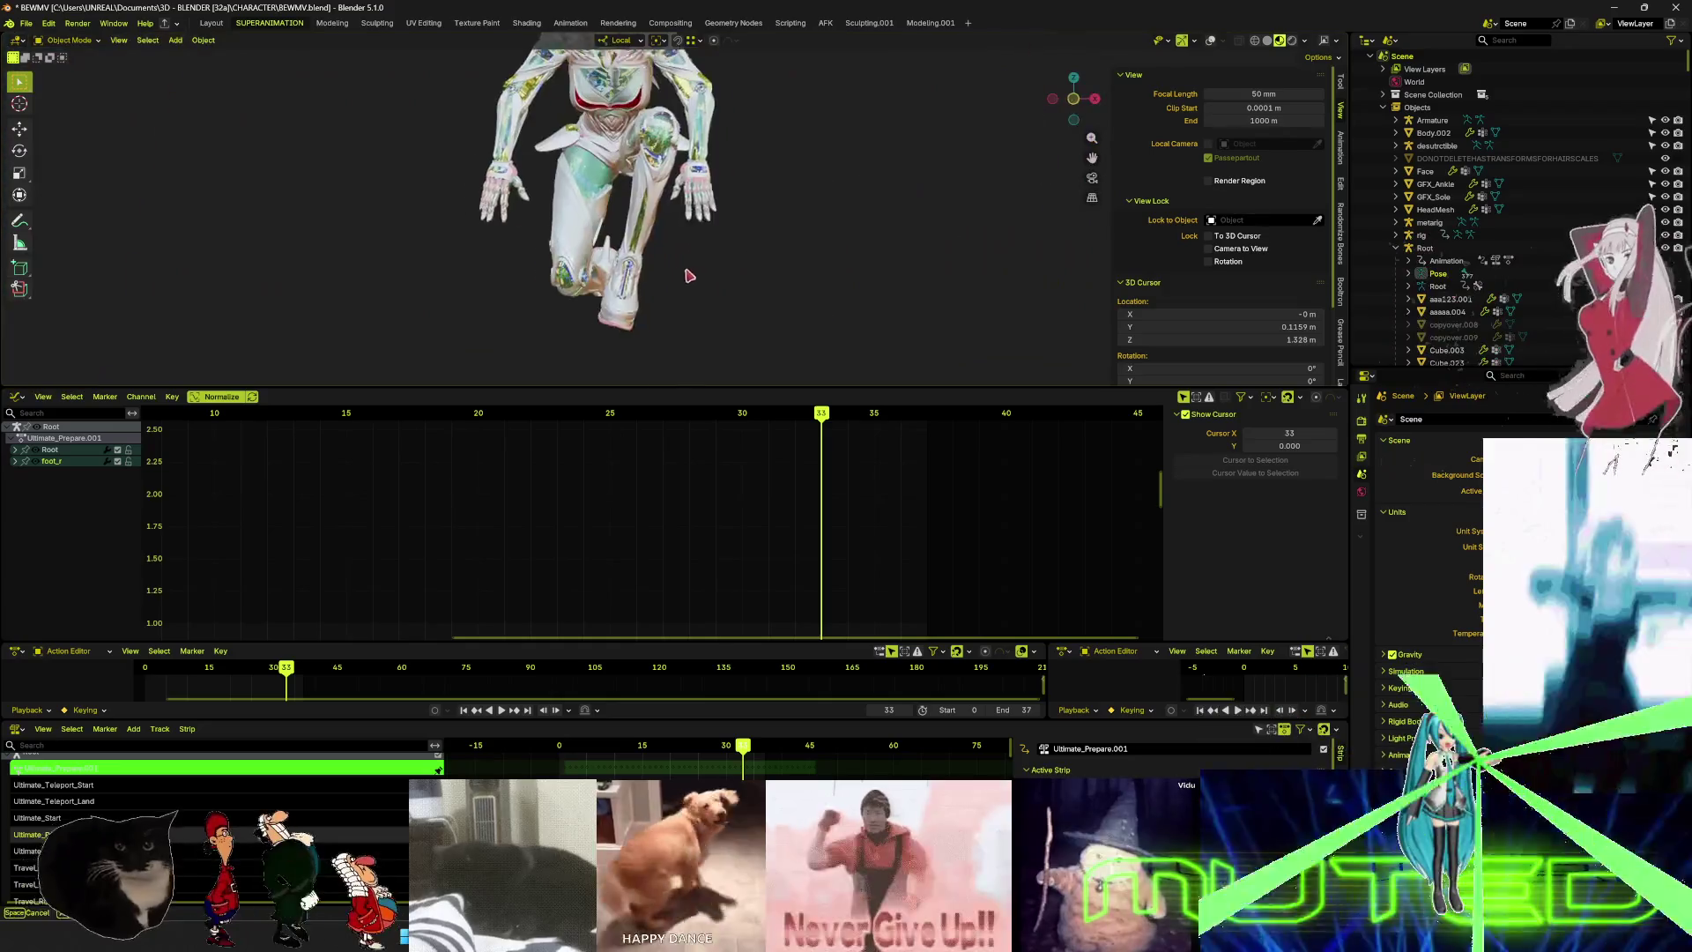
{"action": "key", "text": "shift+c"}
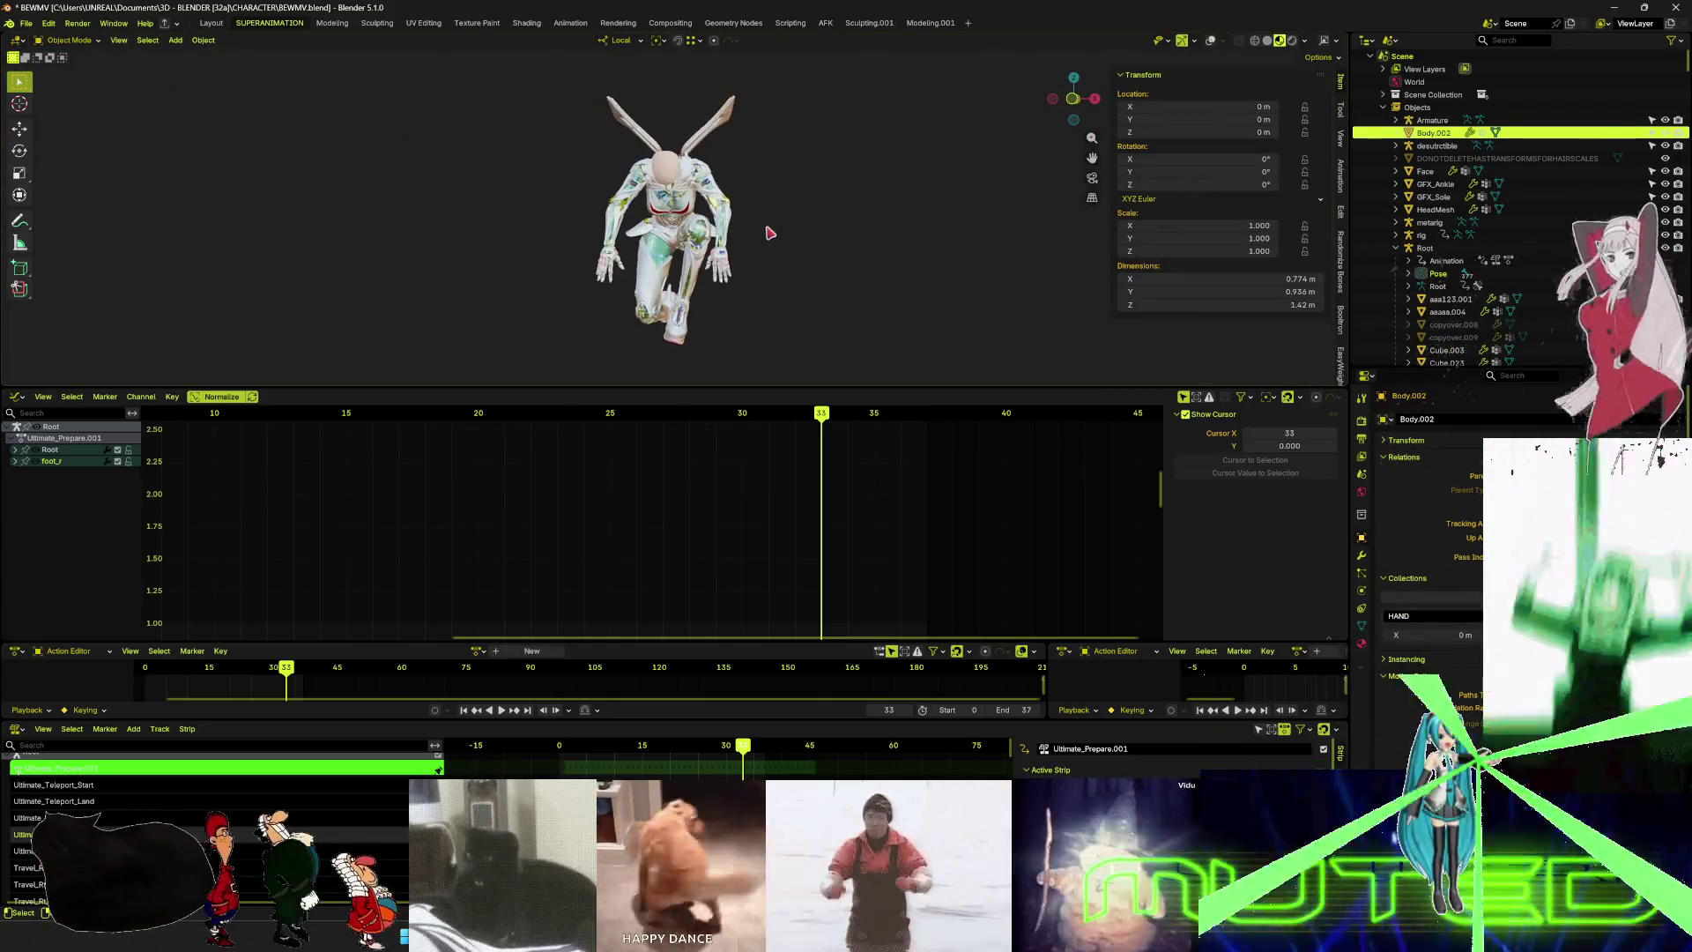
{"action": "key", "text": "ctrl+space"}
{"action": "key", "text": "Tab"}
{"action": "scroll", "coordinate": [877, 546], "scroll_direction": "up", "scroll_amount": 8}
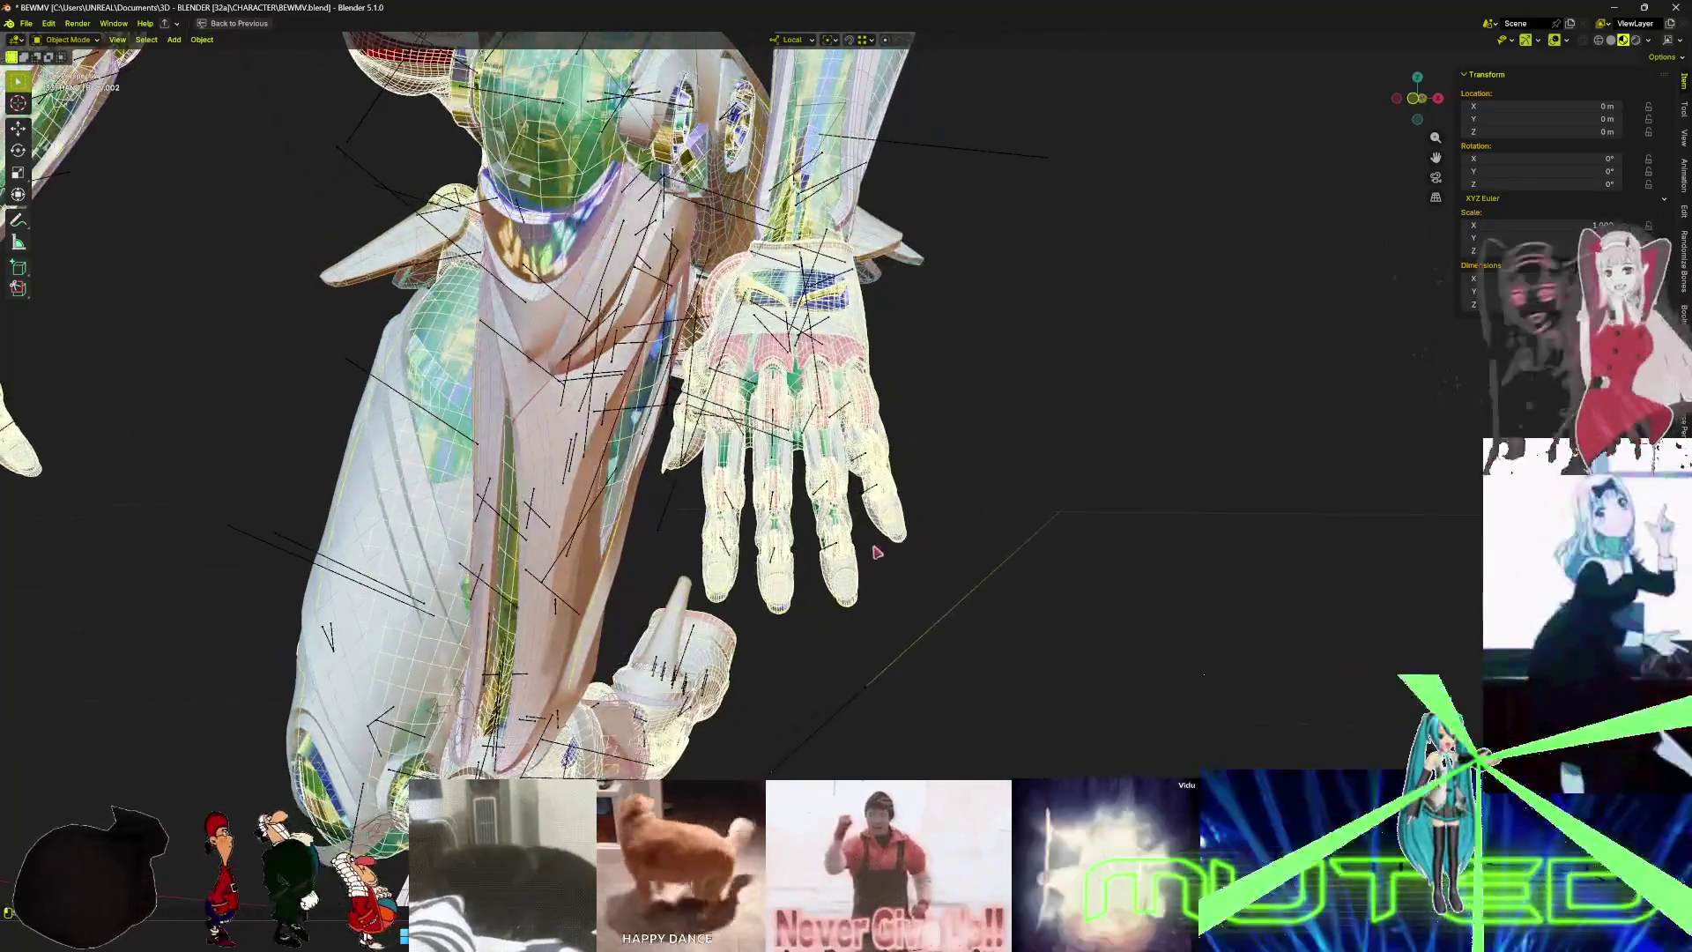
{"action": "left_click", "coordinate": [865, 585]}
{"action": "scroll", "coordinate": [864, 585], "scroll_direction": "up", "scroll_amount": 6}
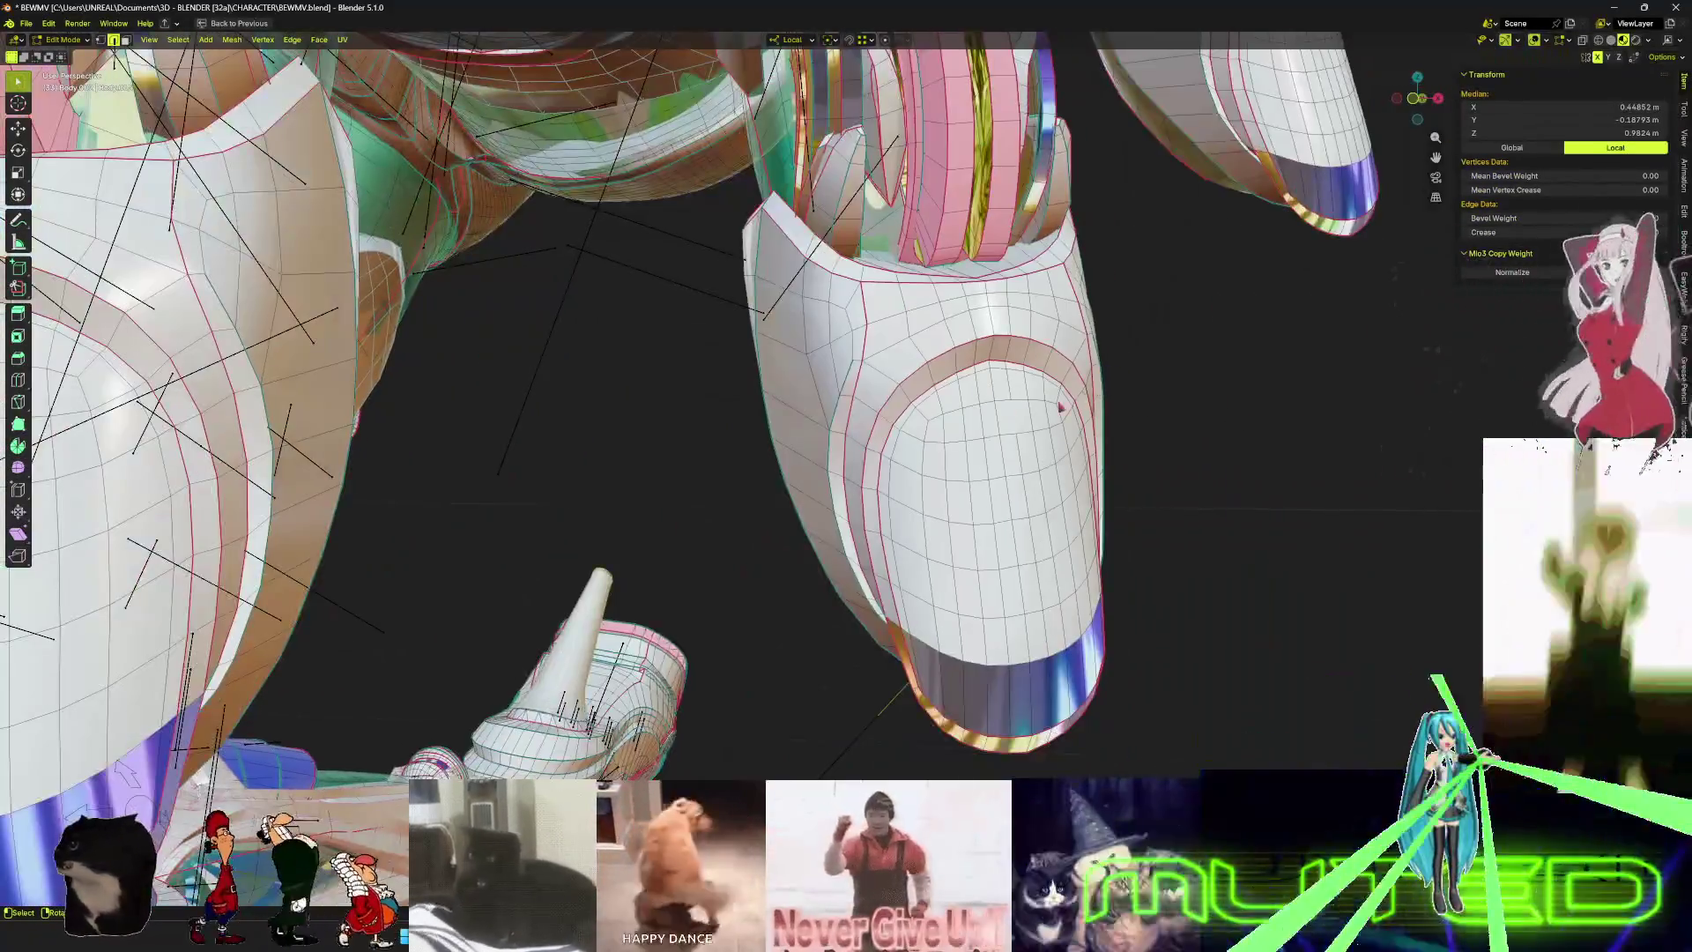
{"action": "key", "text": "alt+z"}
{"action": "scroll", "coordinate": [1062, 407], "scroll_direction": "down", "scroll_amount": 6}
{"action": "mouse_move", "coordinate": [617, 381]}
{"action": "middle_mouse_down"}
{"action": "mouse_move", "coordinate": [556, 377]}
{"action": "mouse_move", "coordinate": [643, 374]}
{"action": "mouse_move", "coordinate": [991, 535]}
{"action": "mouse_move", "coordinate": [1220, 541]}
{"action": "middle_mouse_up"}
{"action": "scroll", "coordinate": [820, 454], "scroll_direction": "up", "scroll_amount": 5}
{"action": "key", "text": "alt+z"}
{"action": "scroll", "coordinate": [1147, 535], "scroll_direction": "down", "scroll_amount": 4}
{"action": "scroll", "coordinate": [1148, 536], "scroll_direction": "up", "scroll_amount": 4}
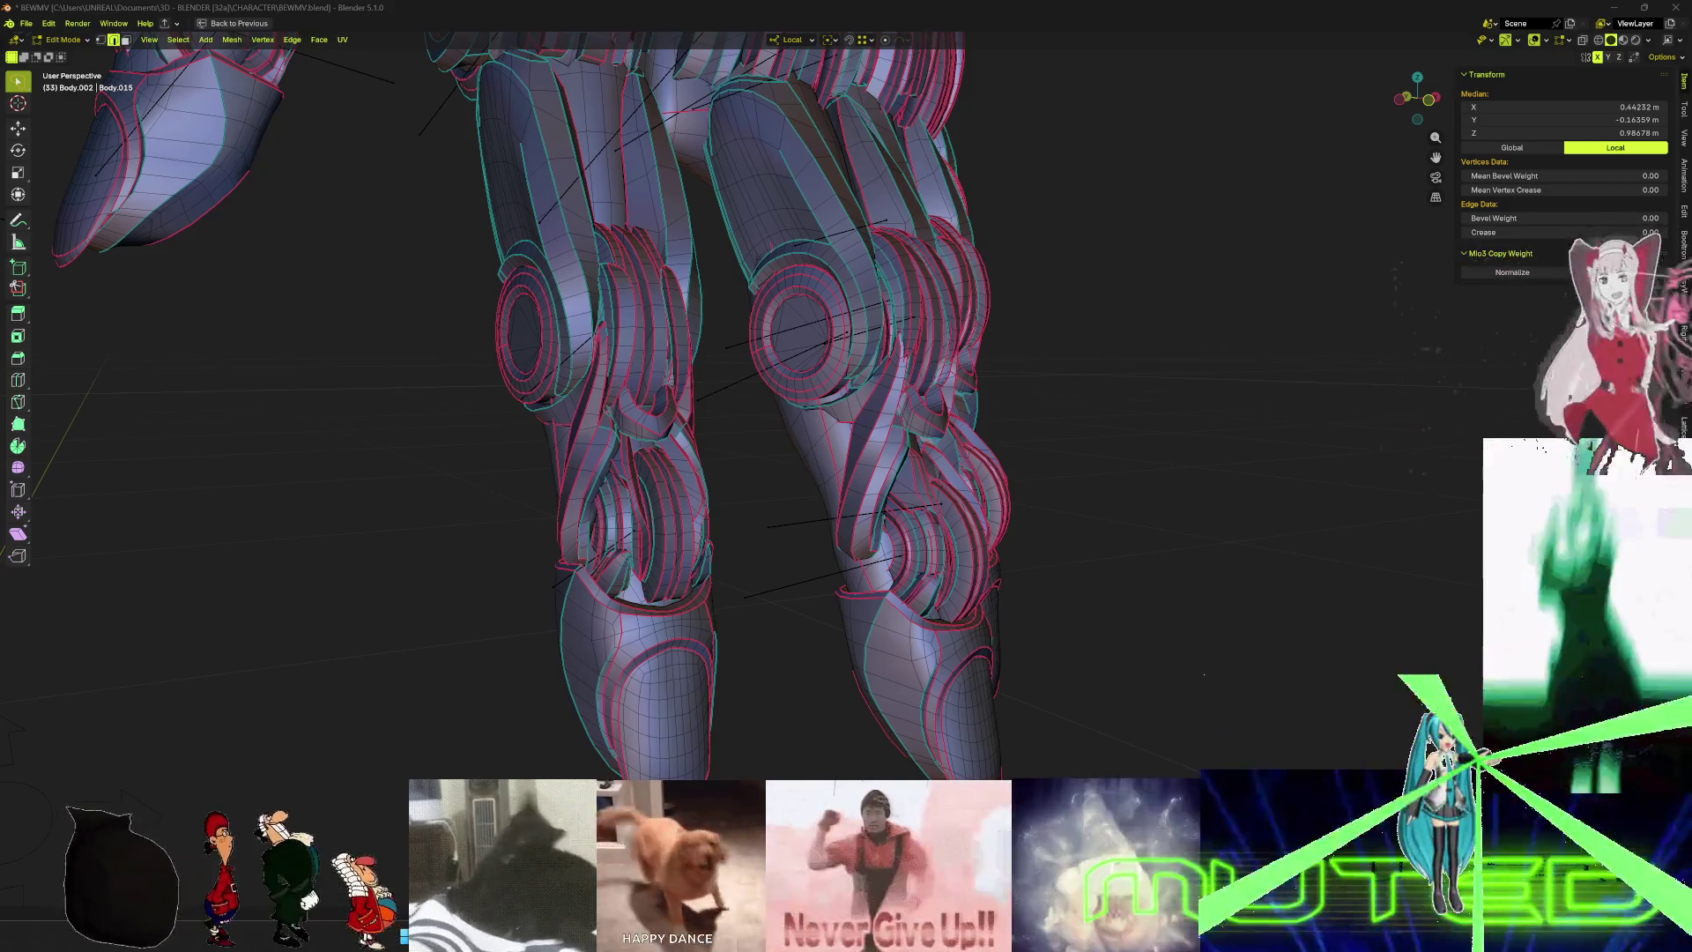
{"action": "key", "text": "shift+grave"}
{"action": "key", "text": "w"}
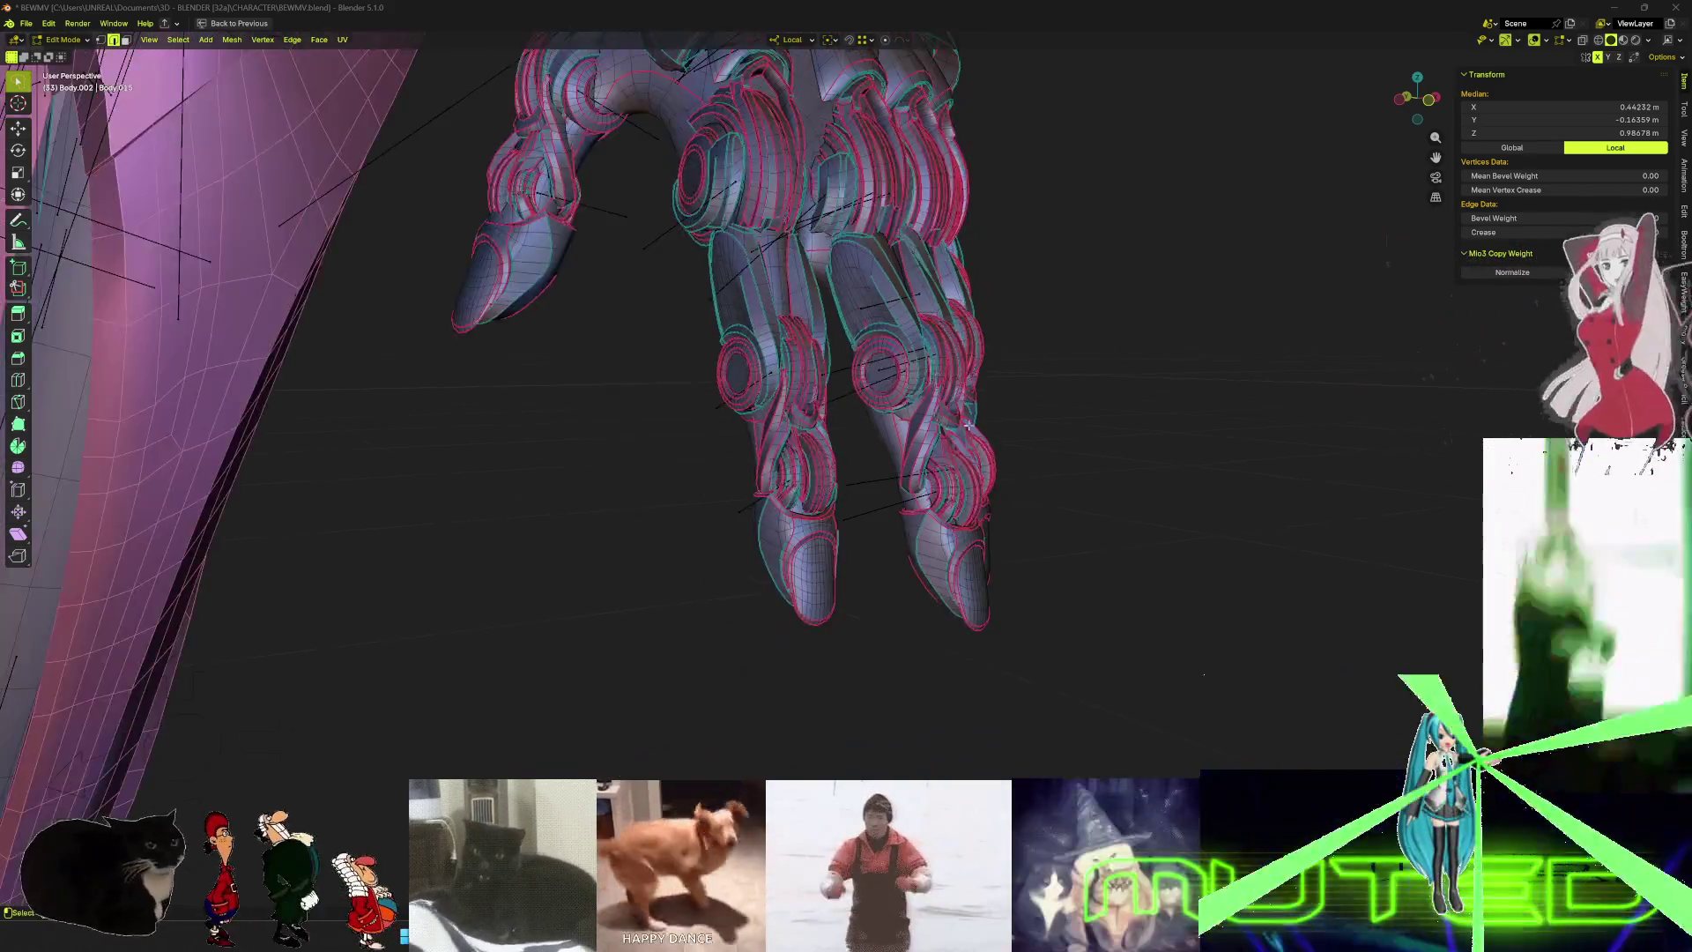
{"action": "key", "text": "s"}
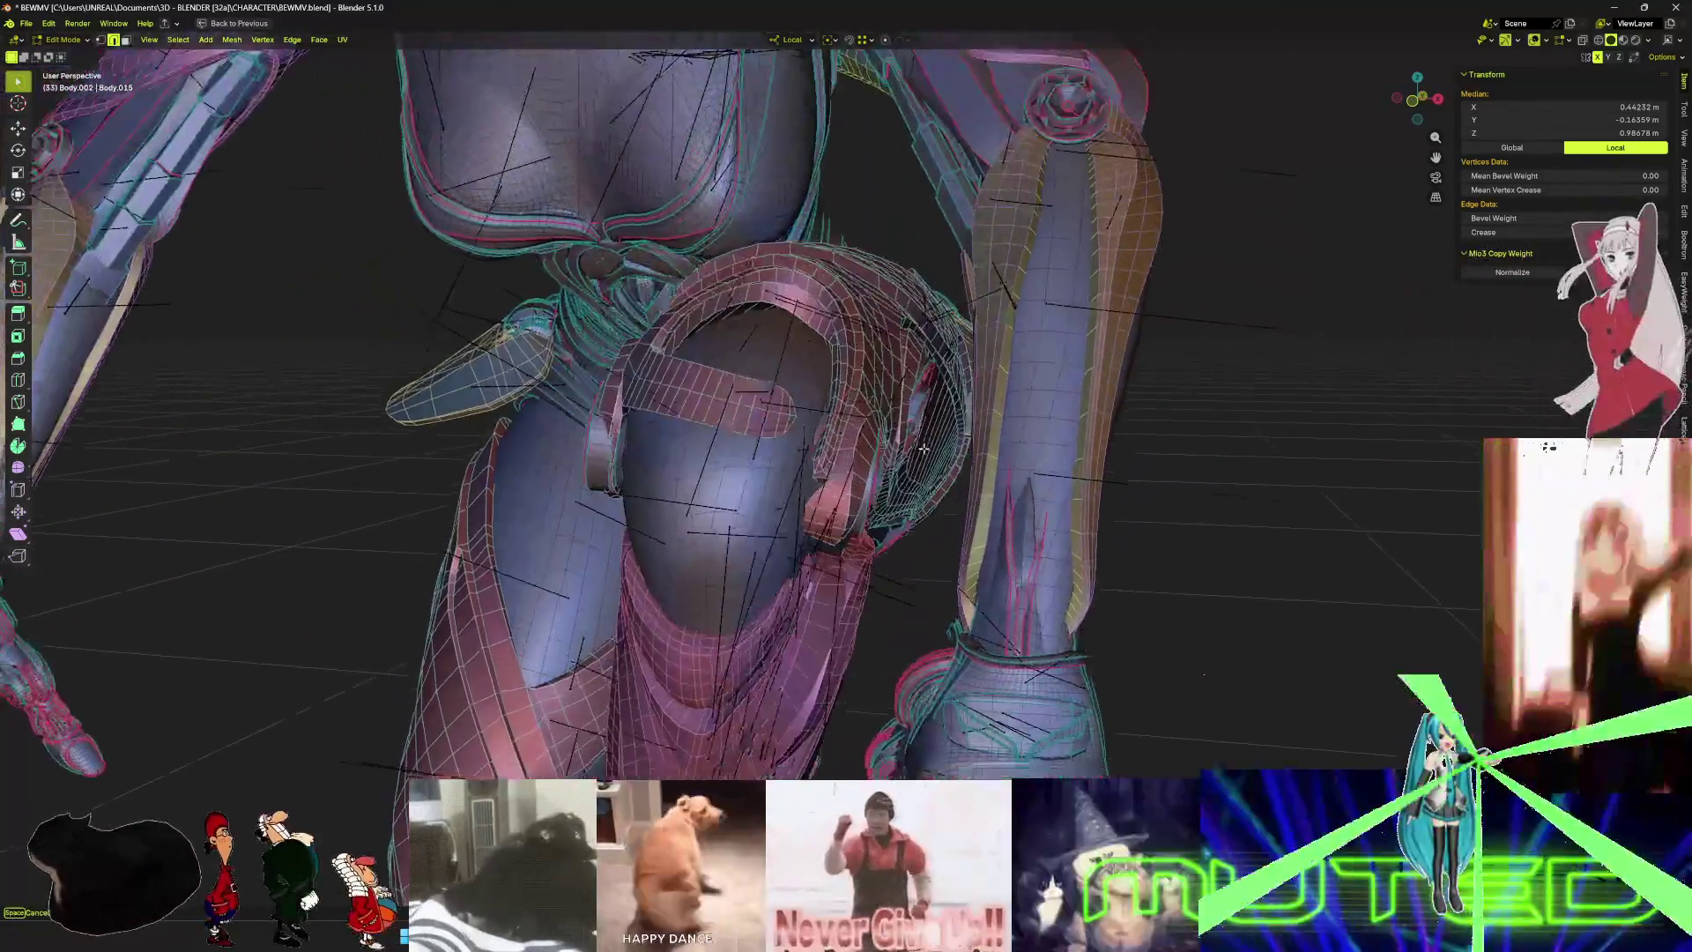
{"action": "key", "text": "w"}
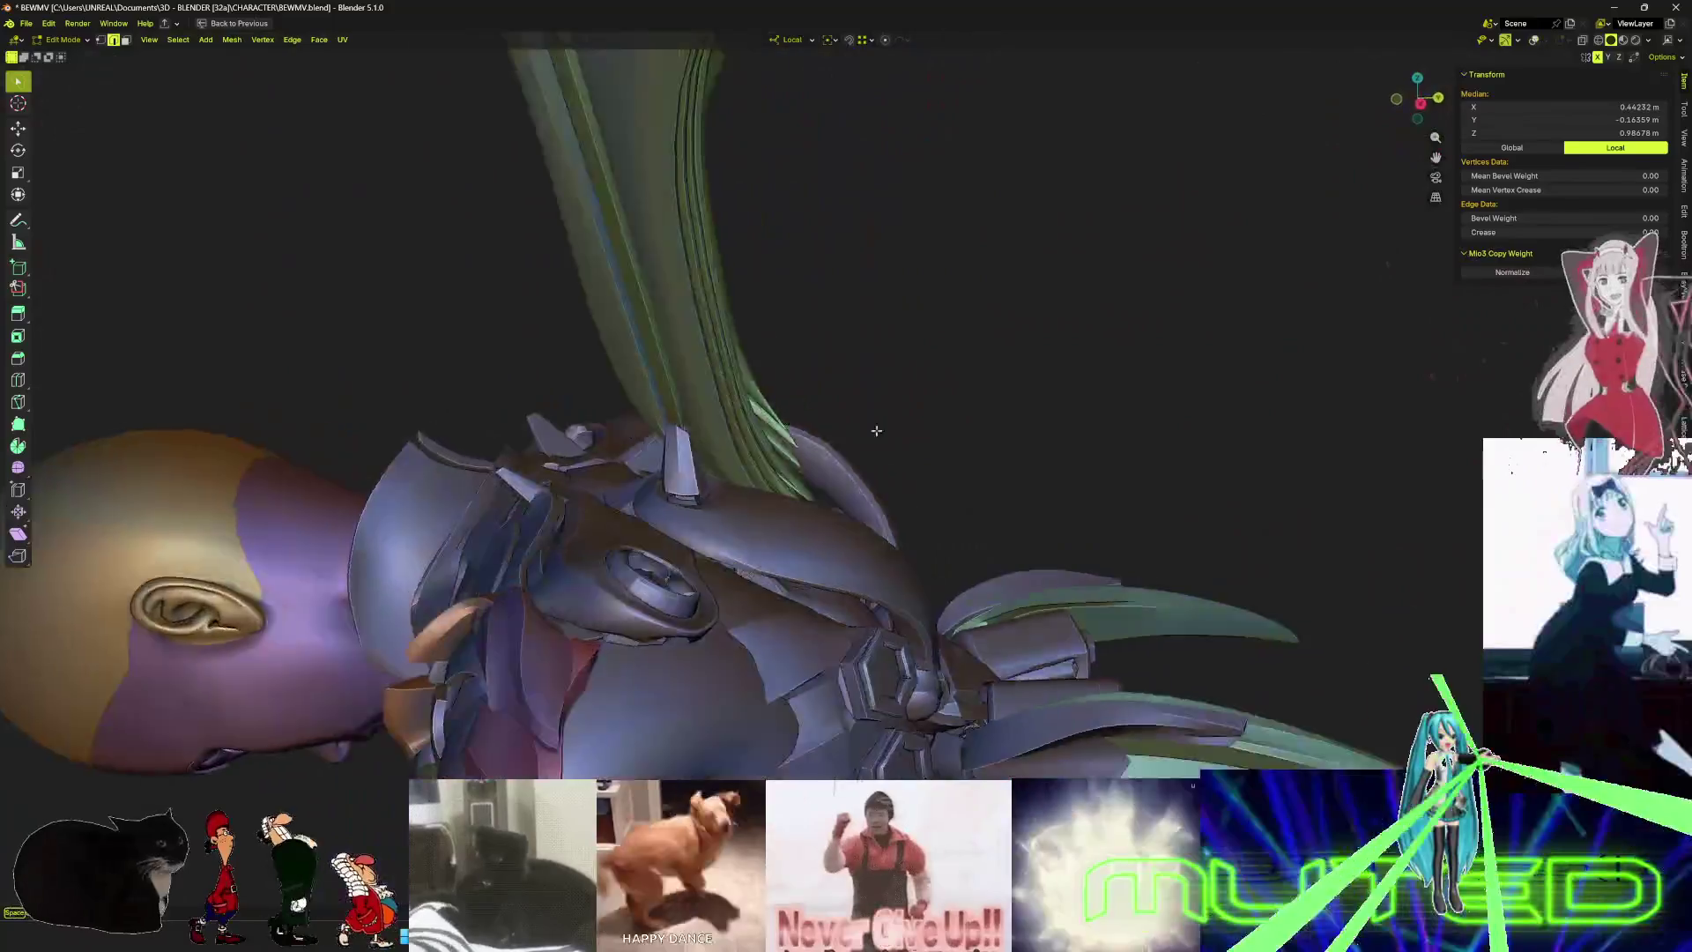
{"action": "left_click", "coordinate": [876, 430]}
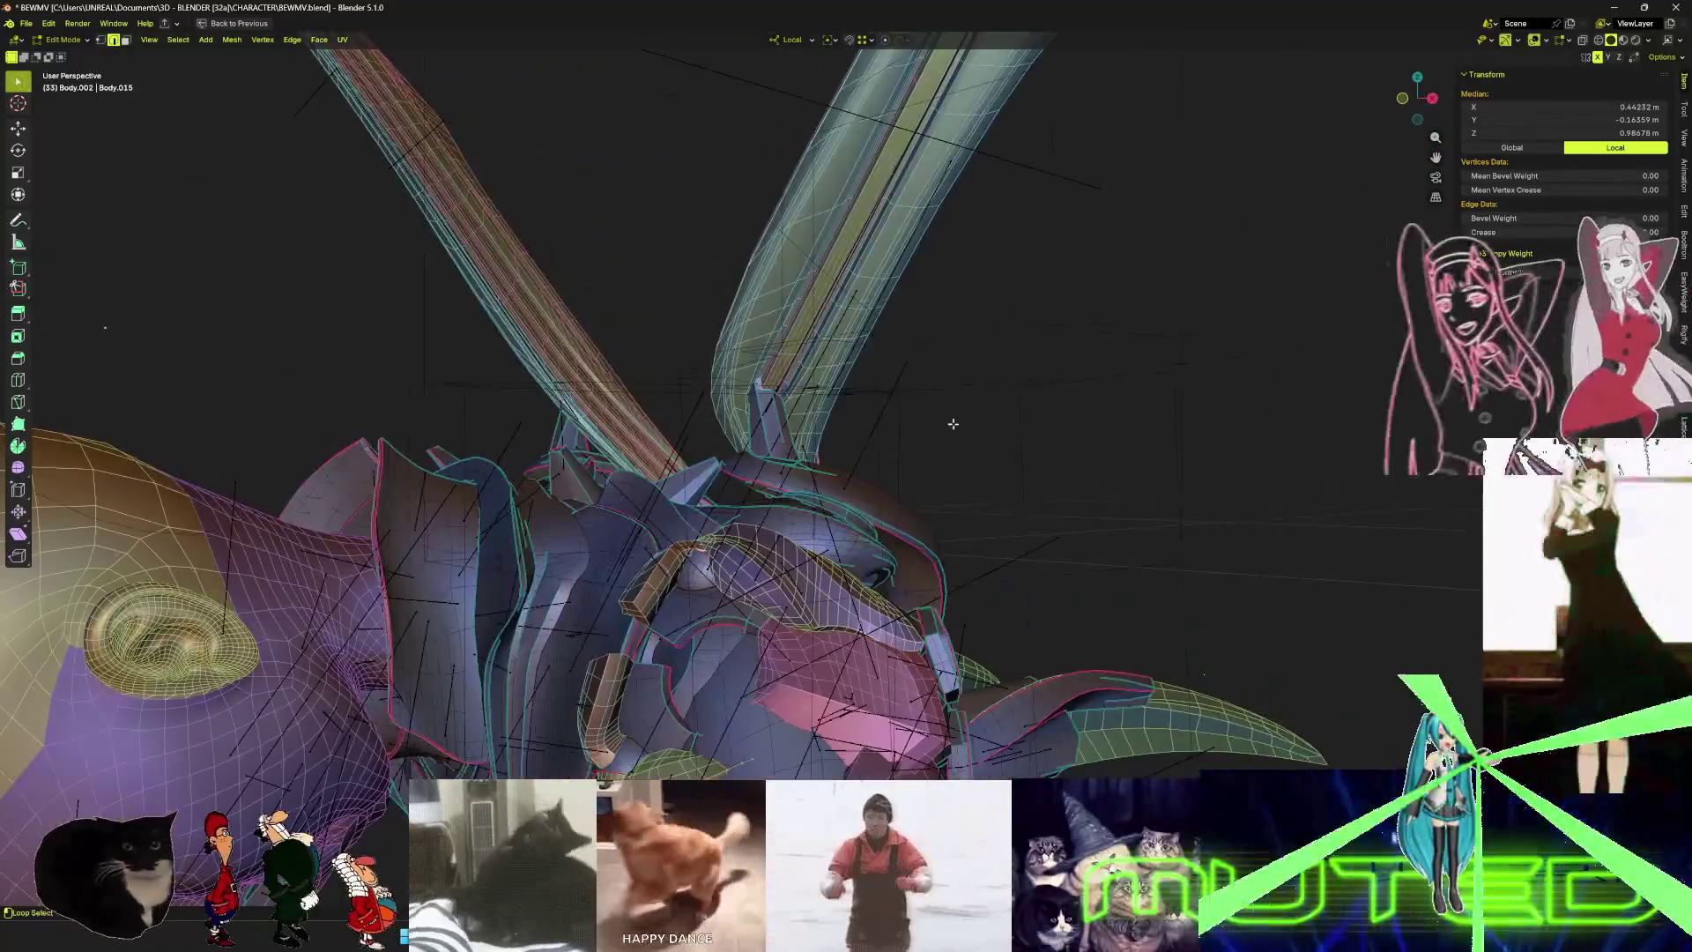
{"action": "key", "text": "ctrl+Tab"}
{"action": "left_click", "coordinate": [836, 312]}
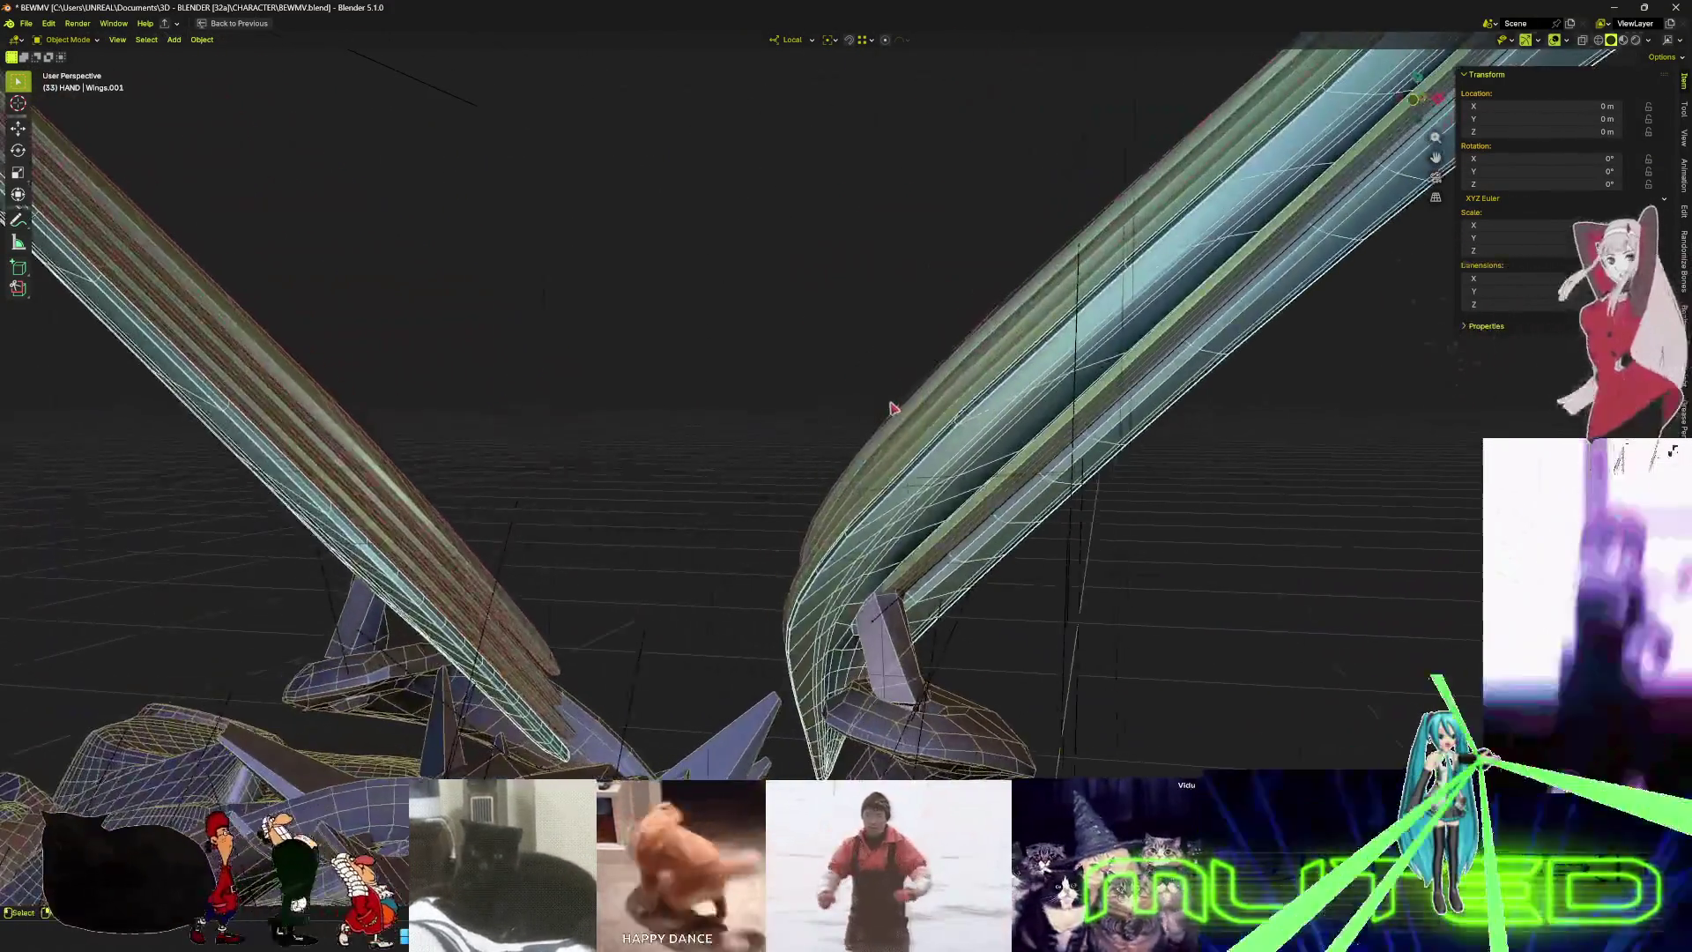
- Select Wings.001 and Wings and fly around the wing bases in walk navigation
{"action": "left_click", "coordinate": [962, 385]}
{"action": "left_click", "coordinate": [962, 385]}
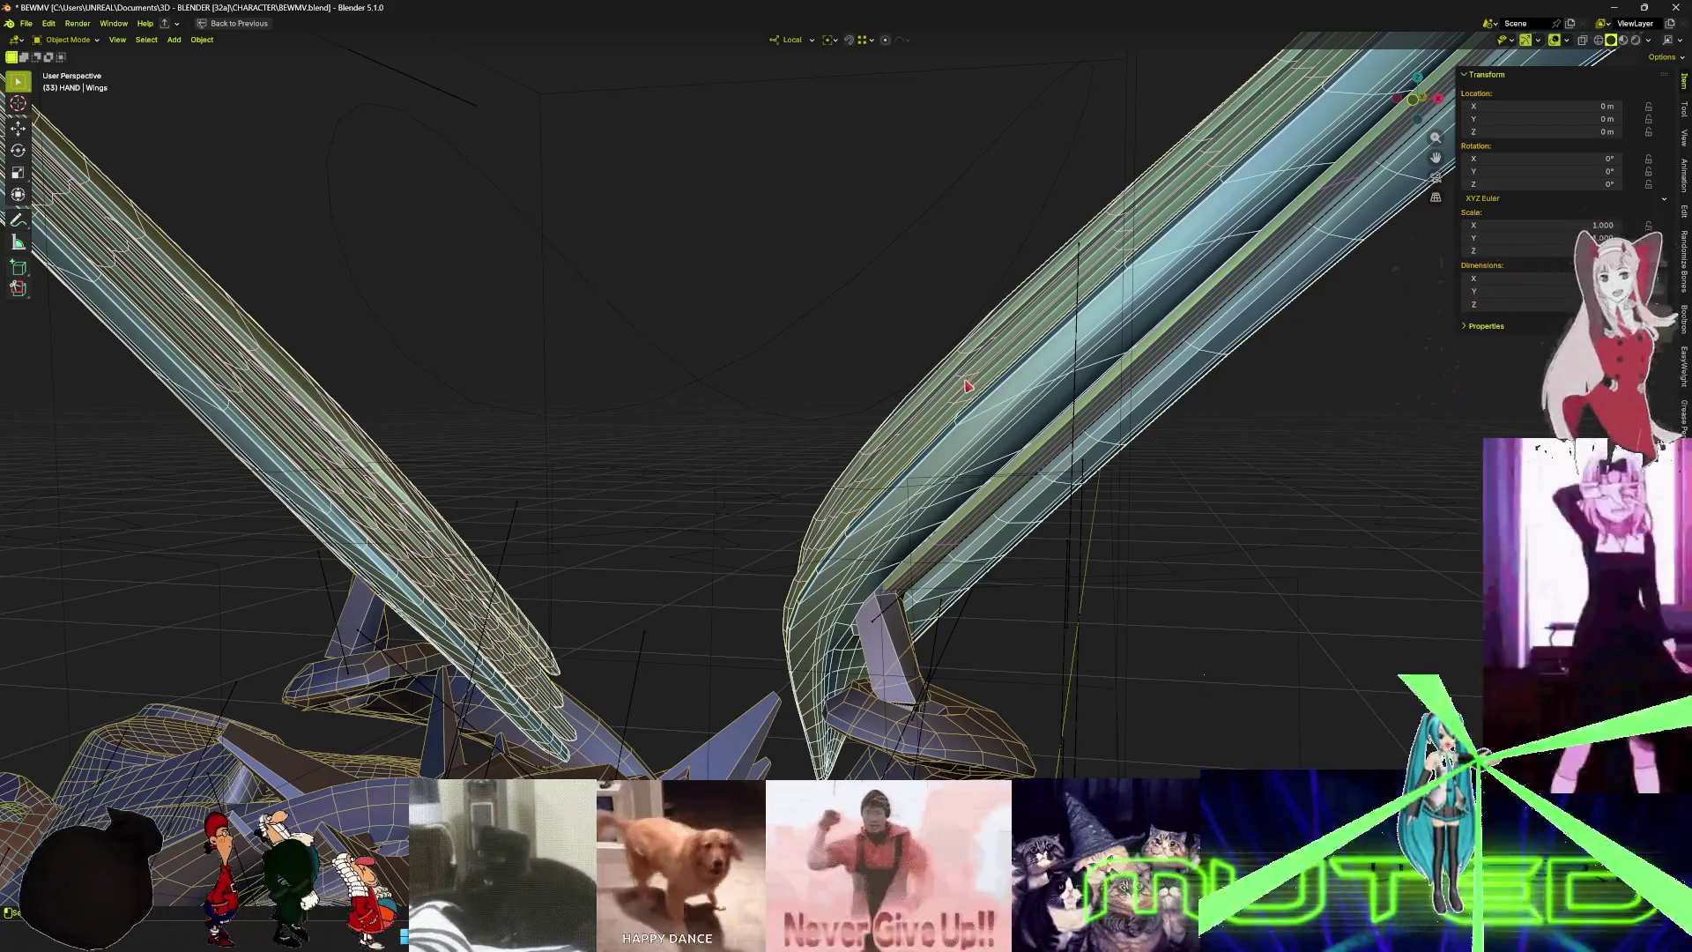
{"action": "key", "text": "shift+grave"}
{"action": "key", "text": "w"}
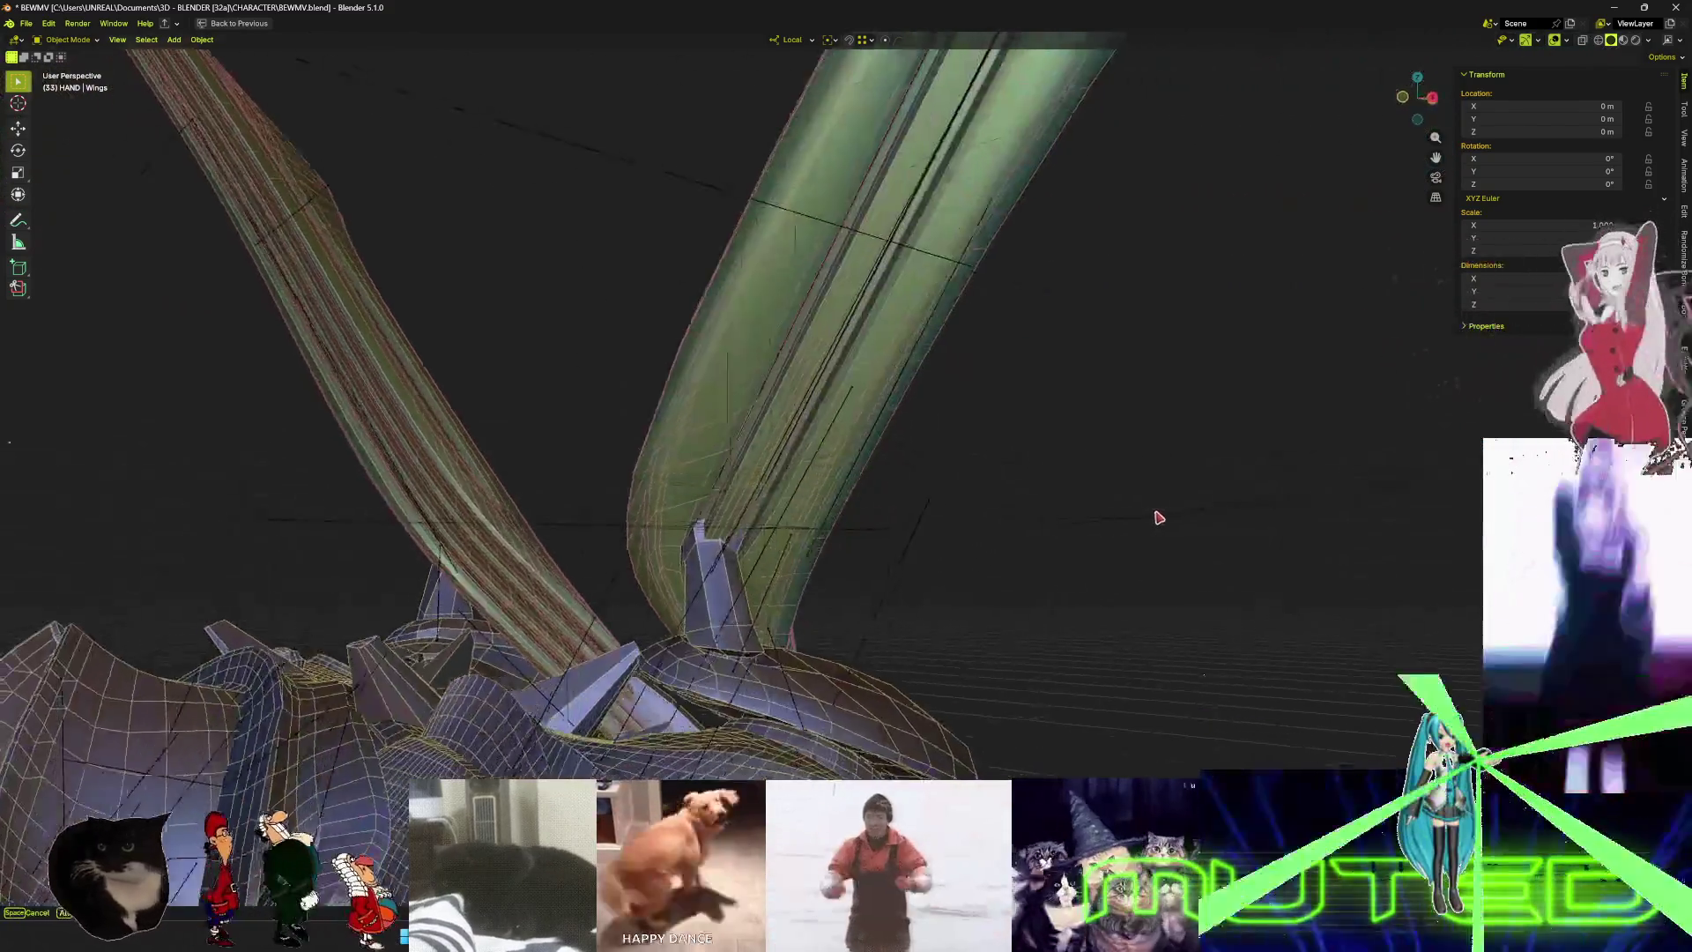
{"action": "key", "text": "s"}
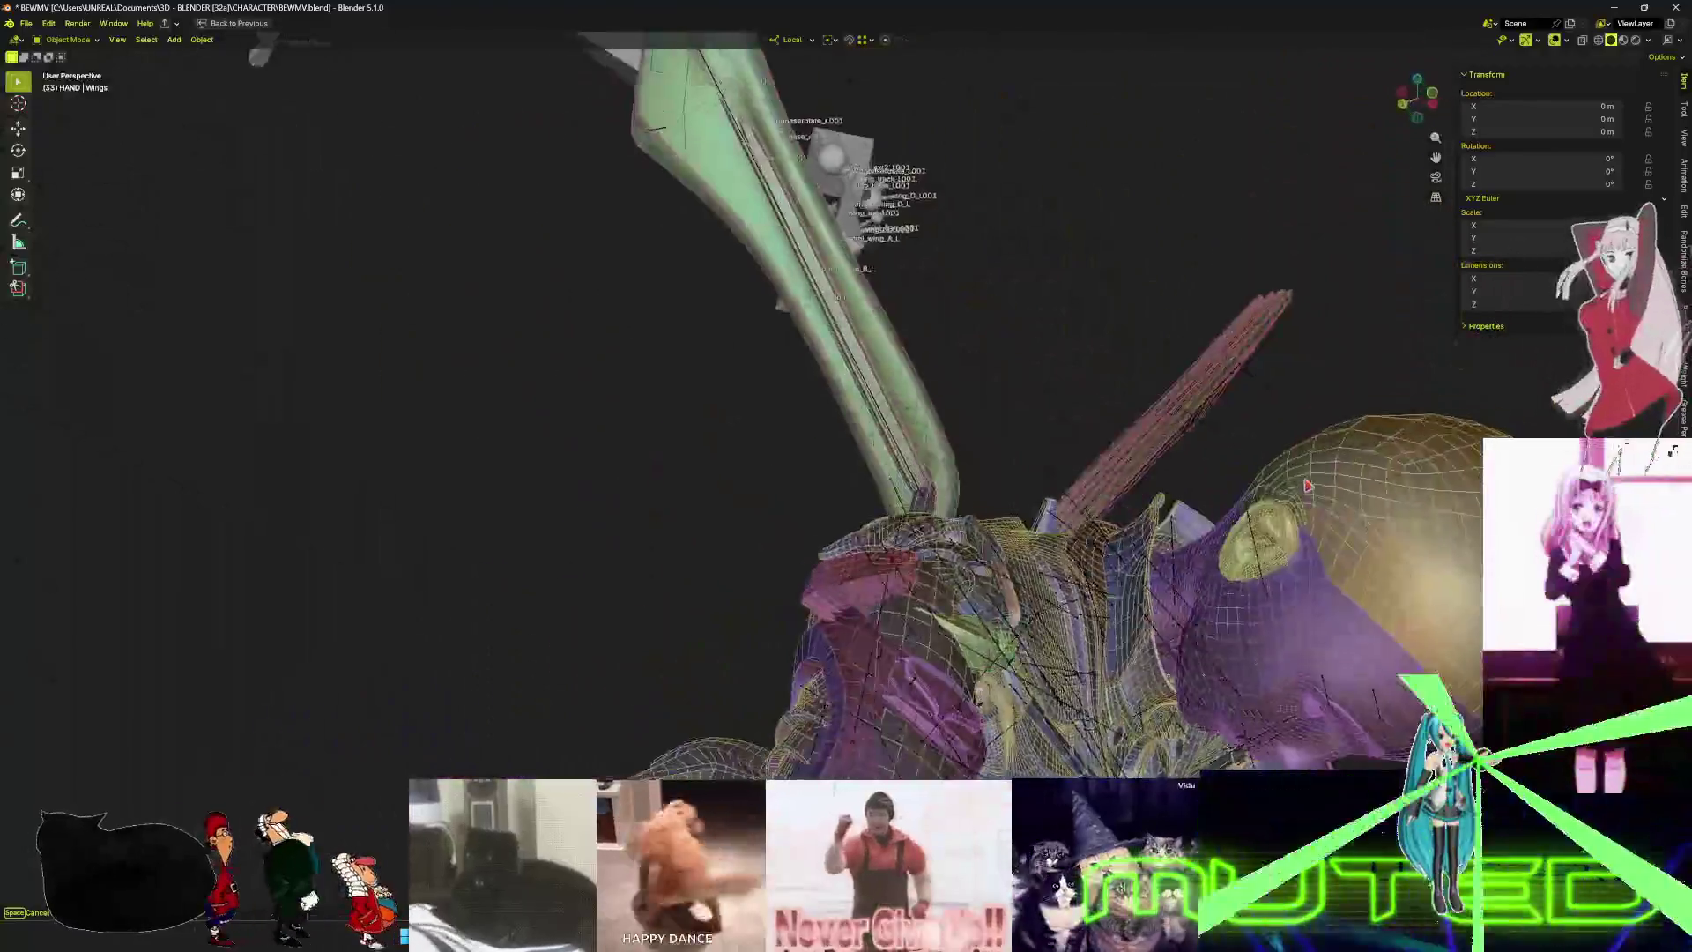
{"action": "key", "text": "d"}
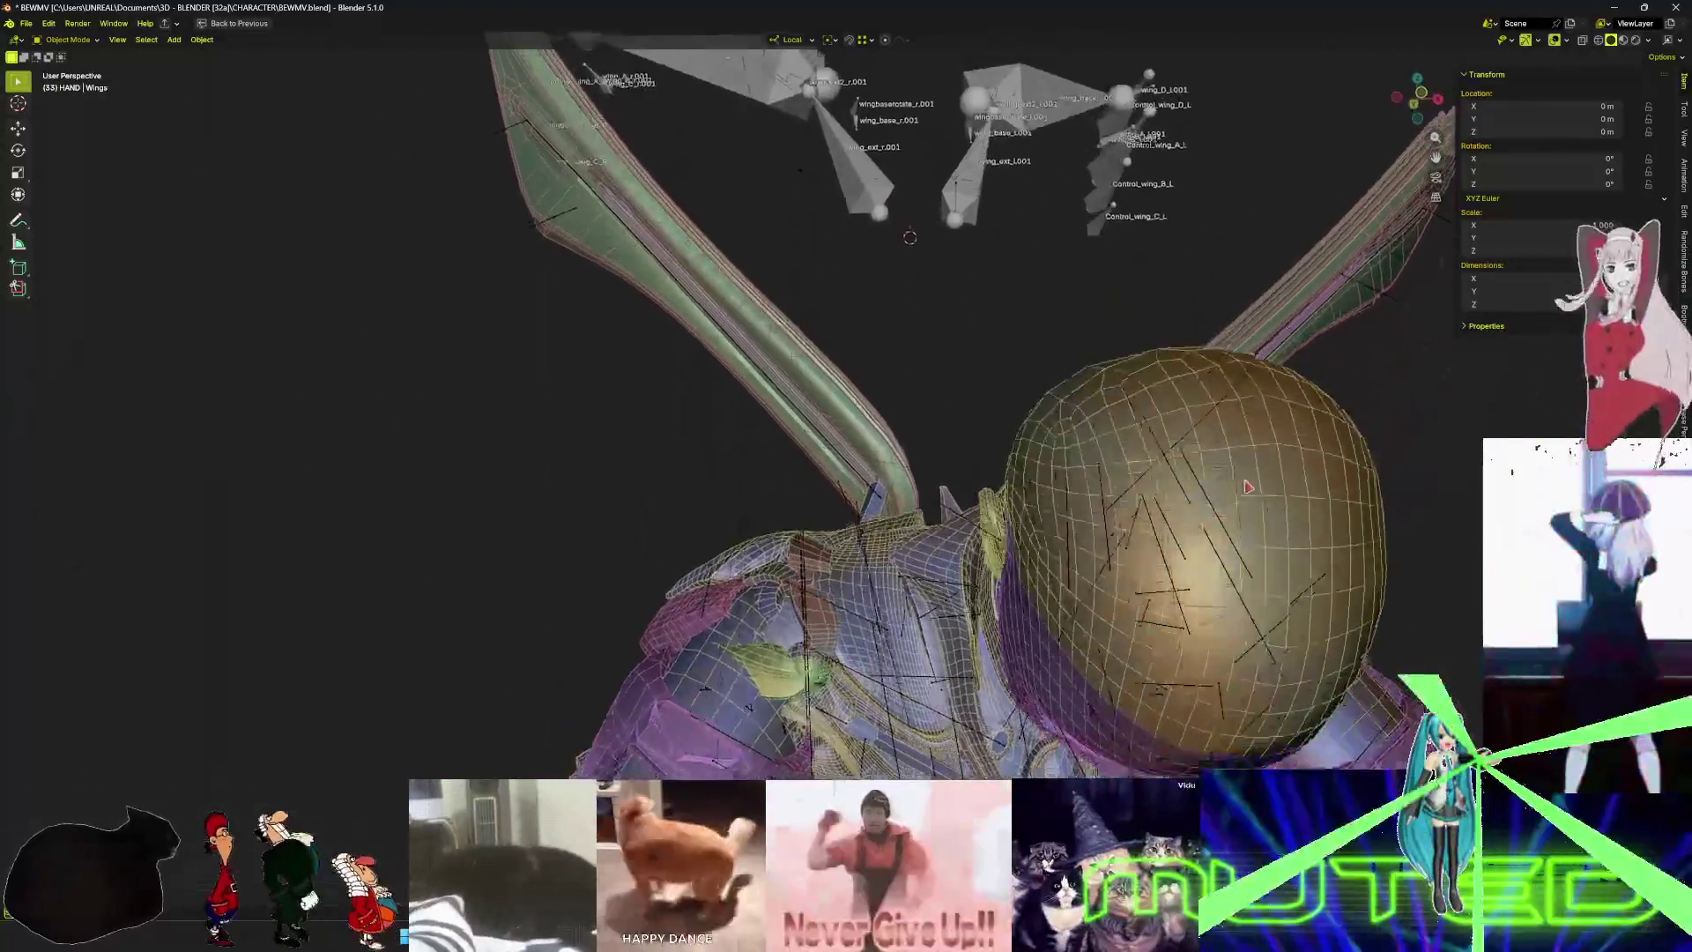
{"action": "key", "text": "a"}
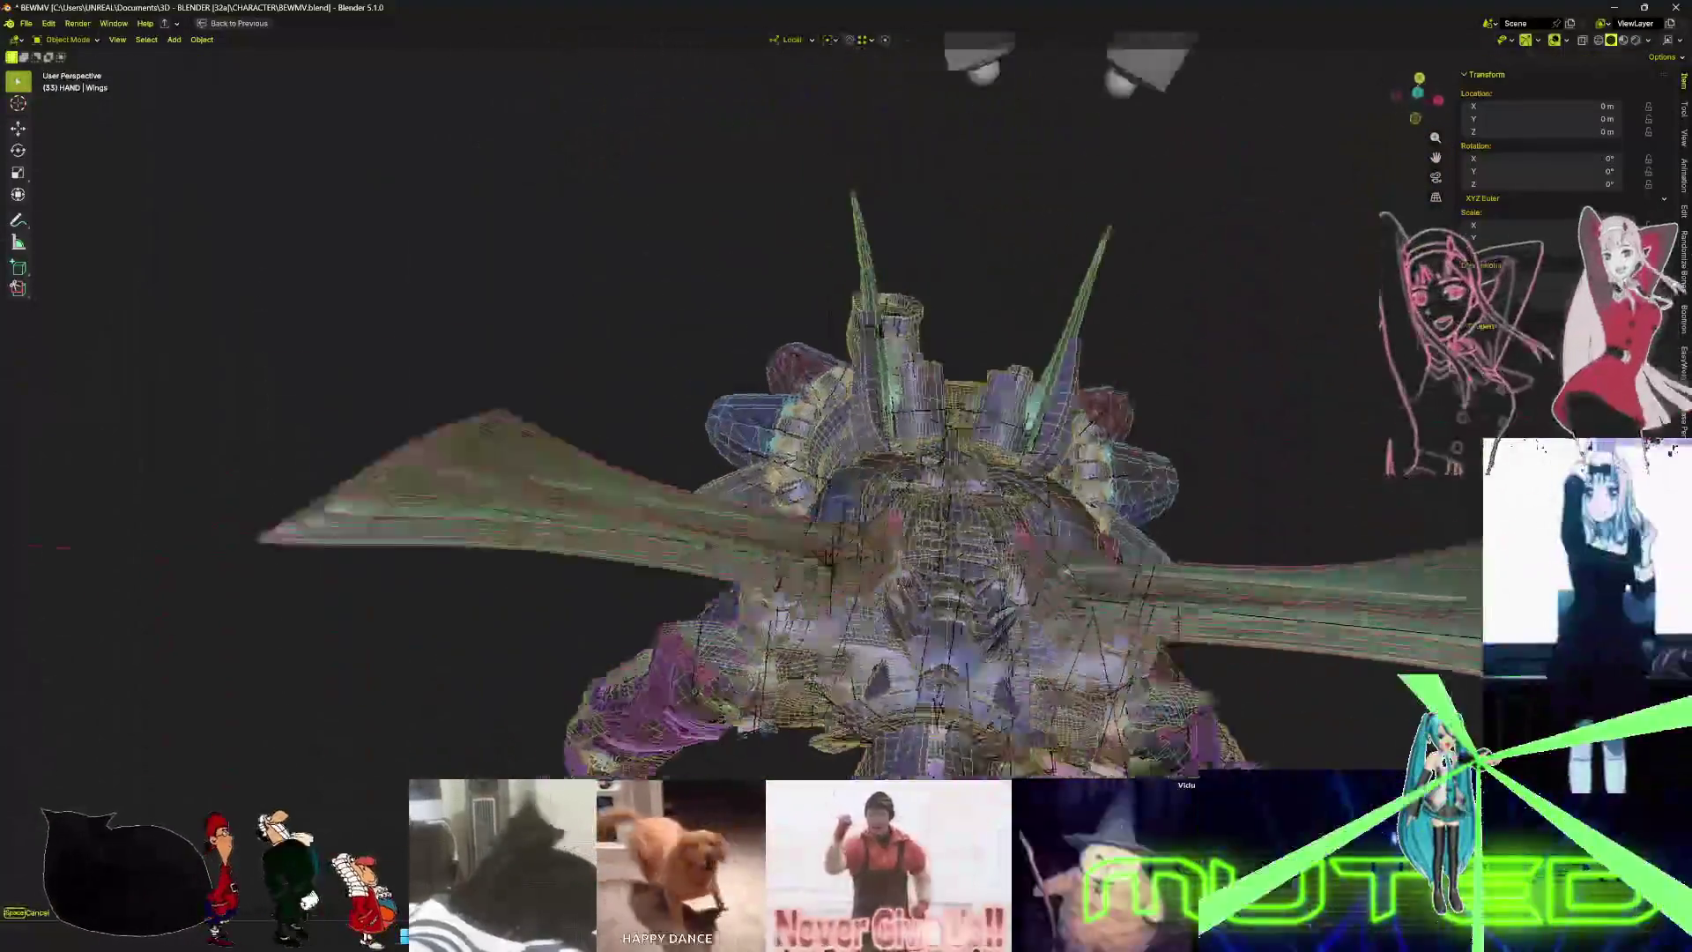
{"action": "key", "text": "w"}
{"action": "key", "text": "s"}
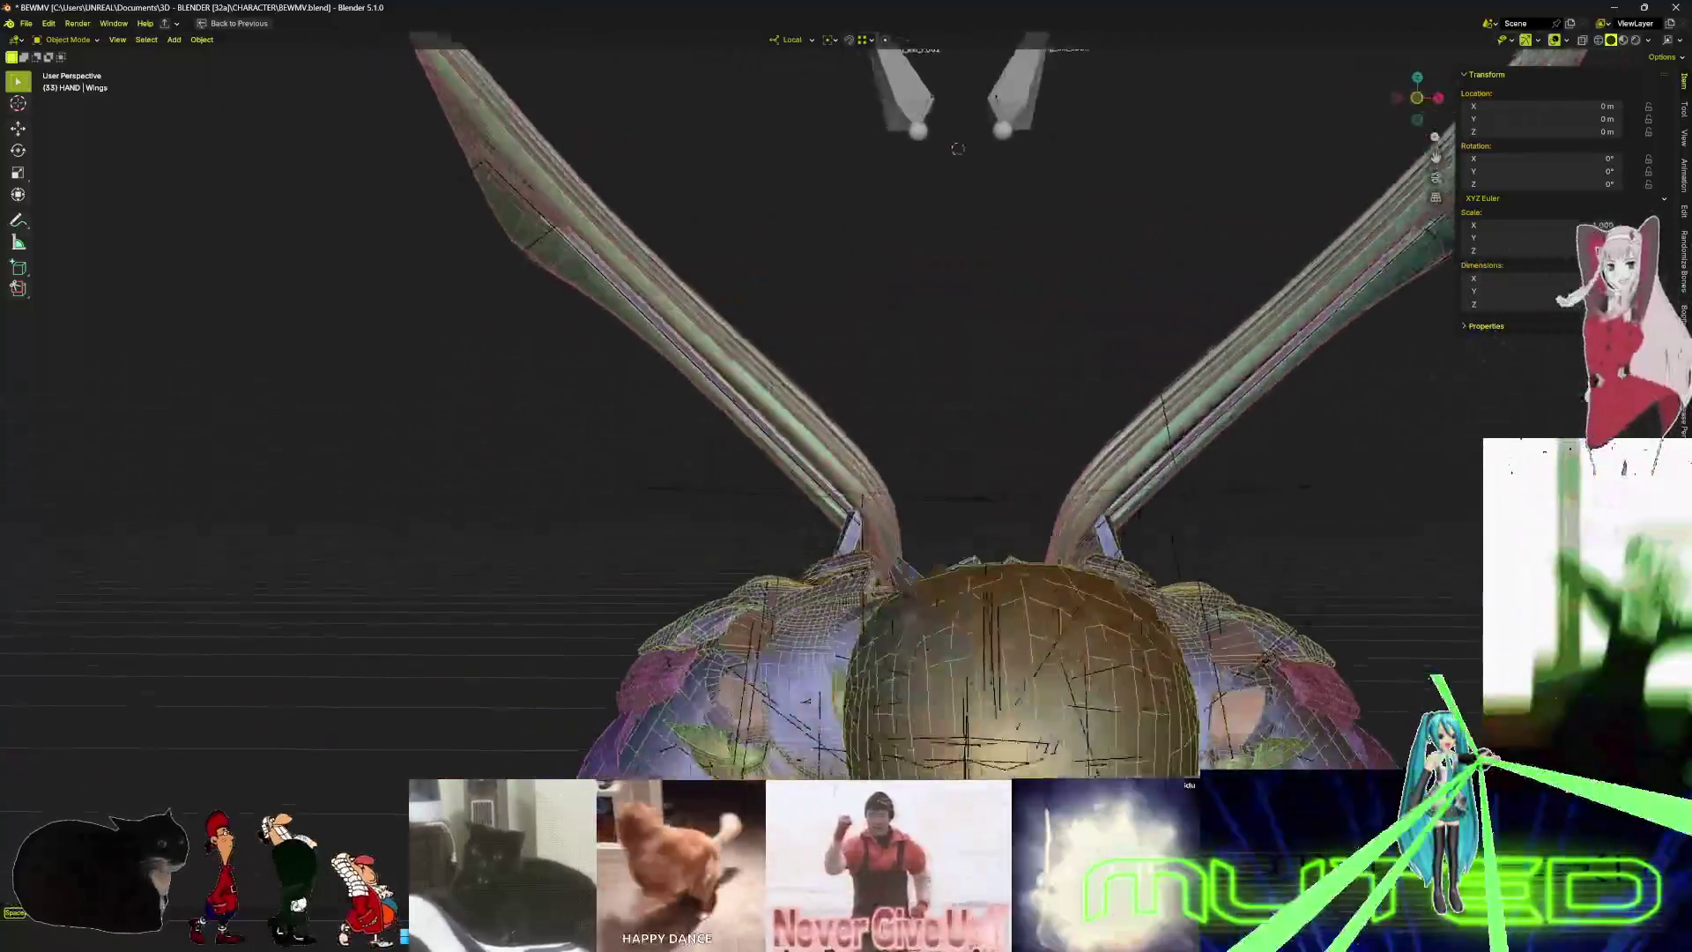
- Look around the wings, then end walk navigation keeping the current view
{"action": "mouse_move", "coordinate": [652, 149]}
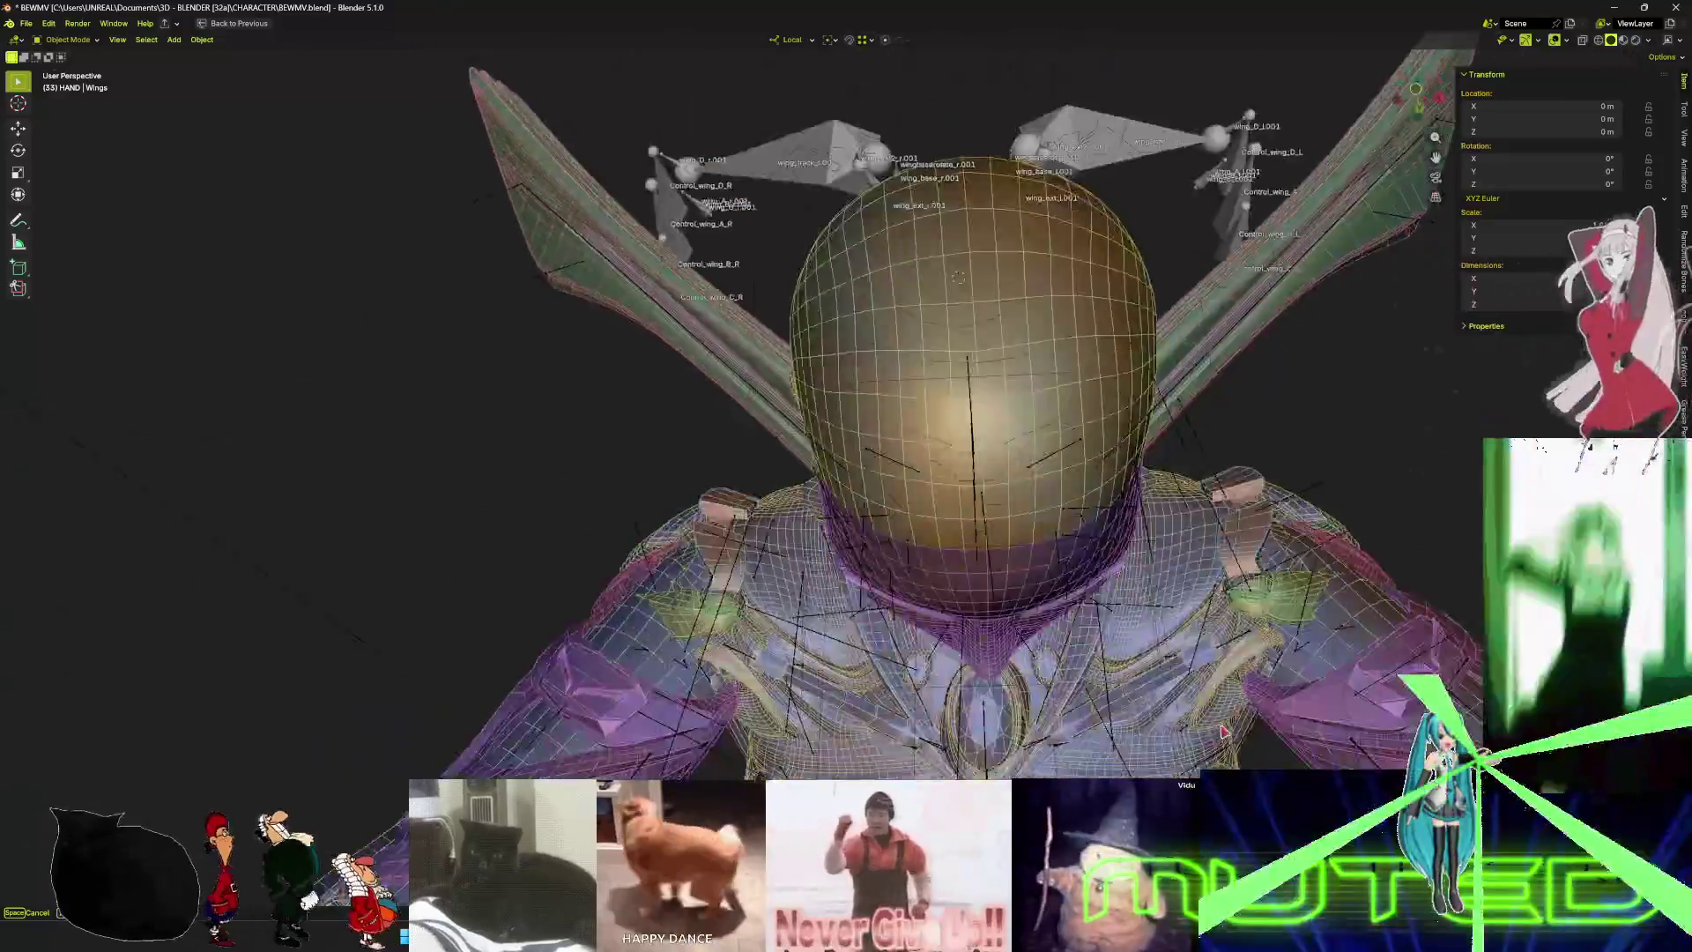
{"action": "mouse_move", "coordinate": [1210, 403]}
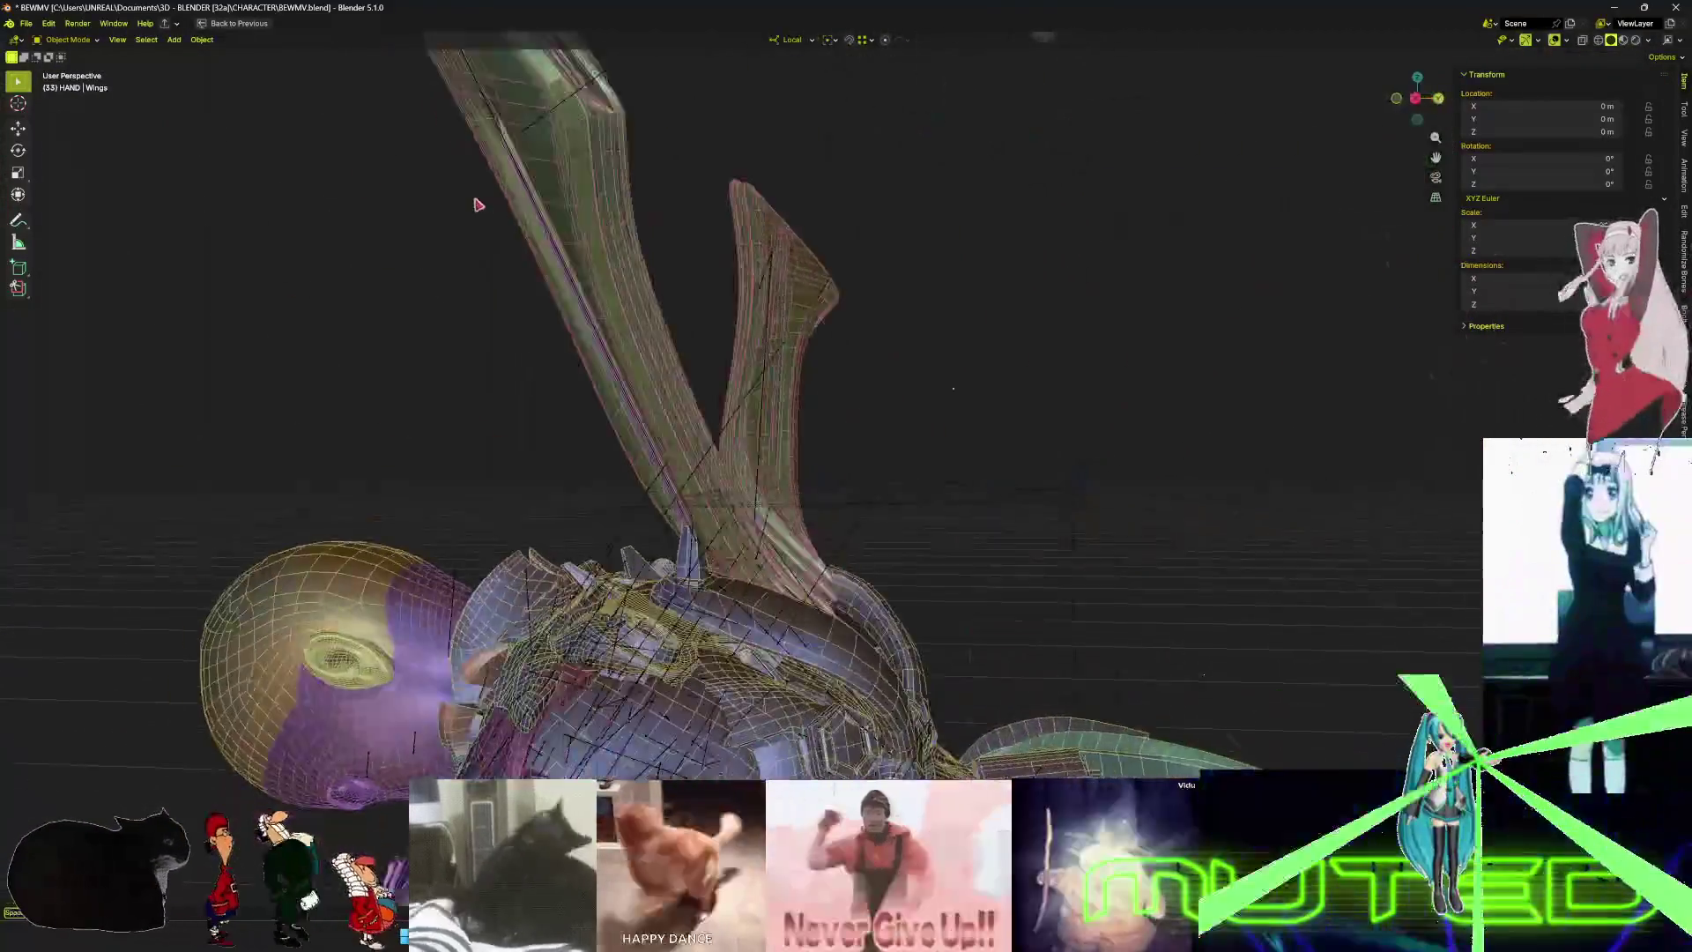
{"action": "mouse_move", "coordinate": [571, 206]}
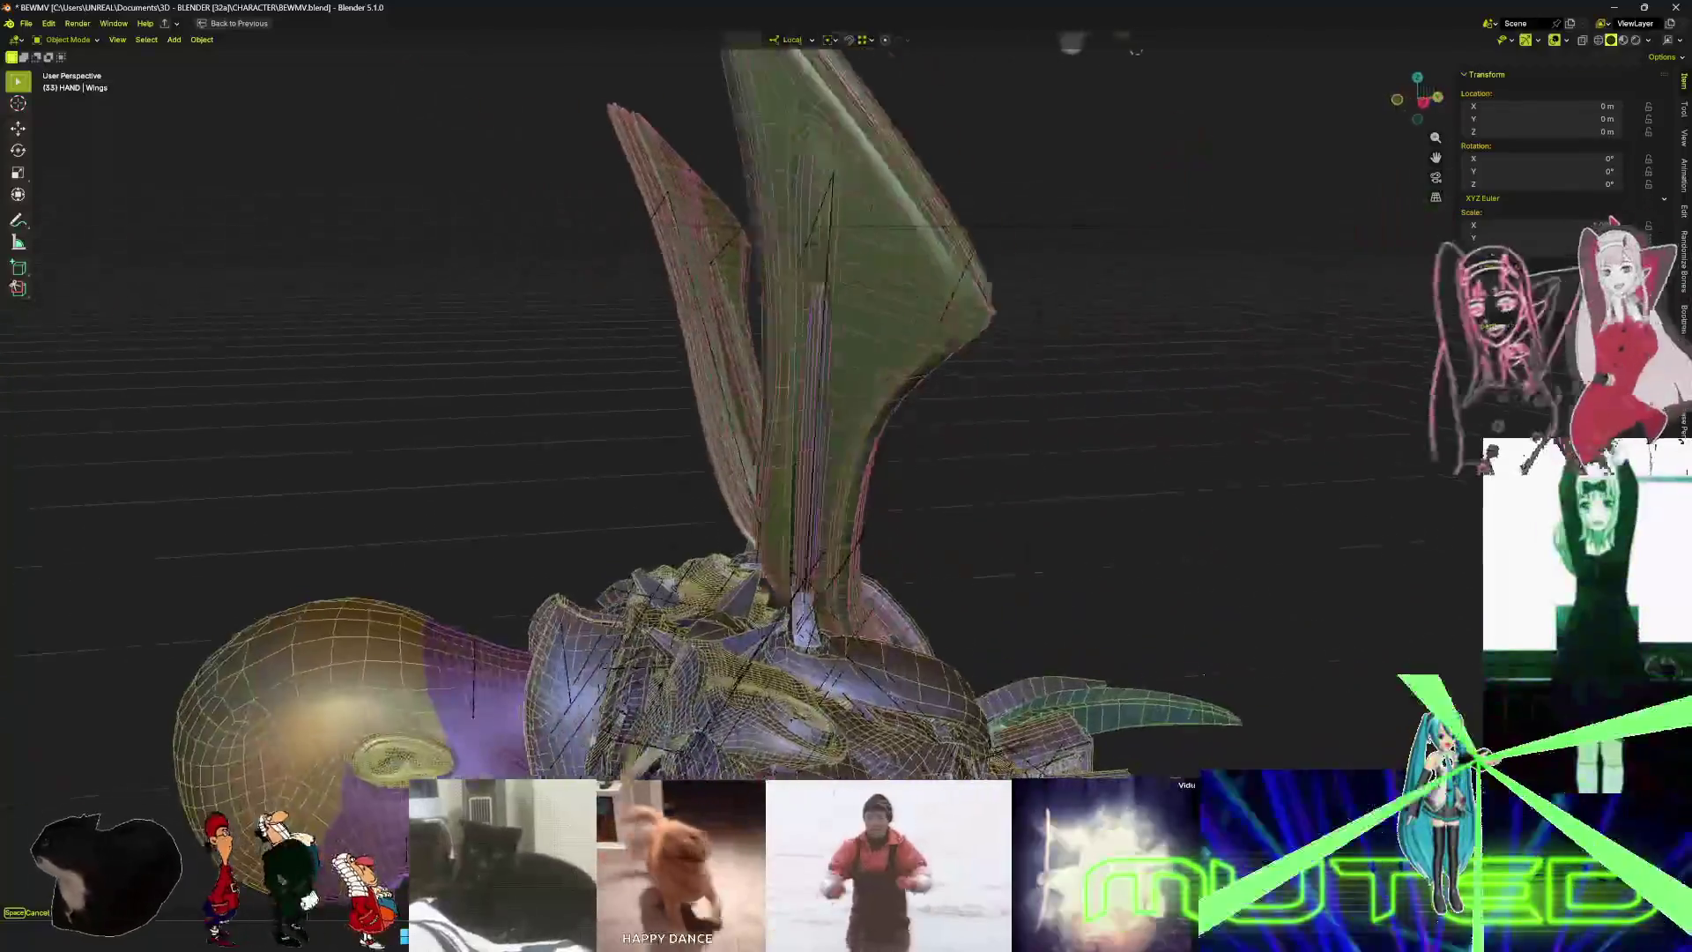
{"action": "mouse_move", "coordinate": [189, 205]}
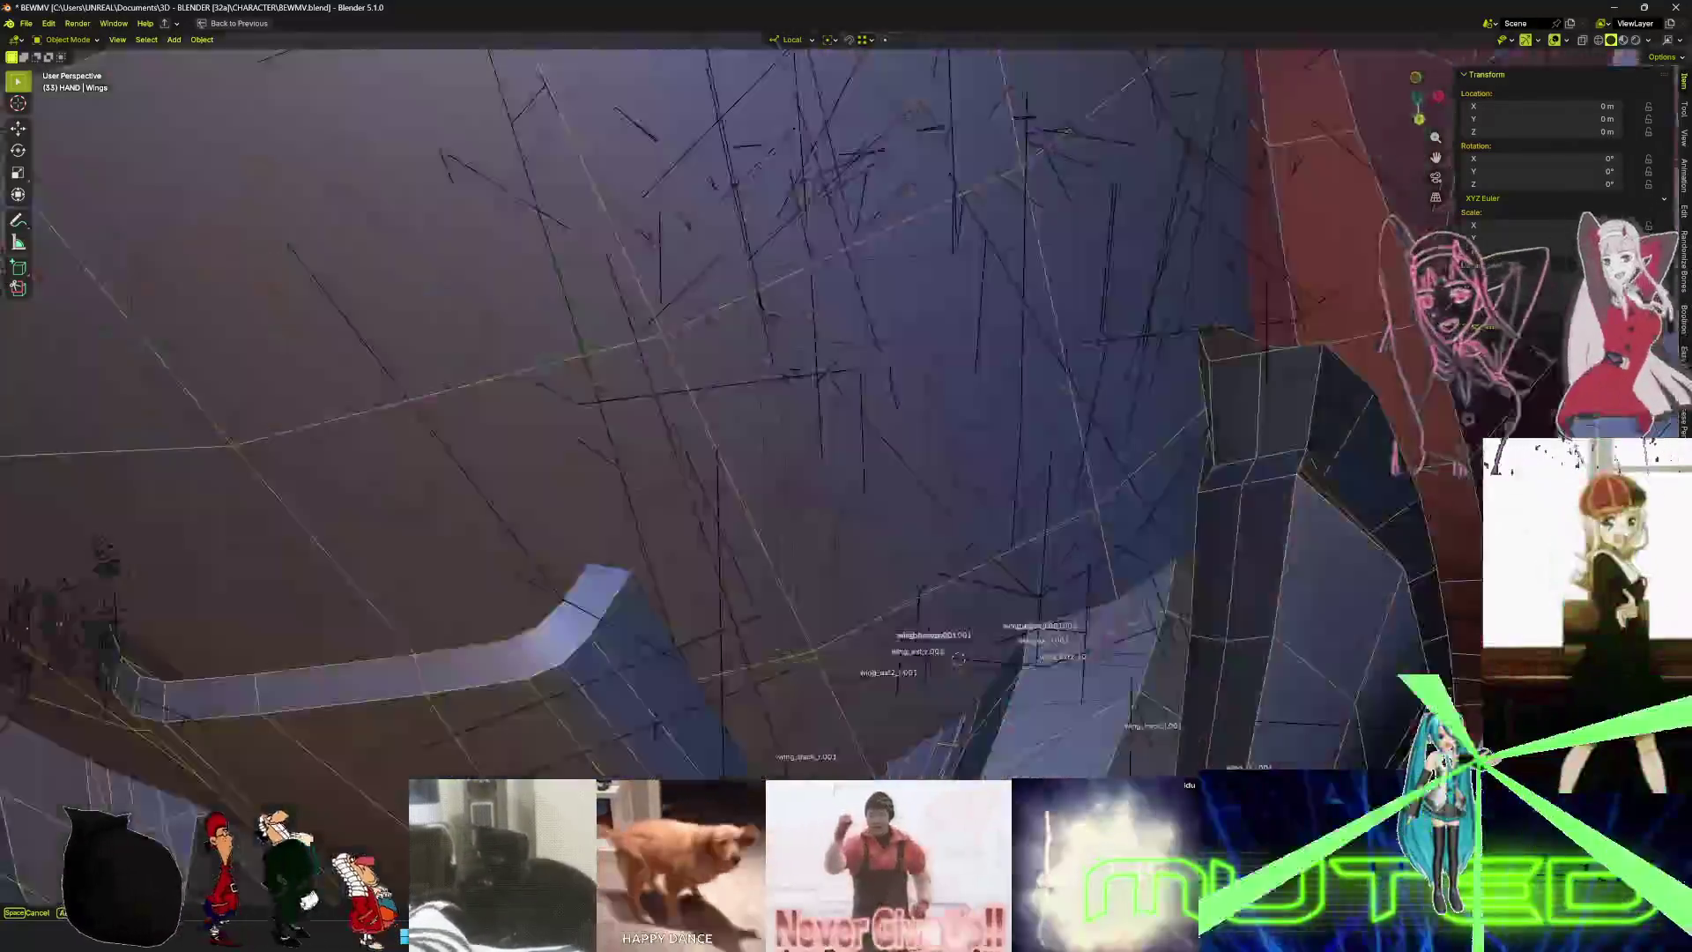
{"action": "mouse_move", "coordinate": [617, 477]}
{"action": "mouse_move", "coordinate": [57, 472]}
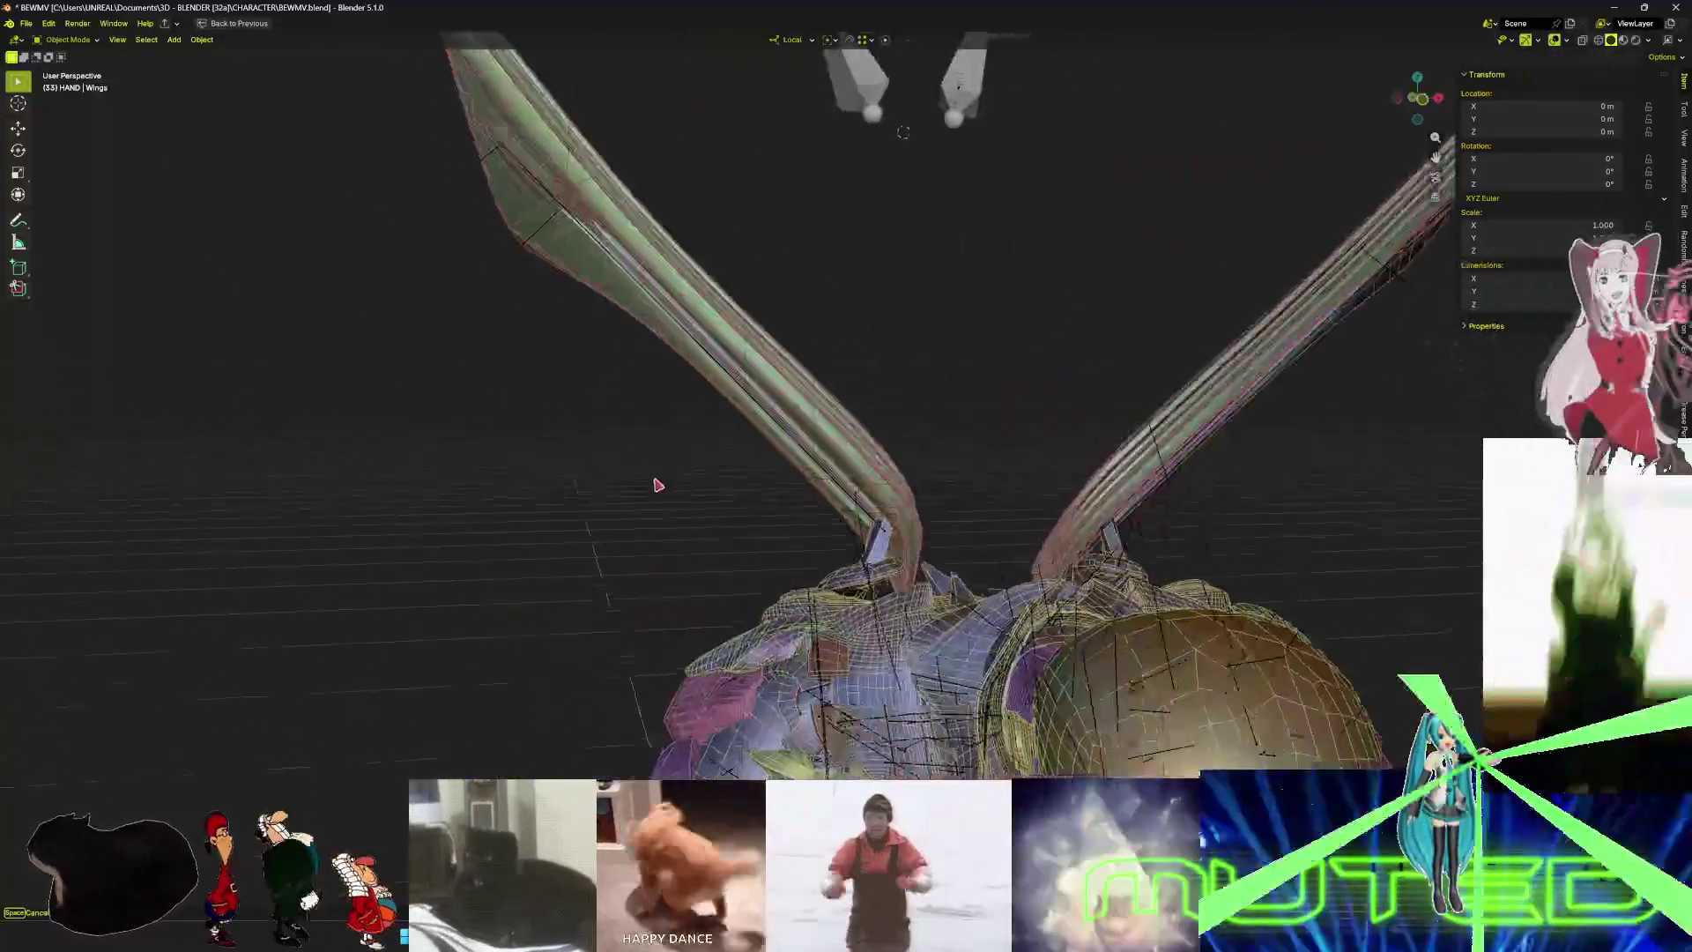
{"action": "mouse_move", "coordinate": [207, 488]}
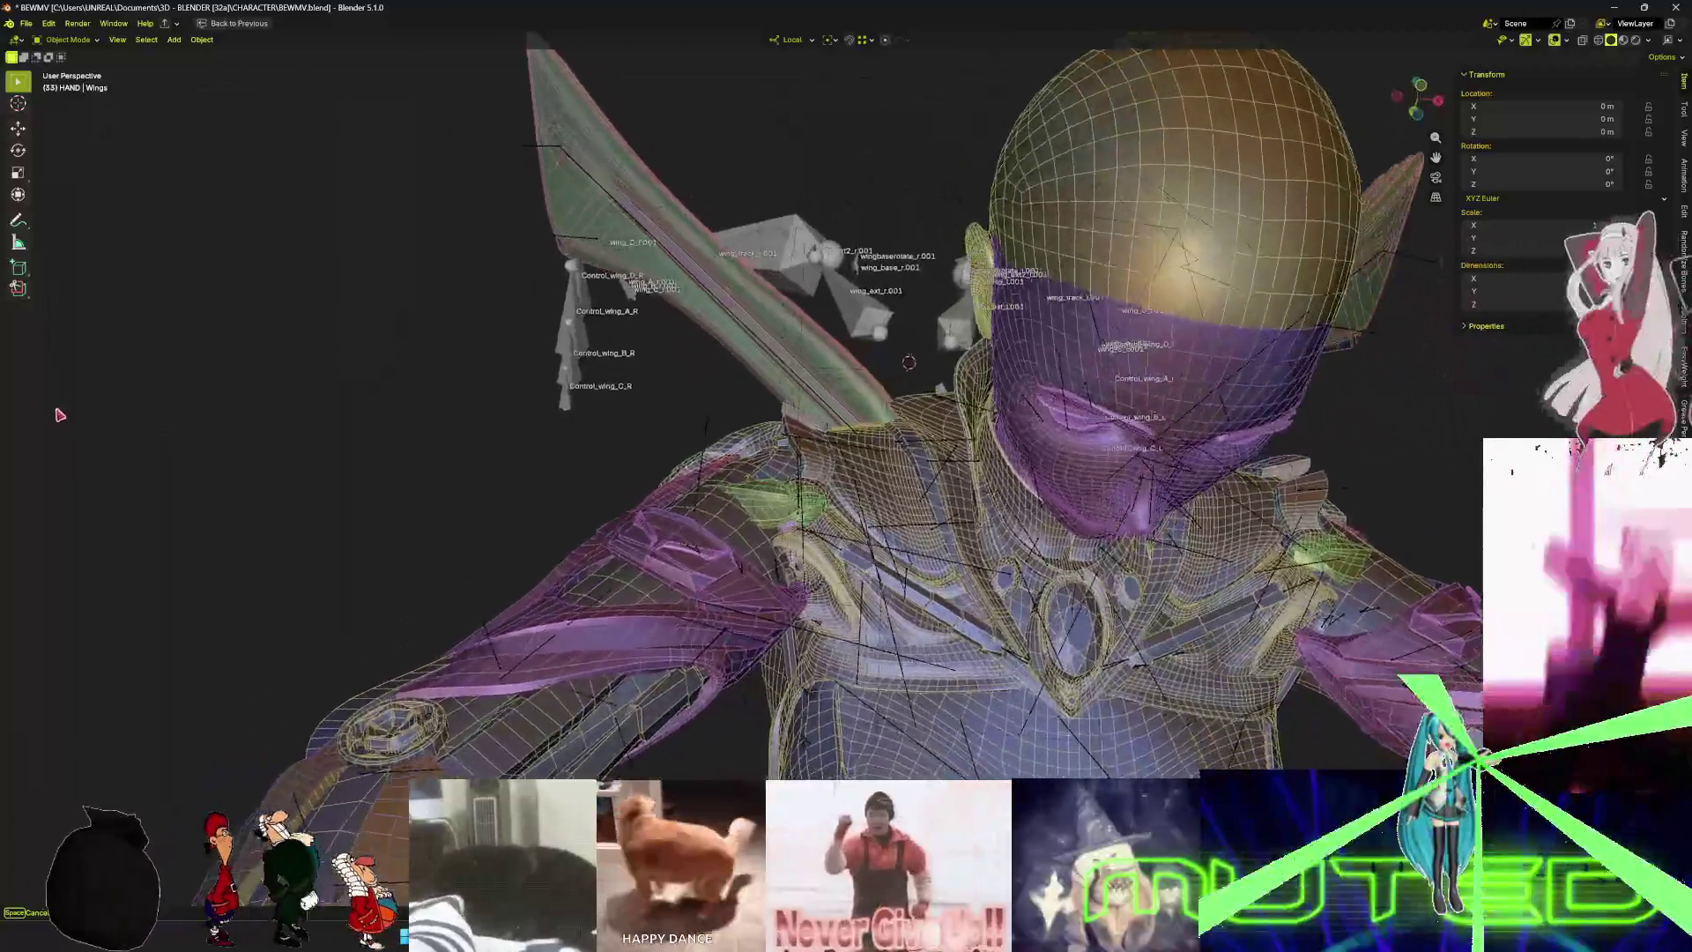
{"action": "mouse_move", "coordinate": [45, 423]}
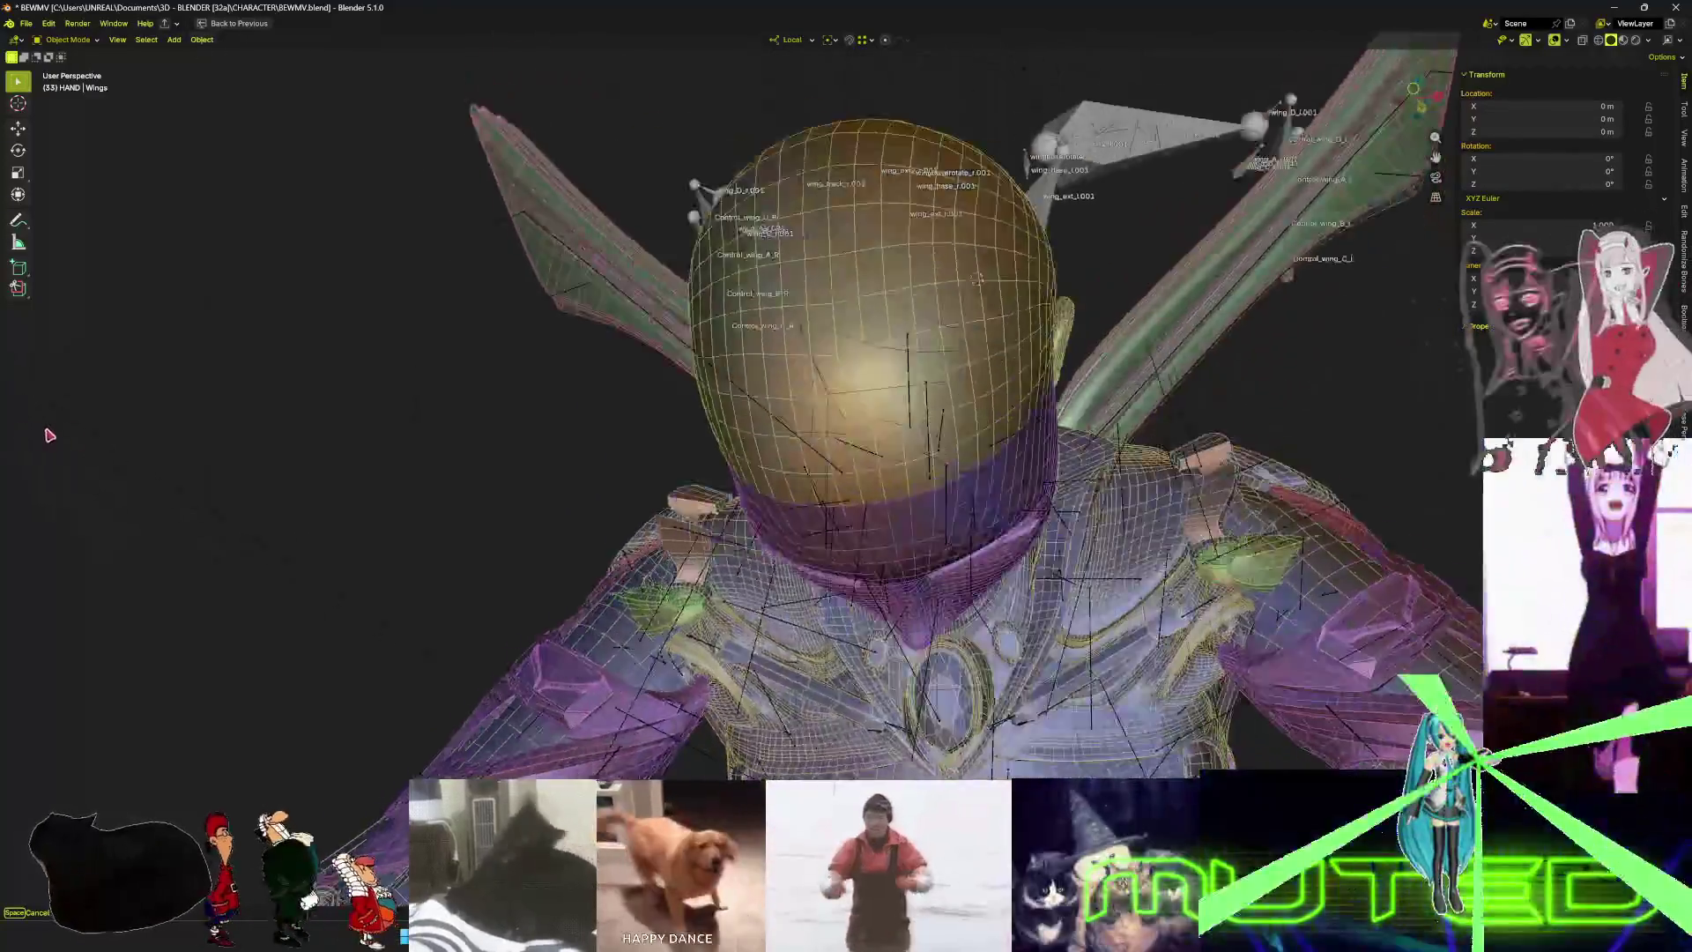
{"action": "left_click", "coordinate": [59, 434]}
- Jump the animation back to frame 0 and orbit the character to new angles
{"action": "mouse_move", "coordinate": [268, 420]}
{"action": "middle_mouse_down"}
{"action": "mouse_move", "coordinate": [840, 91]}
{"action": "mouse_move", "coordinate": [1069, 151]}
{"action": "mouse_move", "coordinate": [1122, 272]}
{"action": "middle_mouse_up"}
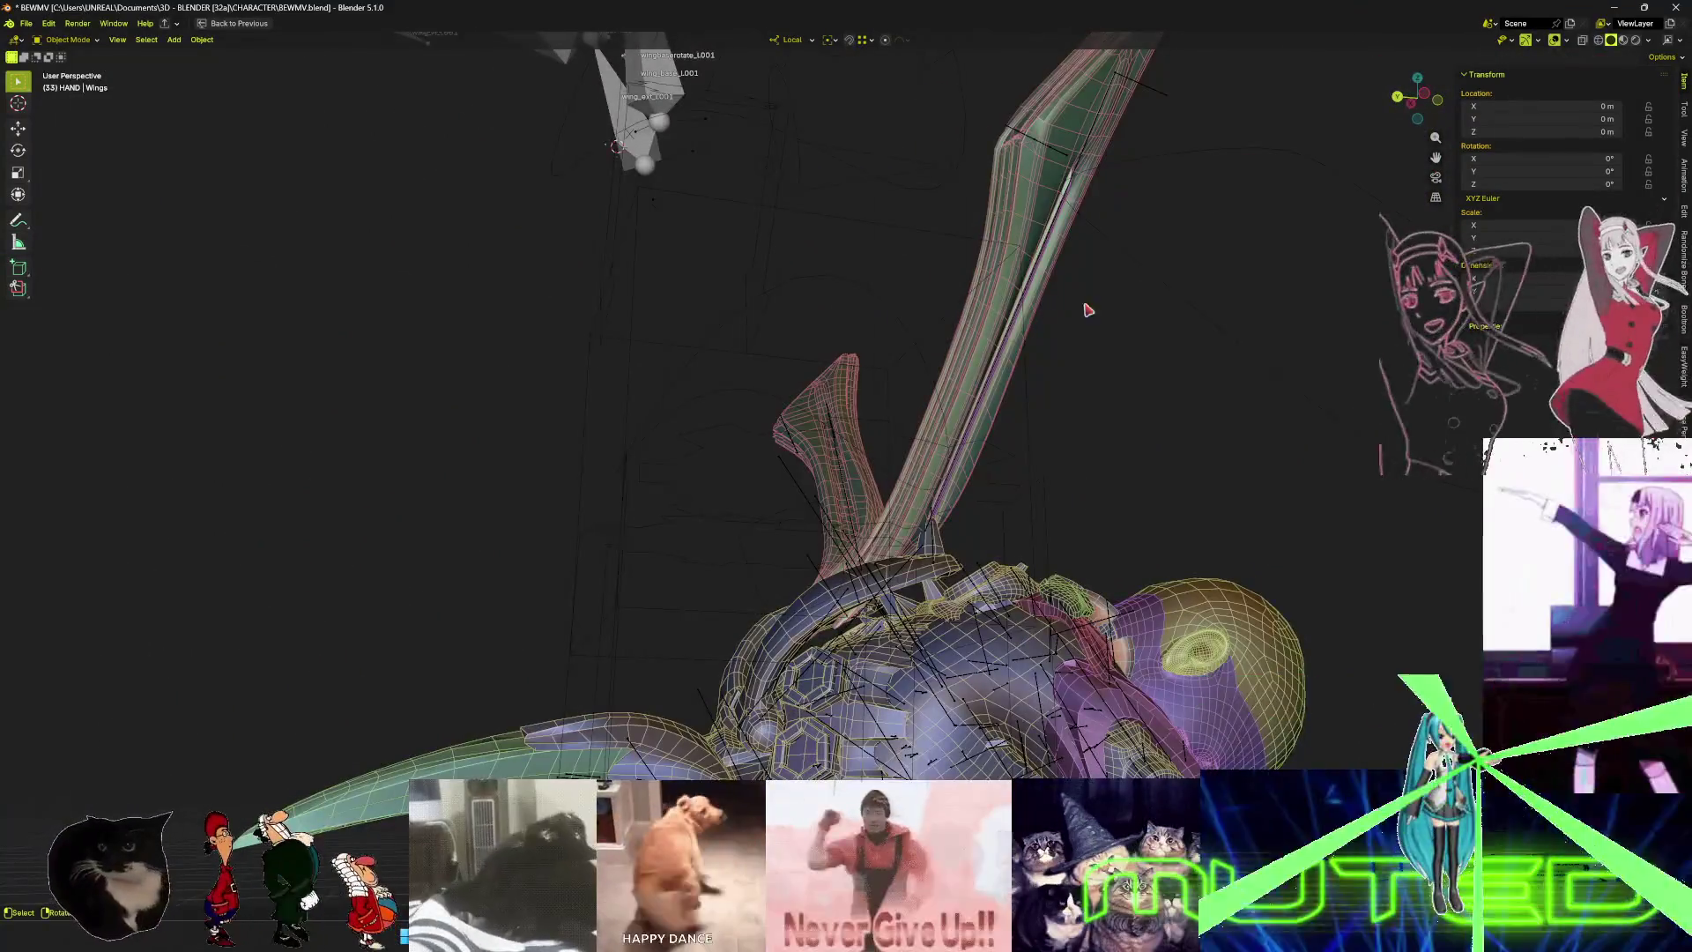
{"action": "key", "text": "Left"}
{"action": "key", "text": "Left"}
{"action": "key", "text": "shift+Left"}
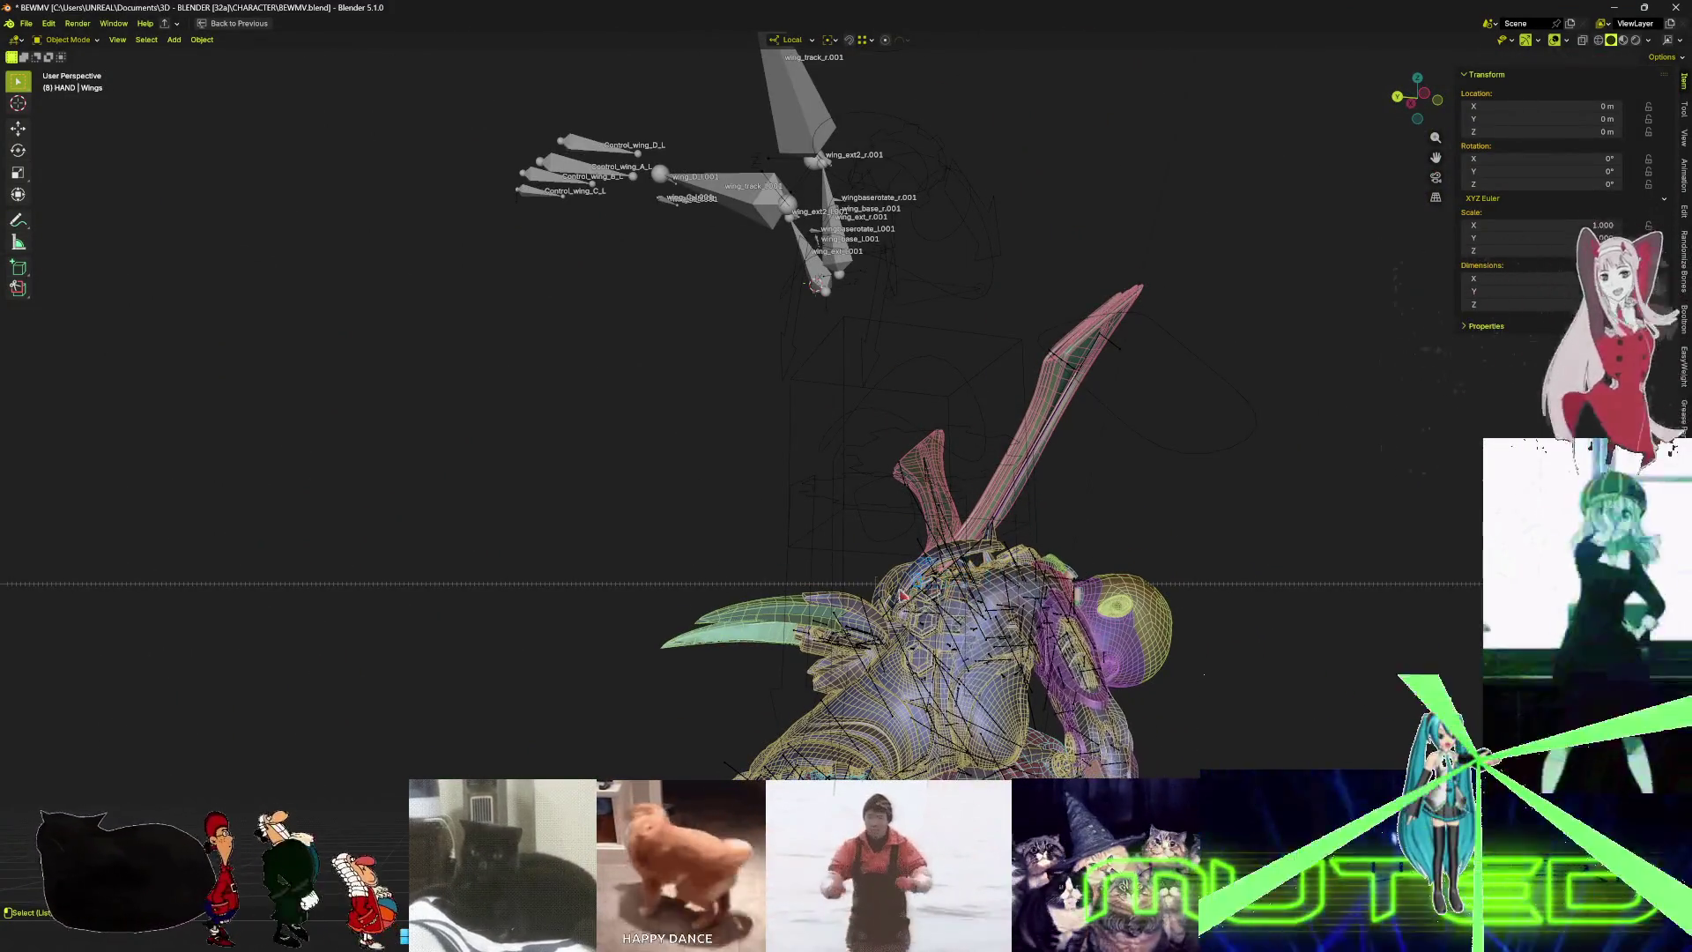
{"action": "mouse_move", "coordinate": [912, 563]}
{"action": "middle_mouse_down"}
{"action": "mouse_move", "coordinate": [695, 465]}
{"action": "mouse_move", "coordinate": [734, 475]}
{"action": "mouse_move", "coordinate": [678, 491]}
{"action": "mouse_move", "coordinate": [732, 511]}
{"action": "mouse_move", "coordinate": [886, 532]}
{"action": "mouse_move", "coordinate": [548, 566]}
{"action": "mouse_move", "coordinate": [357, 541]}
{"action": "mouse_move", "coordinate": [1150, 445]}
{"action": "mouse_move", "coordinate": [906, 265]}
{"action": "mouse_move", "coordinate": [172, 565]}
{"action": "middle_mouse_up"}
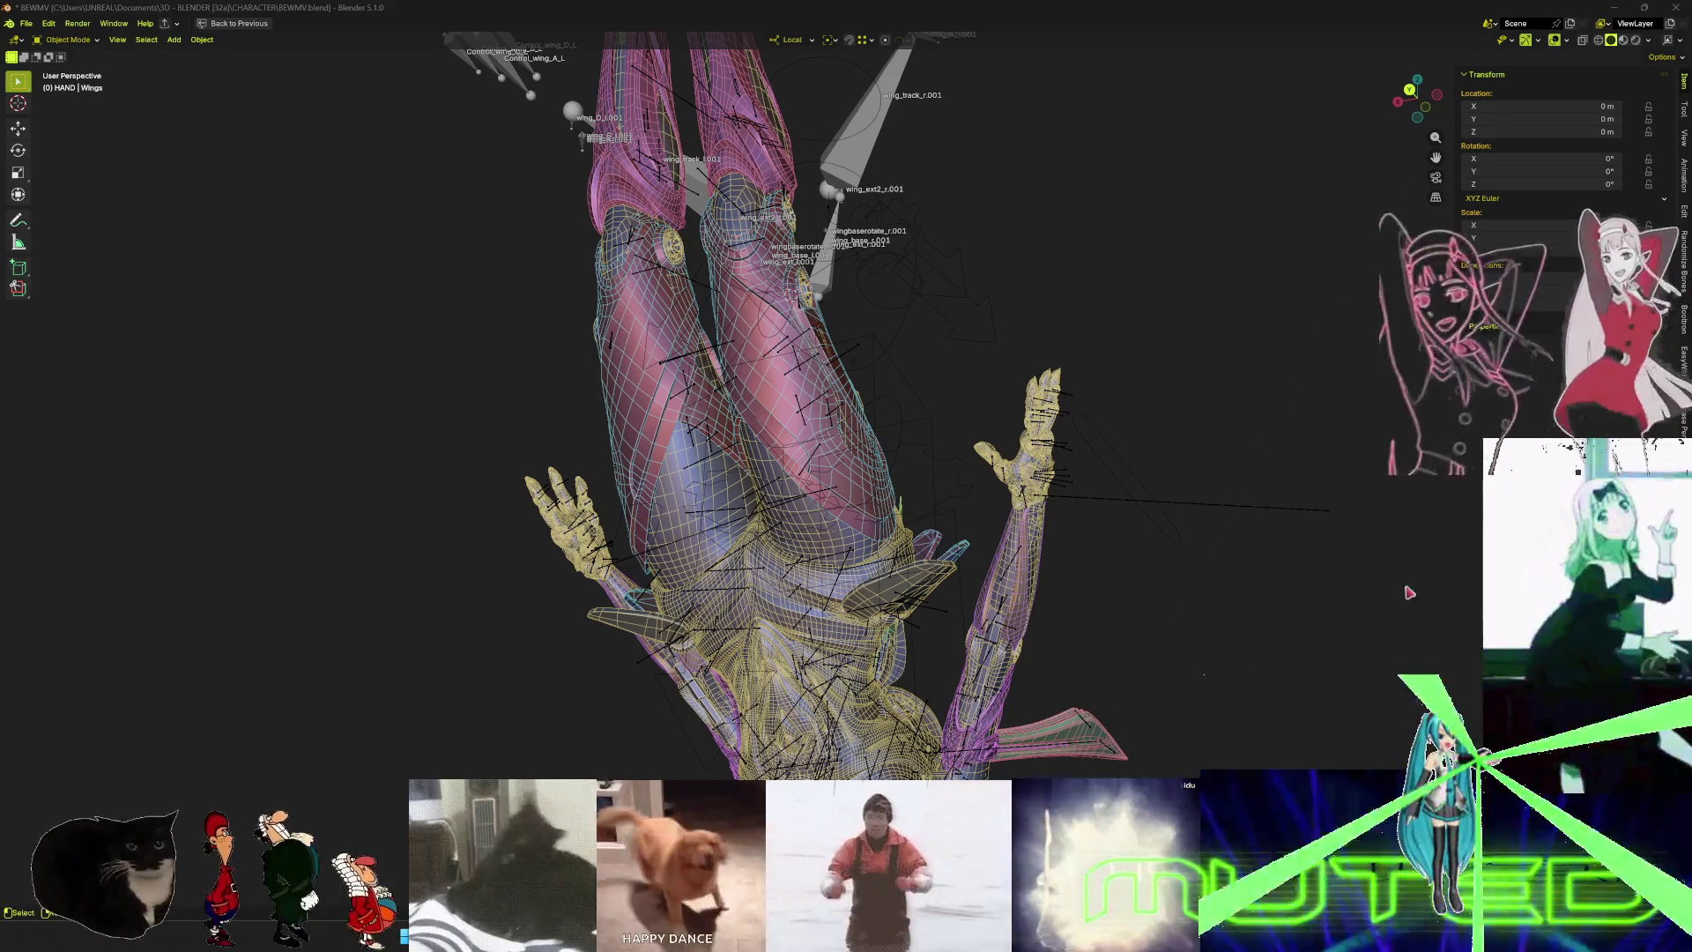
{"action": "middle_click_drag", "start_coordinate": [758, 528], "coordinate": [752, 578]}
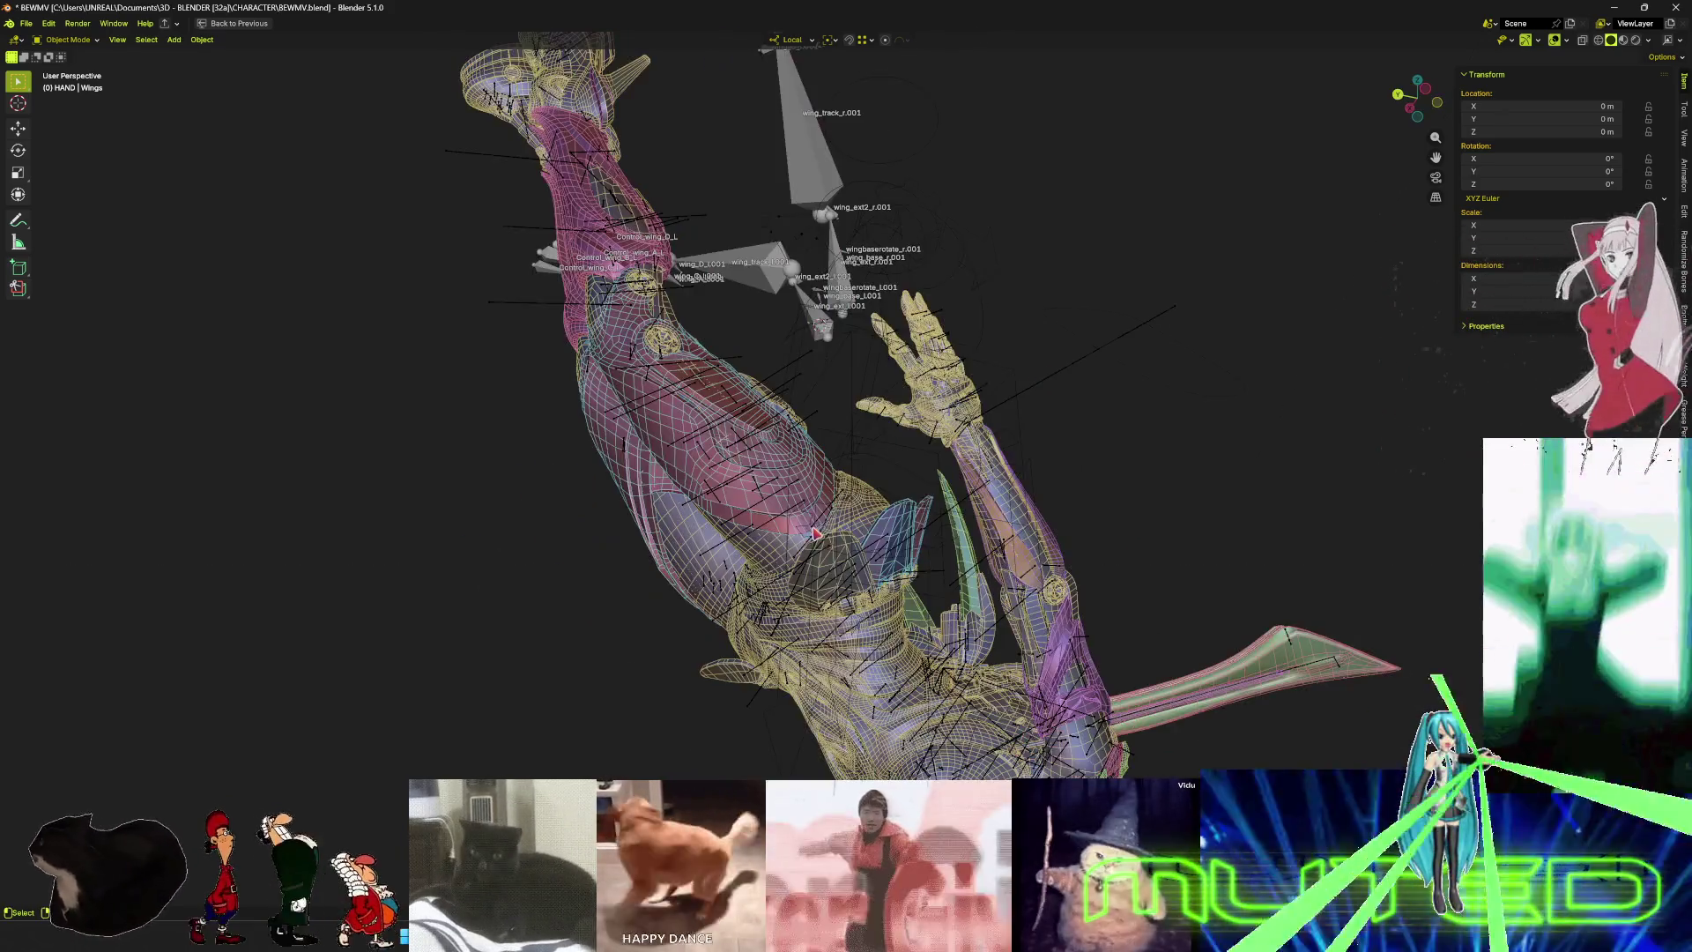
{"action": "middle_click_drag", "start_coordinate": [527, 577], "coordinate": [778, 549]}
- Put the Root armature in Pose Mode in a maximized front orthographic view
{"action": "key", "text": "ctrl+space"}
{"action": "key", "text": "ctrl+space"}
{"action": "key", "text": "ctrl+space"}
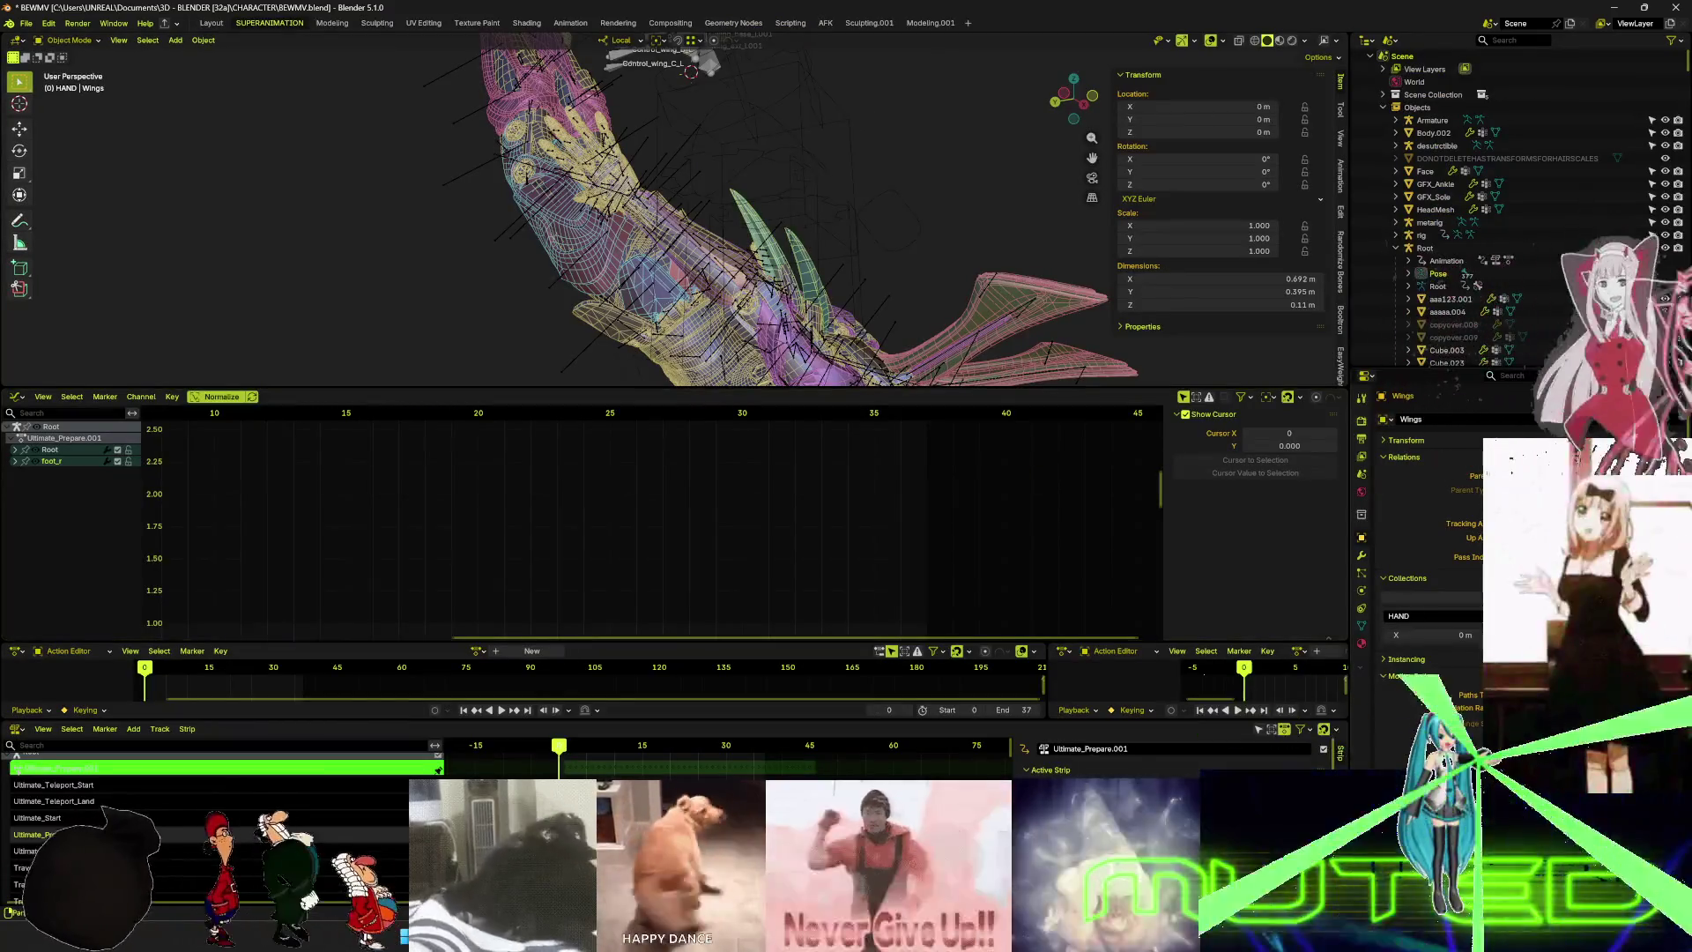
{"action": "middle_click_drag", "start_coordinate": [873, 265], "coordinate": [832, 293]}
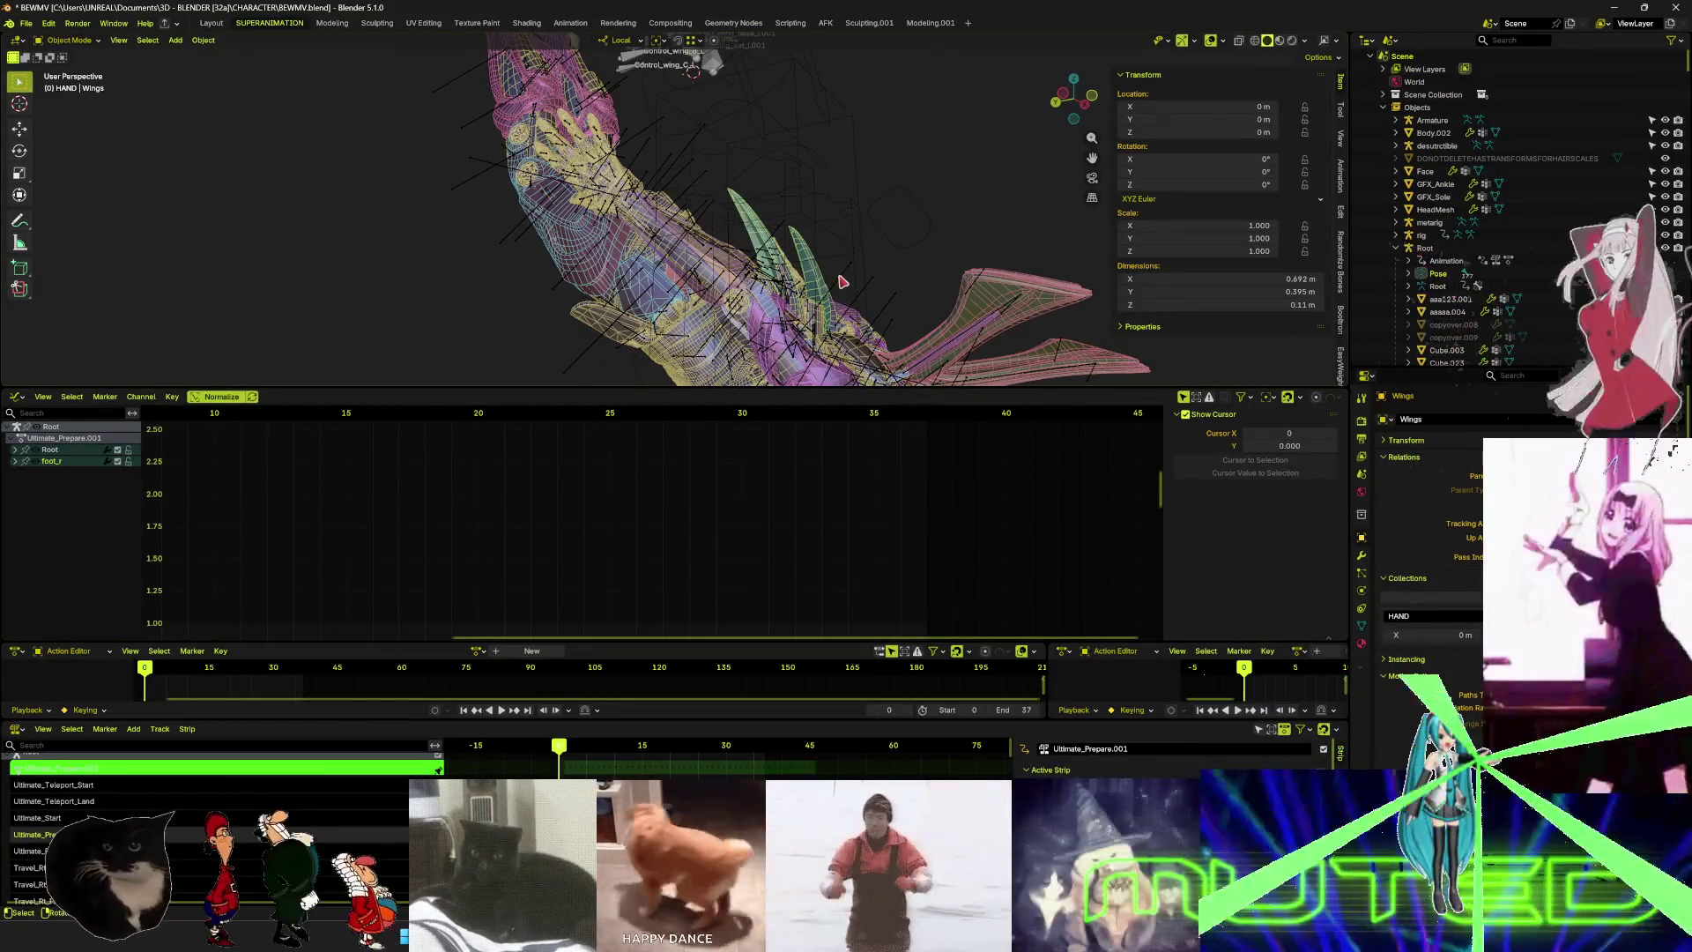
{"action": "left_click", "coordinate": [1012, 339]}
{"action": "key", "text": "ctrl+Tab"}
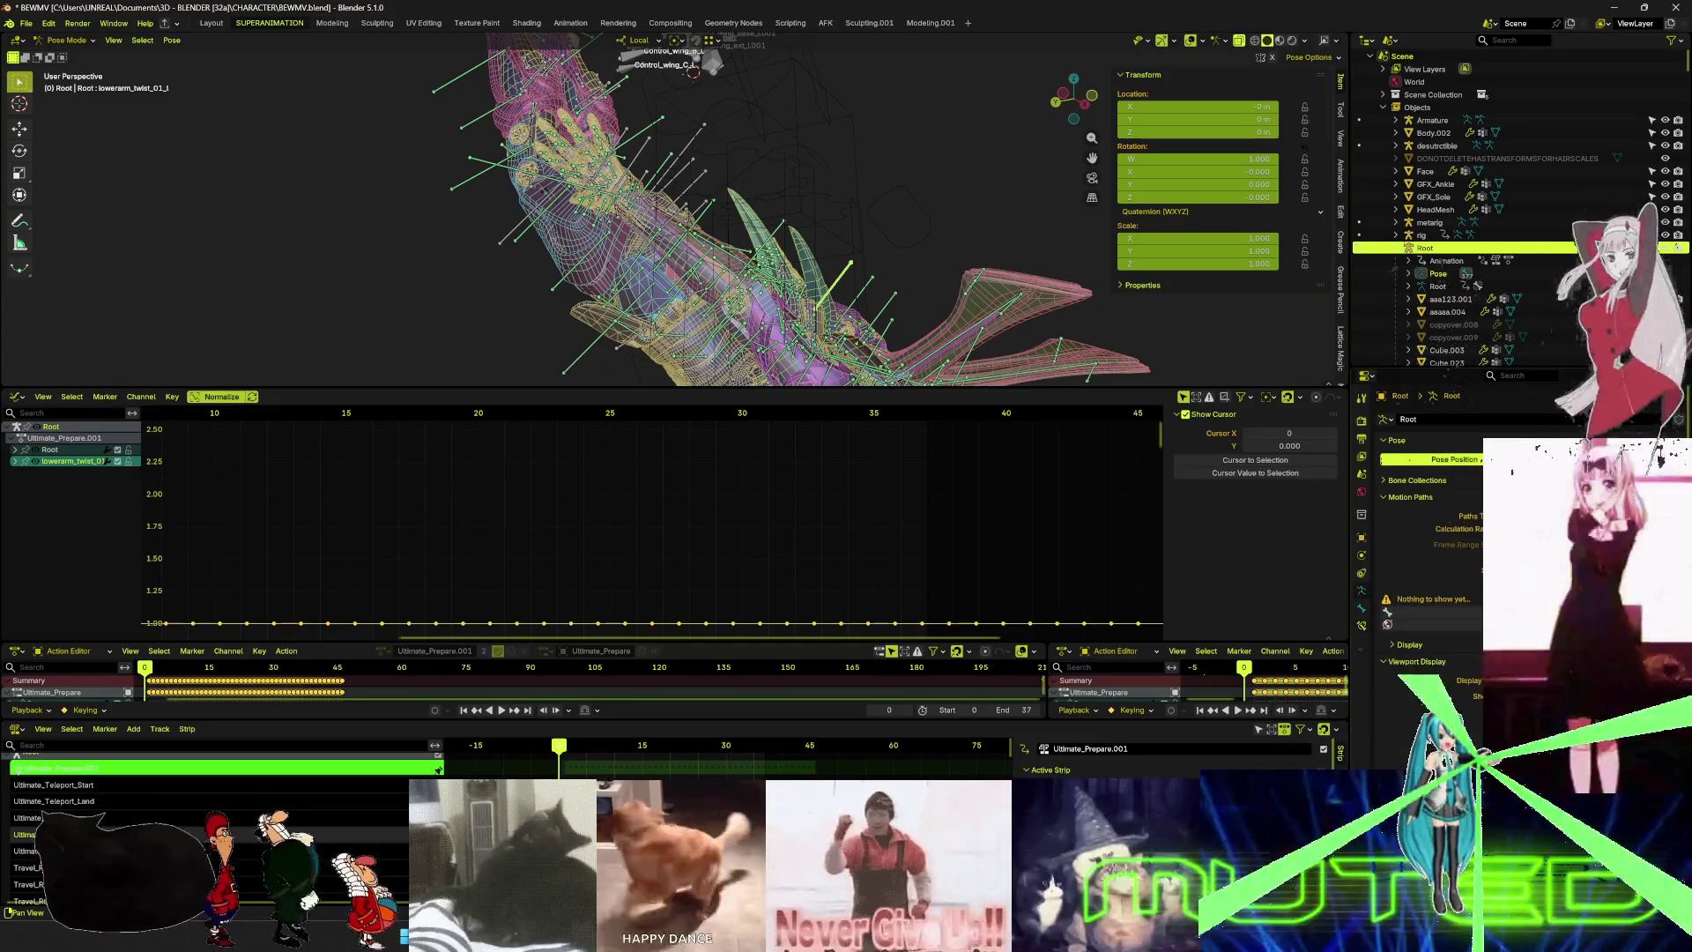
{"action": "middle_click_drag", "start_coordinate": [873, 221], "coordinate": [889, 239]}
{"action": "key", "text": "ctrl+space"}
{"action": "mouse_move", "coordinate": [969, 503]}
{"action": "middle_mouse_down"}
{"action": "mouse_move", "coordinate": [991, 522]}
{"action": "mouse_move", "coordinate": [1101, 523]}
{"action": "mouse_move", "coordinate": [996, 522]}
{"action": "mouse_move", "coordinate": [1047, 524]}
{"action": "middle_mouse_up"}
{"action": "key", "text": "shift+alt+z"}
{"action": "scroll", "coordinate": [992, 522], "scroll_direction": "up", "scroll_amount": 3}
{"action": "key", "text": "shift+alt+z"}
{"action": "key", "text": "KP_1"}
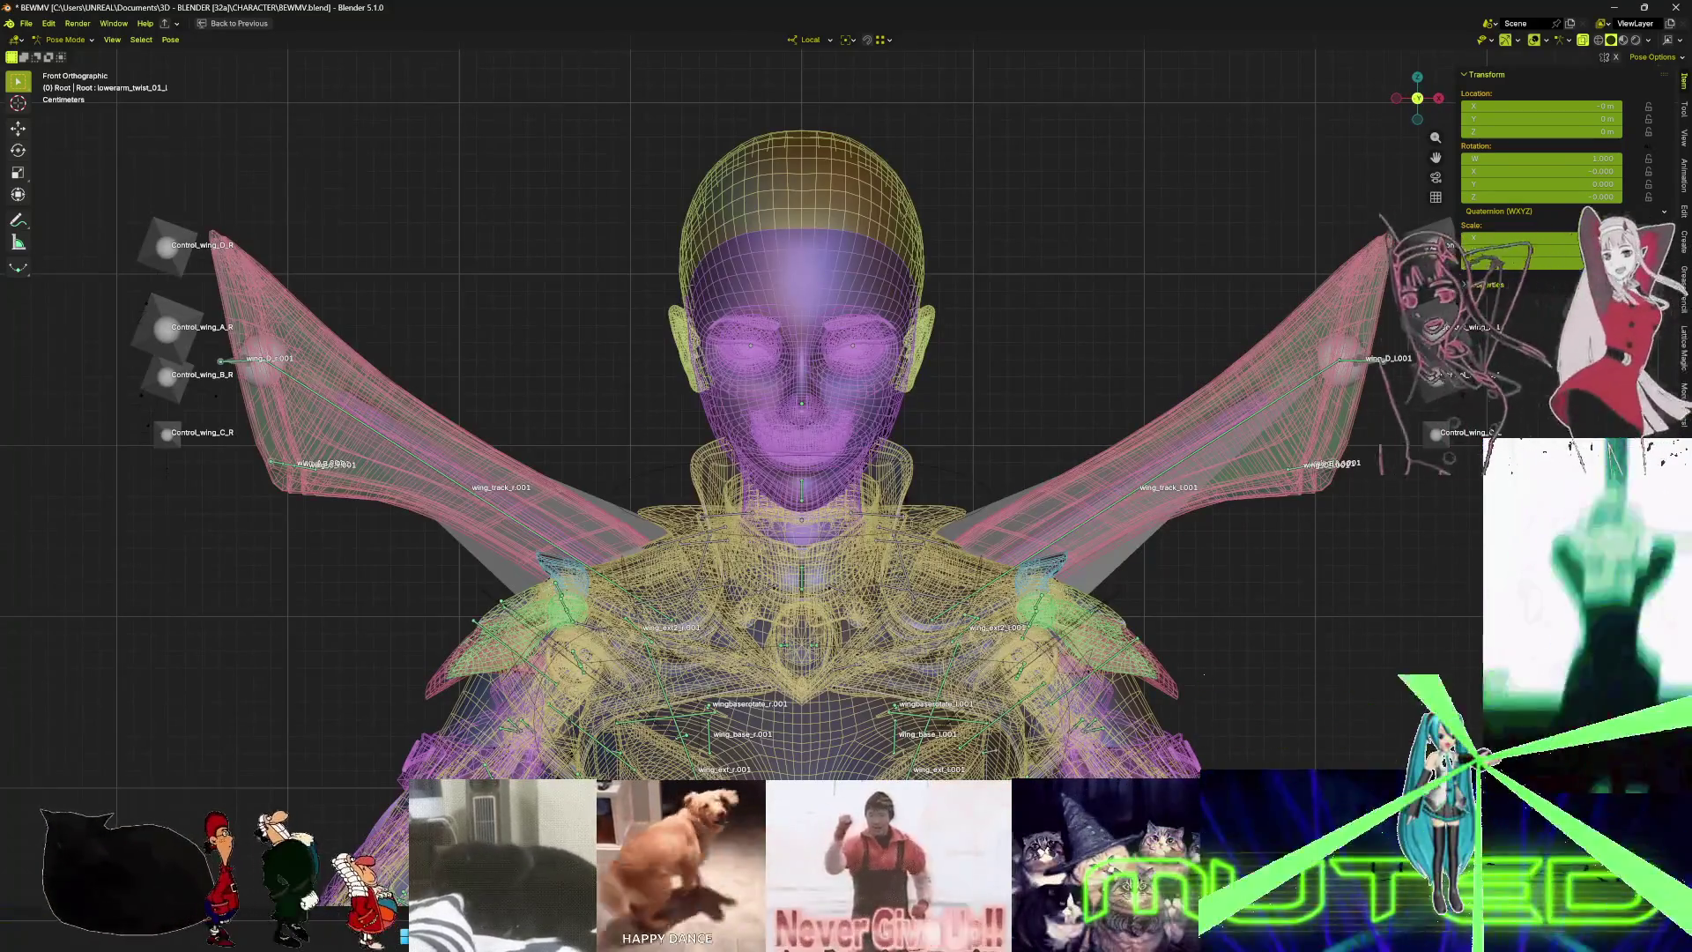
- Draw a first annotation loop above the head and set the annotation colour to magenta
{"action": "left_click", "coordinate": [18, 219]}
{"action": "middle_click_drag", "start_coordinate": [813, 276], "coordinate": [822, 336], "text": "shift"}
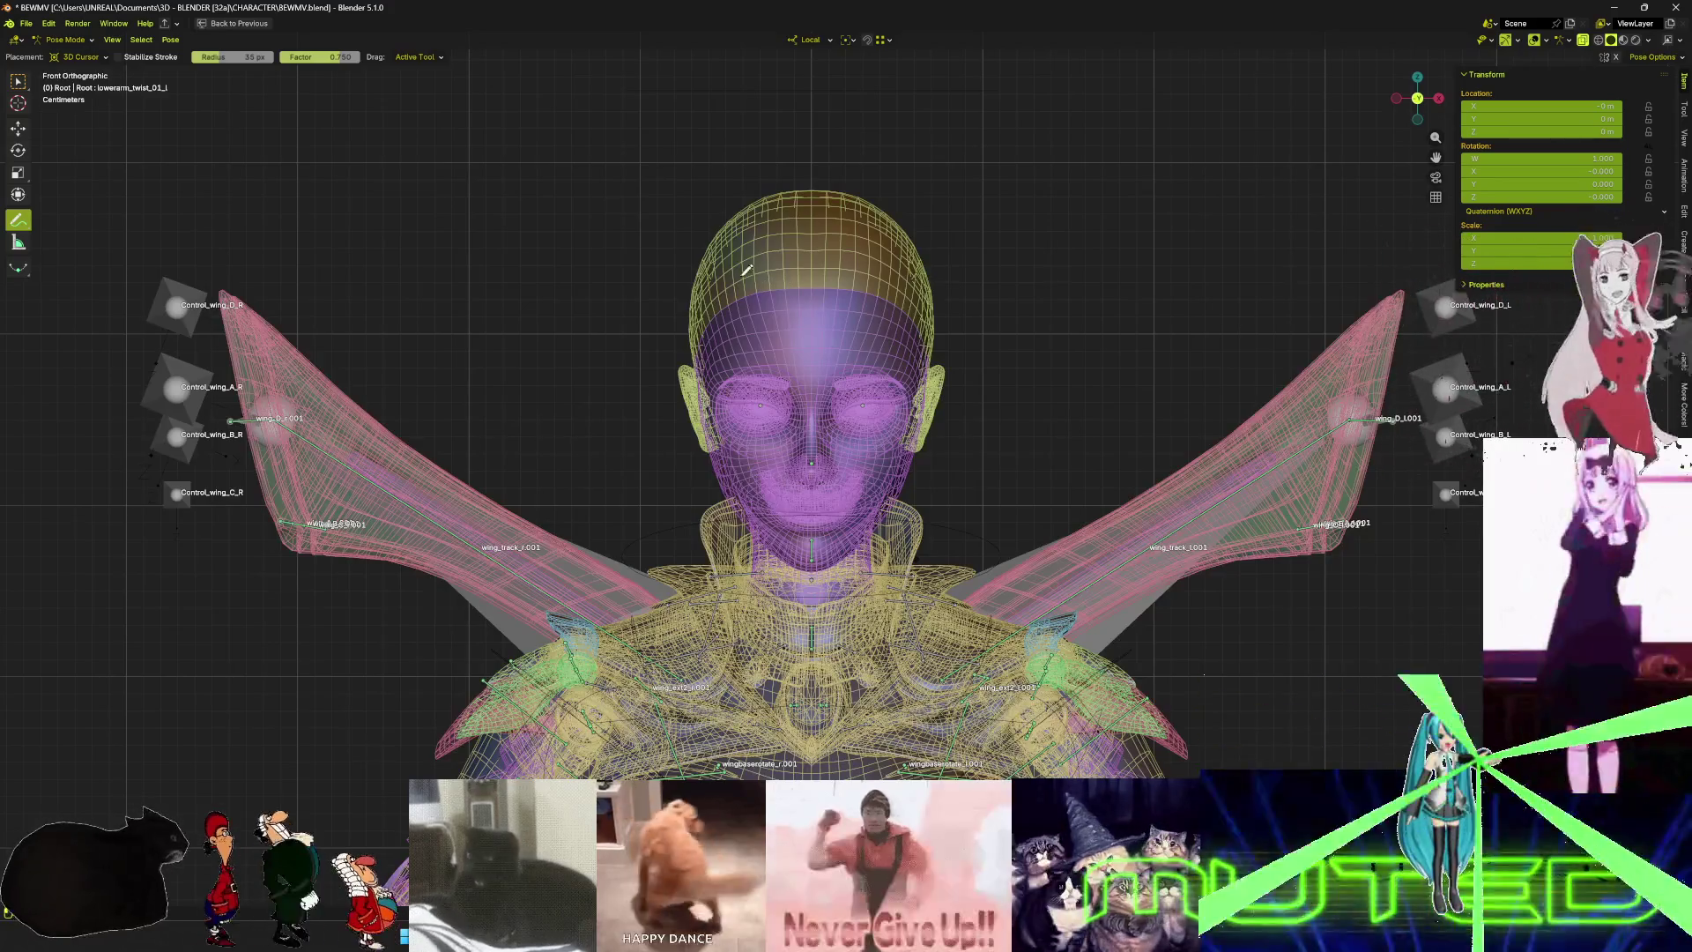
{"action": "left_click_drag", "start_coordinate": [631, 340], "coordinate": [641, 336]}
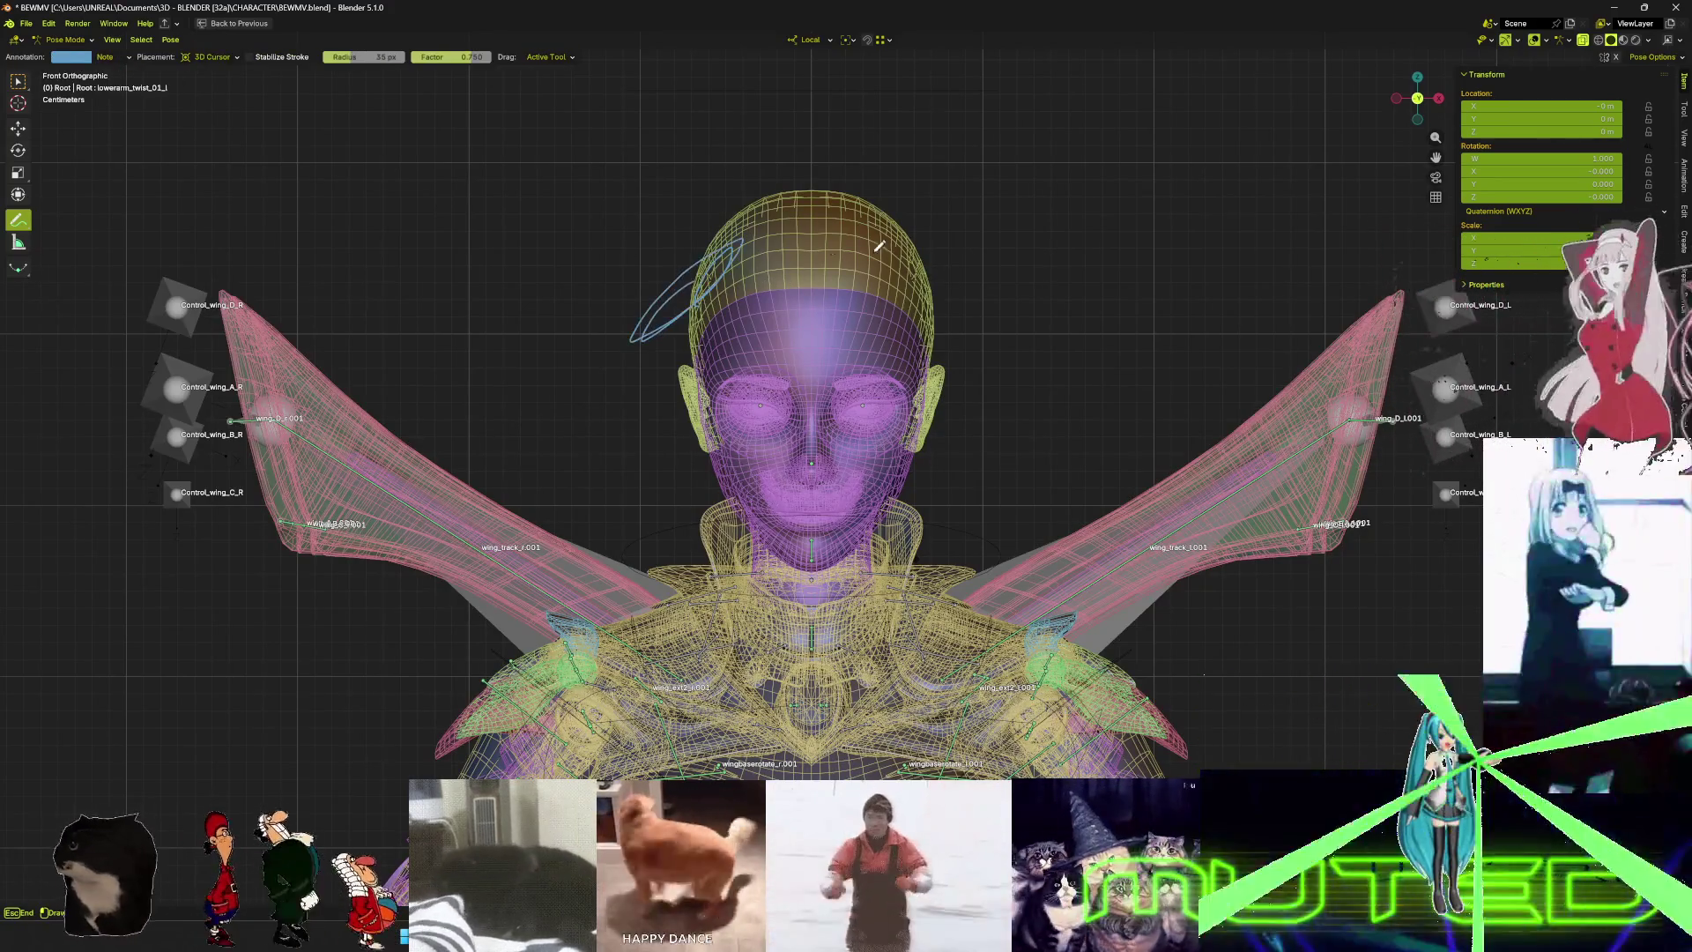
{"action": "left_click", "coordinate": [77, 59]}
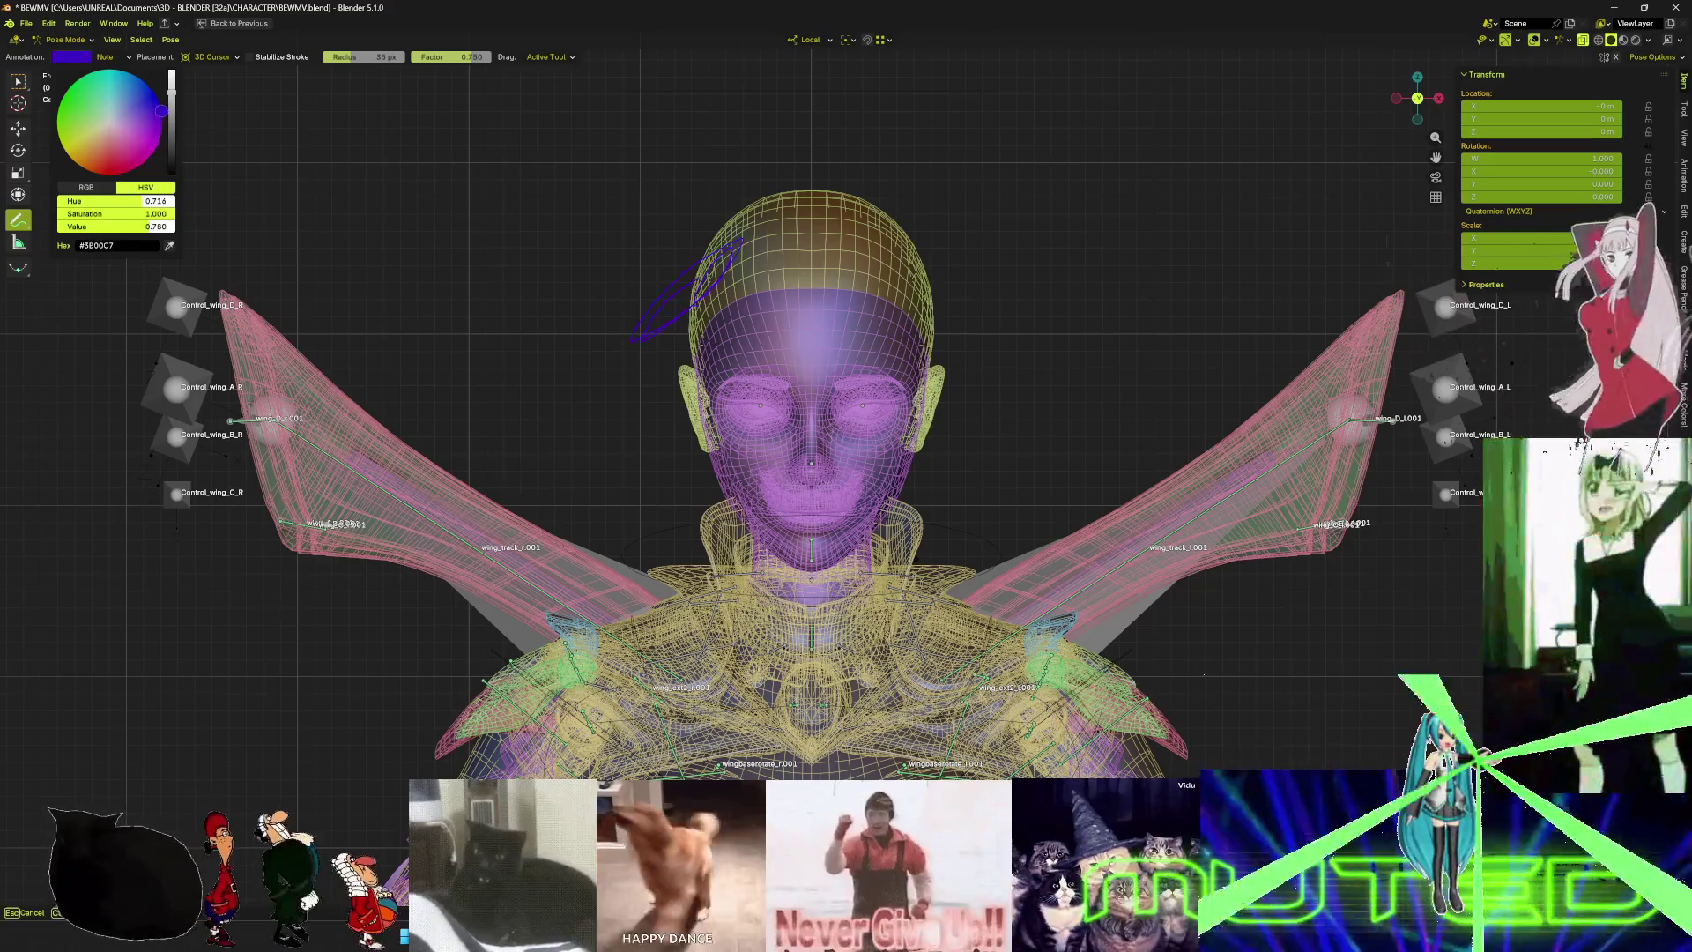
{"action": "left_click", "coordinate": [59, 141]}
{"action": "mouse_move", "coordinate": [59, 141]}
{"action": "left_mouse_down"}
{"action": "mouse_move", "coordinate": [115, 176]}
{"action": "mouse_move", "coordinate": [140, 168]}
{"action": "left_mouse_up"}
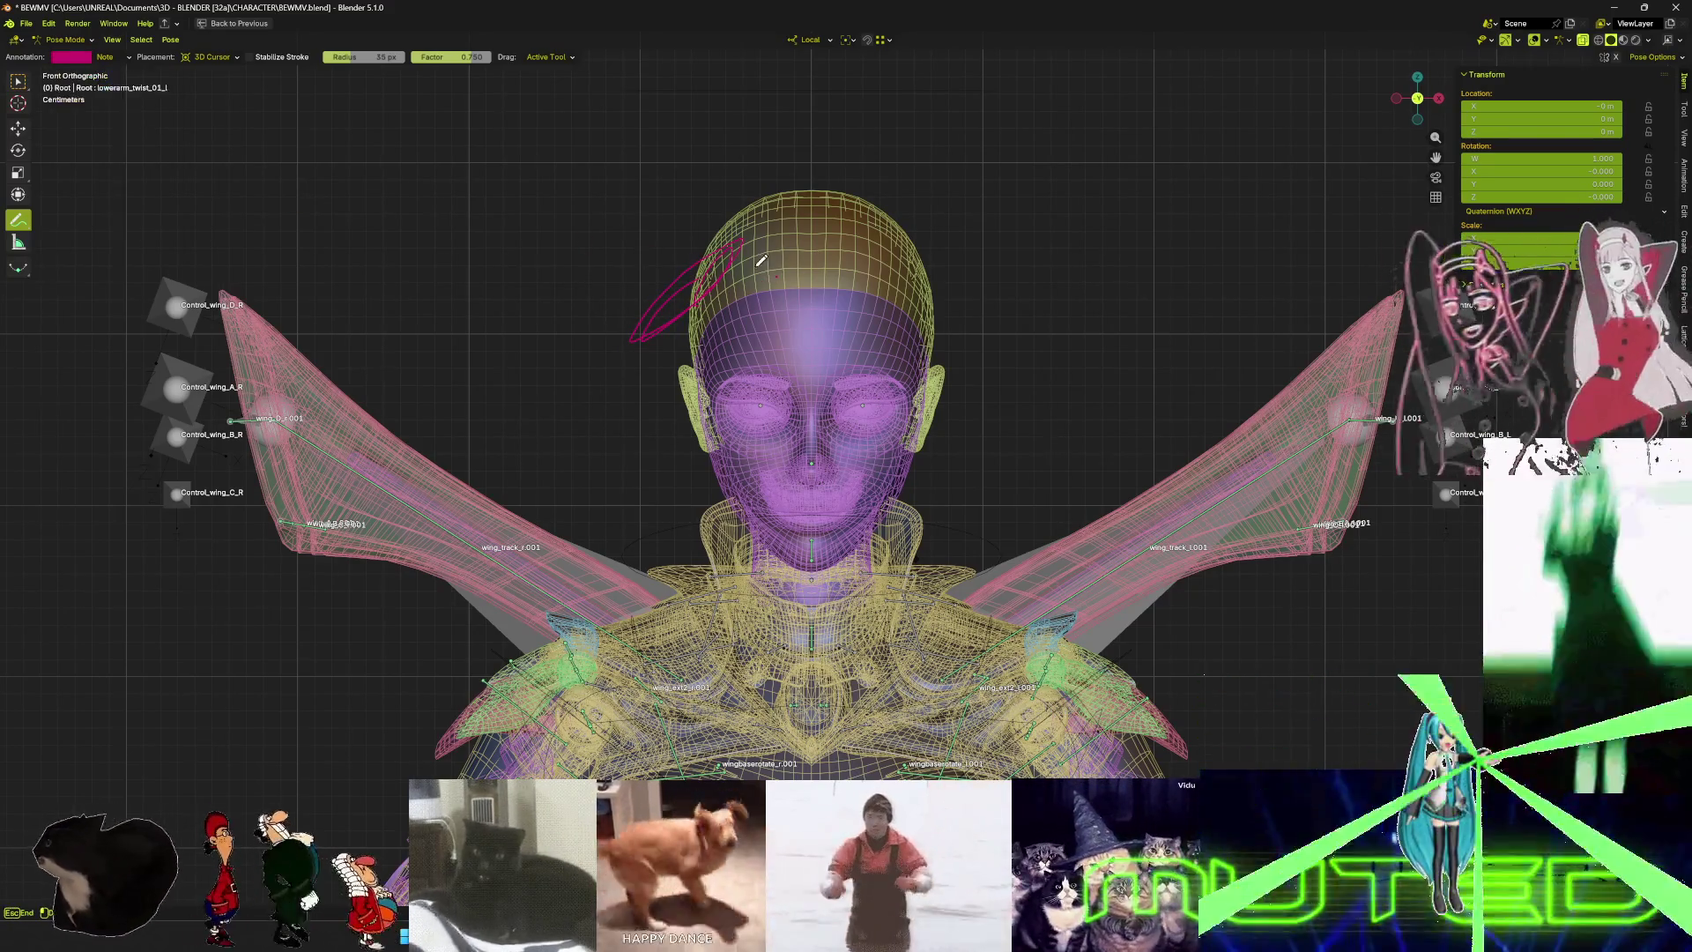
- Draw magenta hair strands over the head, along both jaws, and beside the neck and face
{"action": "mouse_move", "coordinate": [776, 260]}
{"action": "left_mouse_down"}
{"action": "mouse_move", "coordinate": [709, 339]}
{"action": "mouse_move", "coordinate": [762, 273]}
{"action": "mouse_move", "coordinate": [771, 317]}
{"action": "mouse_move", "coordinate": [803, 319]}
{"action": "mouse_move", "coordinate": [813, 352]}
{"action": "mouse_move", "coordinate": [831, 357]}
{"action": "mouse_move", "coordinate": [844, 319]}
{"action": "mouse_move", "coordinate": [863, 353]}
{"action": "mouse_move", "coordinate": [886, 333]}
{"action": "mouse_move", "coordinate": [900, 351]}
{"action": "mouse_move", "coordinate": [922, 338]}
{"action": "left_mouse_up"}
{"action": "mouse_move", "coordinate": [919, 466]}
{"action": "left_mouse_down"}
{"action": "mouse_move", "coordinate": [909, 480]}
{"action": "mouse_move", "coordinate": [927, 457]}
{"action": "left_mouse_up"}
{"action": "left_click_drag", "start_coordinate": [718, 474], "coordinate": [700, 481]}
{"action": "mouse_move", "coordinate": [915, 460]}
{"action": "left_mouse_down"}
{"action": "mouse_move", "coordinate": [934, 581]}
{"action": "mouse_move", "coordinate": [952, 388]}
{"action": "mouse_move", "coordinate": [921, 251]}
{"action": "mouse_move", "coordinate": [859, 161]}
{"action": "mouse_move", "coordinate": [678, 304]}
{"action": "mouse_move", "coordinate": [656, 468]}
{"action": "mouse_move", "coordinate": [703, 471]}
{"action": "mouse_move", "coordinate": [818, 406]}
{"action": "left_mouse_up"}
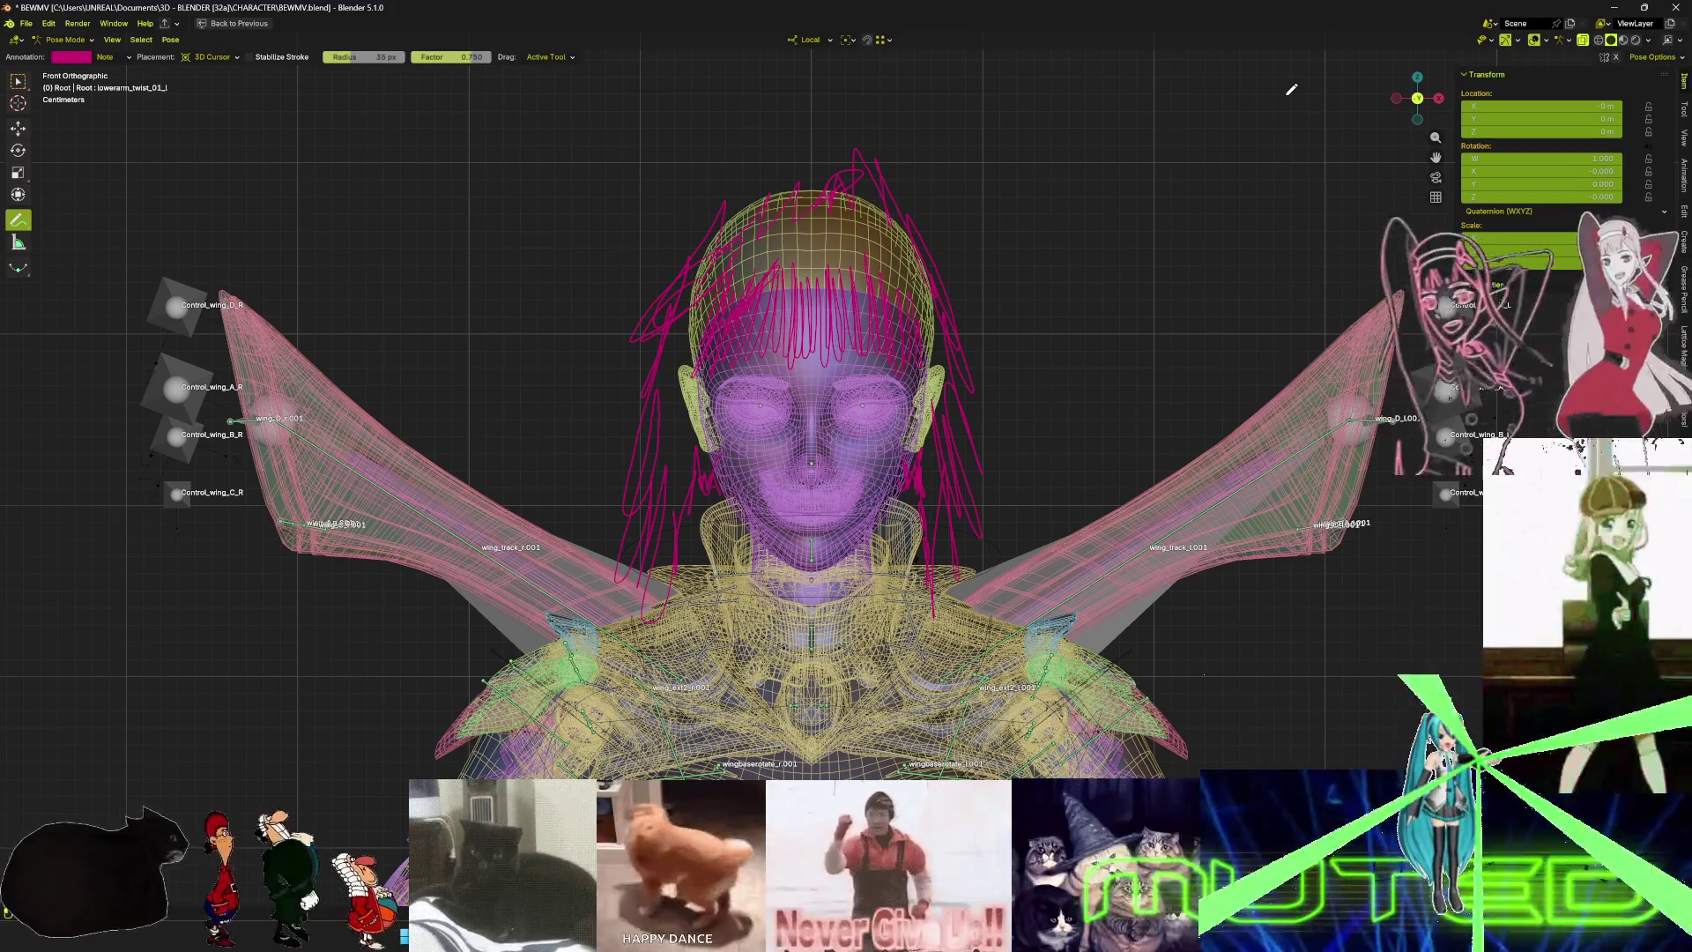
{"action": "mouse_move", "coordinate": [969, 478]}
{"action": "left_mouse_down"}
{"action": "mouse_move", "coordinate": [996, 547]}
{"action": "mouse_move", "coordinate": [1062, 567]}
{"action": "left_mouse_up"}
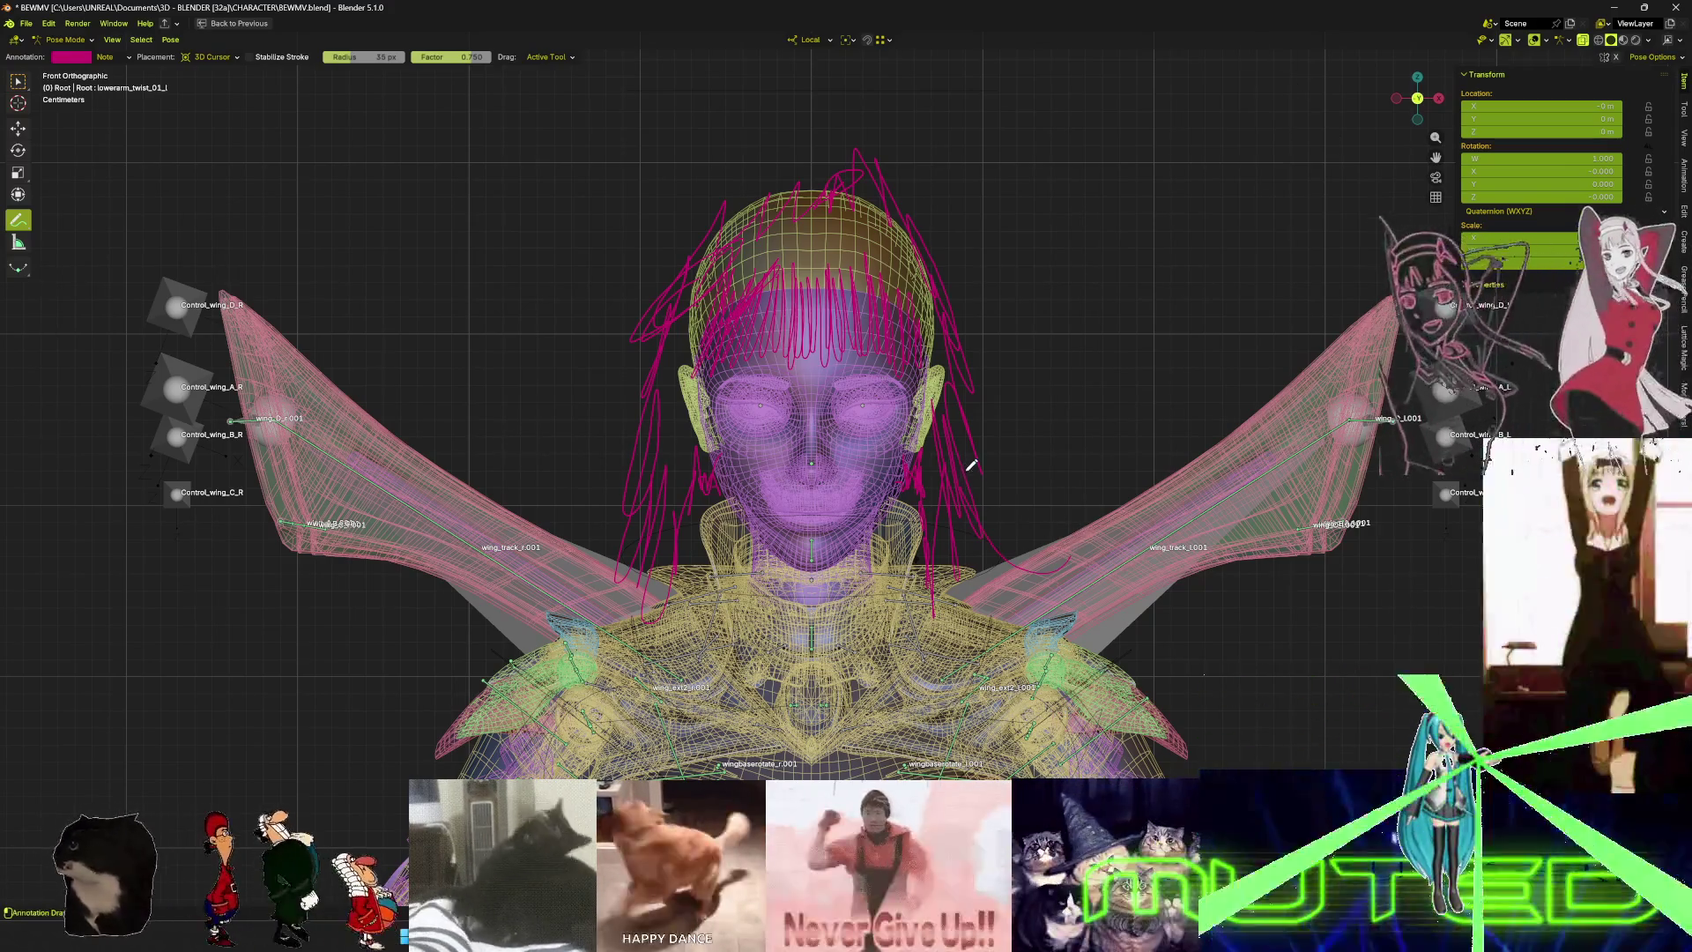
{"action": "left_click_drag", "start_coordinate": [643, 434], "coordinate": [553, 432]}
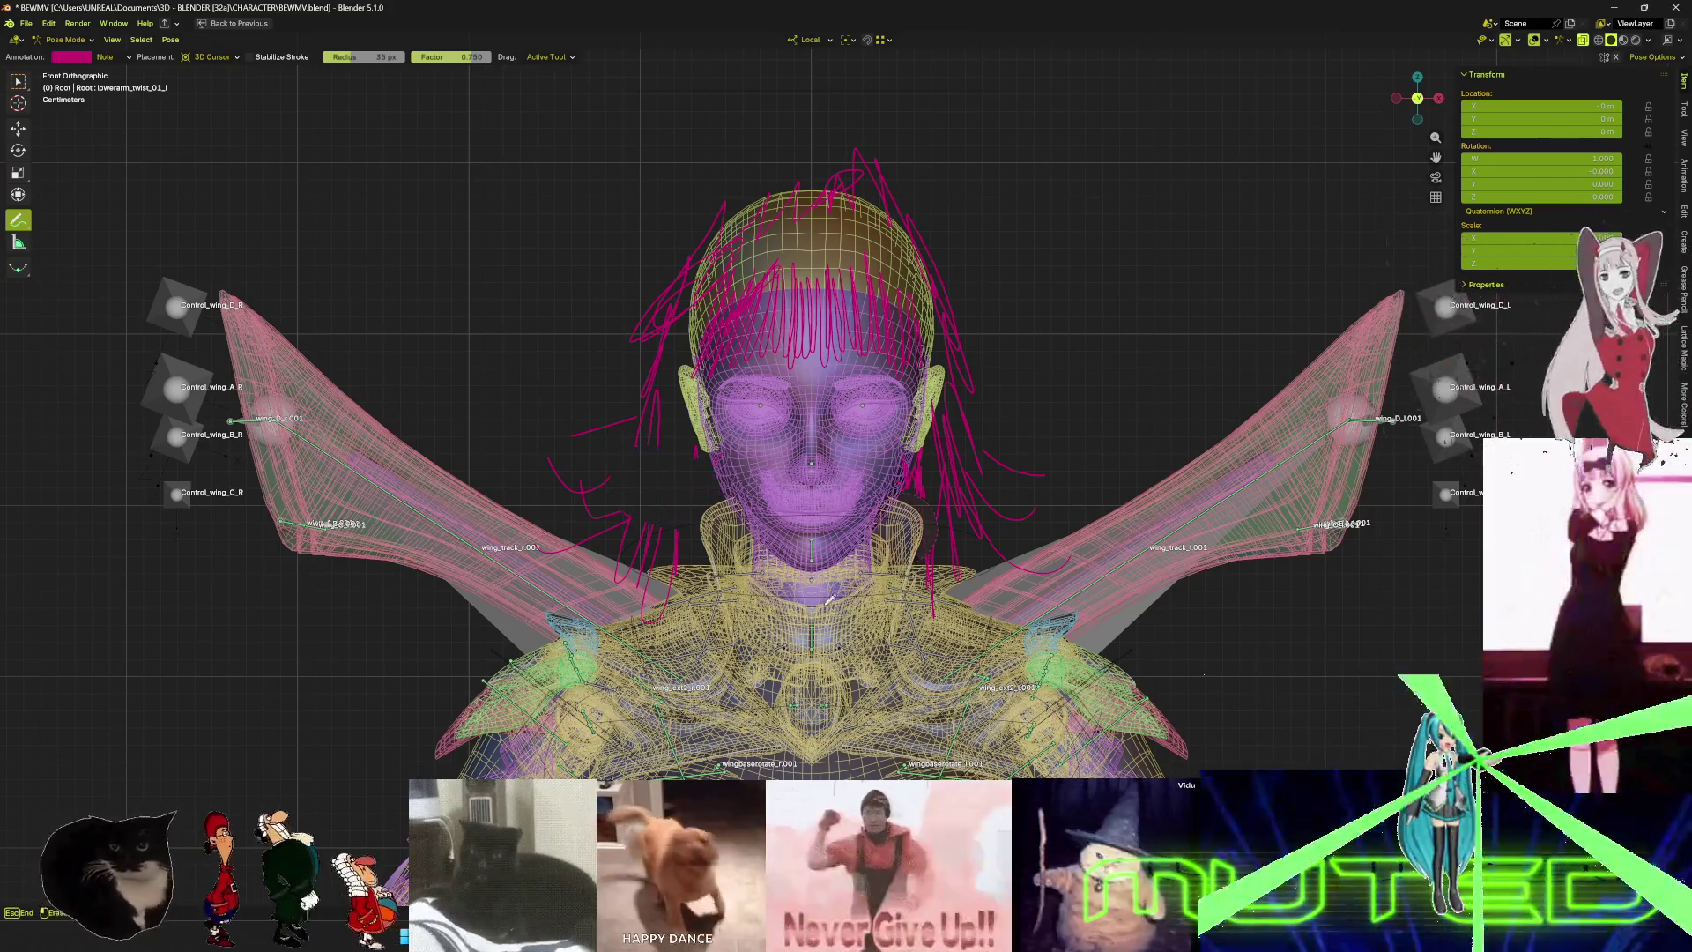
{"action": "mouse_move", "coordinate": [650, 525]}
{"action": "middle_mouse_down"}
{"action": "mouse_move", "coordinate": [1012, 542]}
{"action": "mouse_move", "coordinate": [1498, 705]}
{"action": "mouse_move", "coordinate": [163, 555]}
{"action": "mouse_move", "coordinate": [1320, 538]}
{"action": "mouse_move", "coordinate": [148, 557]}
{"action": "mouse_move", "coordinate": [1278, 554]}
{"action": "mouse_move", "coordinate": [672, 536]}
{"action": "mouse_move", "coordinate": [801, 570]}
{"action": "mouse_move", "coordinate": [449, 585]}
{"action": "mouse_move", "coordinate": [482, 773]}
{"action": "mouse_move", "coordinate": [749, 617]}
{"action": "mouse_move", "coordinate": [529, 635]}
{"action": "mouse_move", "coordinate": [617, 573]}
{"action": "mouse_move", "coordinate": [30, 635]}
{"action": "mouse_move", "coordinate": [292, 526]}
{"action": "mouse_move", "coordinate": [221, 555]}
{"action": "mouse_move", "coordinate": [247, 561]}
{"action": "mouse_move", "coordinate": [159, 551]}
{"action": "mouse_move", "coordinate": [279, 567]}
{"action": "mouse_move", "coordinate": [225, 525]}
{"action": "mouse_move", "coordinate": [177, 547]}
{"action": "mouse_move", "coordinate": [288, 556]}
{"action": "mouse_move", "coordinate": [374, 778]}
{"action": "mouse_move", "coordinate": [309, 721]}
{"action": "mouse_move", "coordinate": [913, 551]}
{"action": "mouse_move", "coordinate": [686, 518]}
{"action": "middle_mouse_up"}
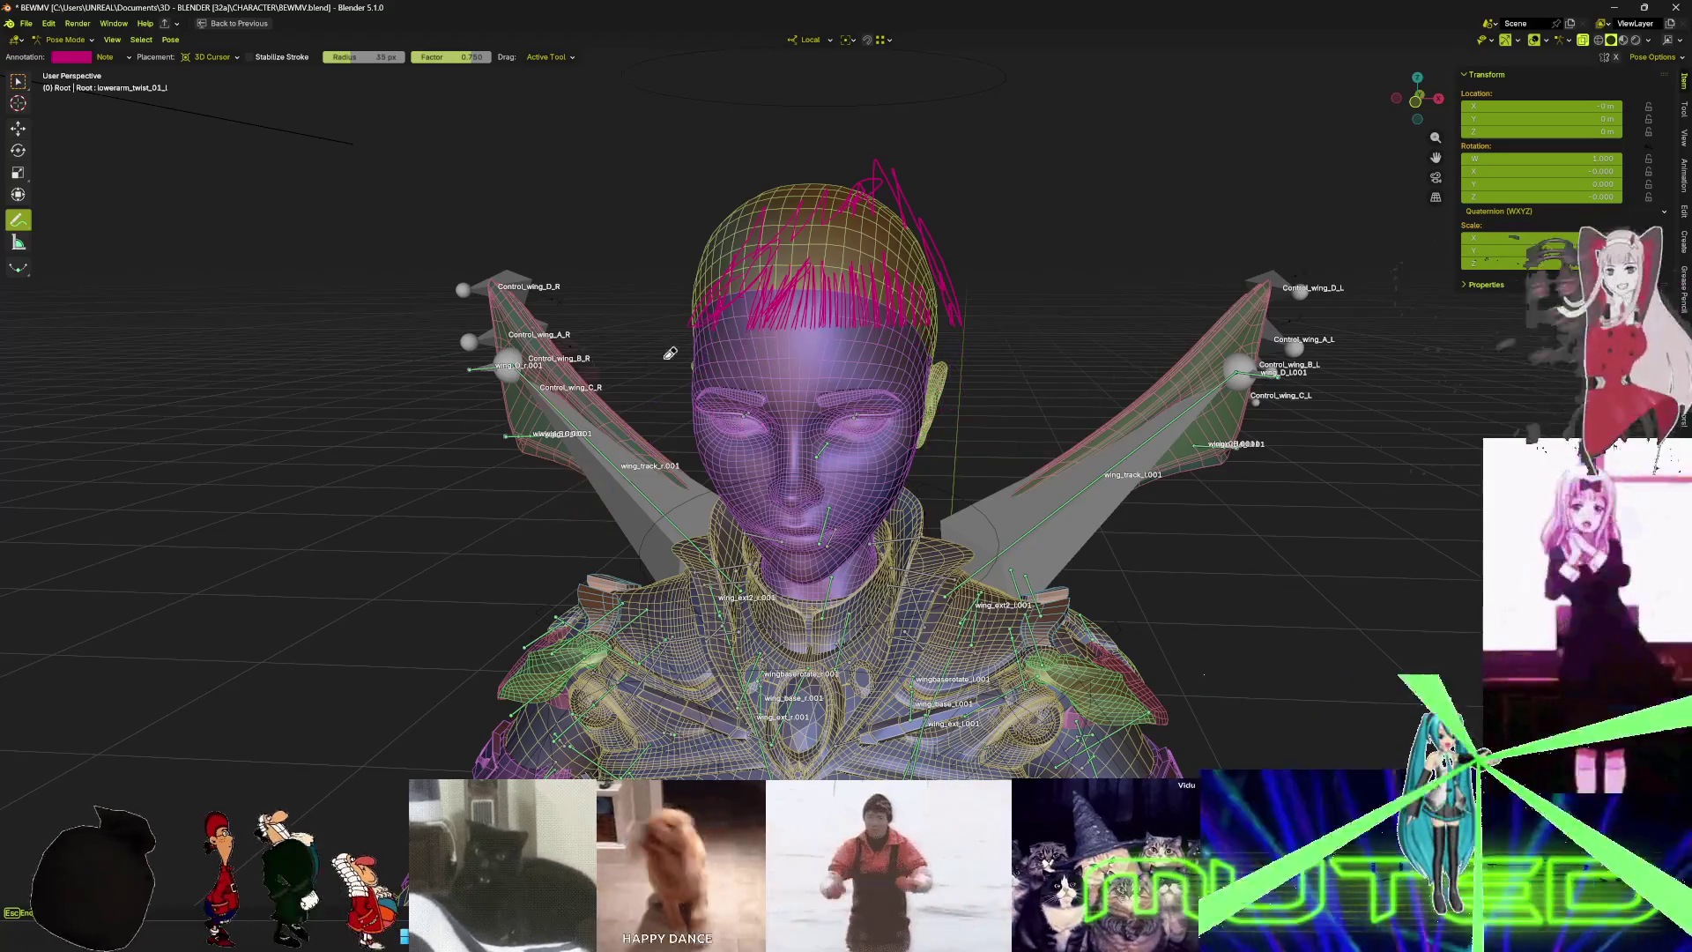
- Undo the magenta hair annotations and orbit to a side view of the head and shoulders
{"action": "key", "text": "ctrl+z"}
{"action": "mouse_move", "coordinate": [782, 425]}
{"action": "middle_mouse_down"}
{"action": "mouse_move", "coordinate": [608, 263]}
{"action": "mouse_move", "coordinate": [814, 335]}
{"action": "mouse_move", "coordinate": [591, 354]}
{"action": "middle_mouse_up"}
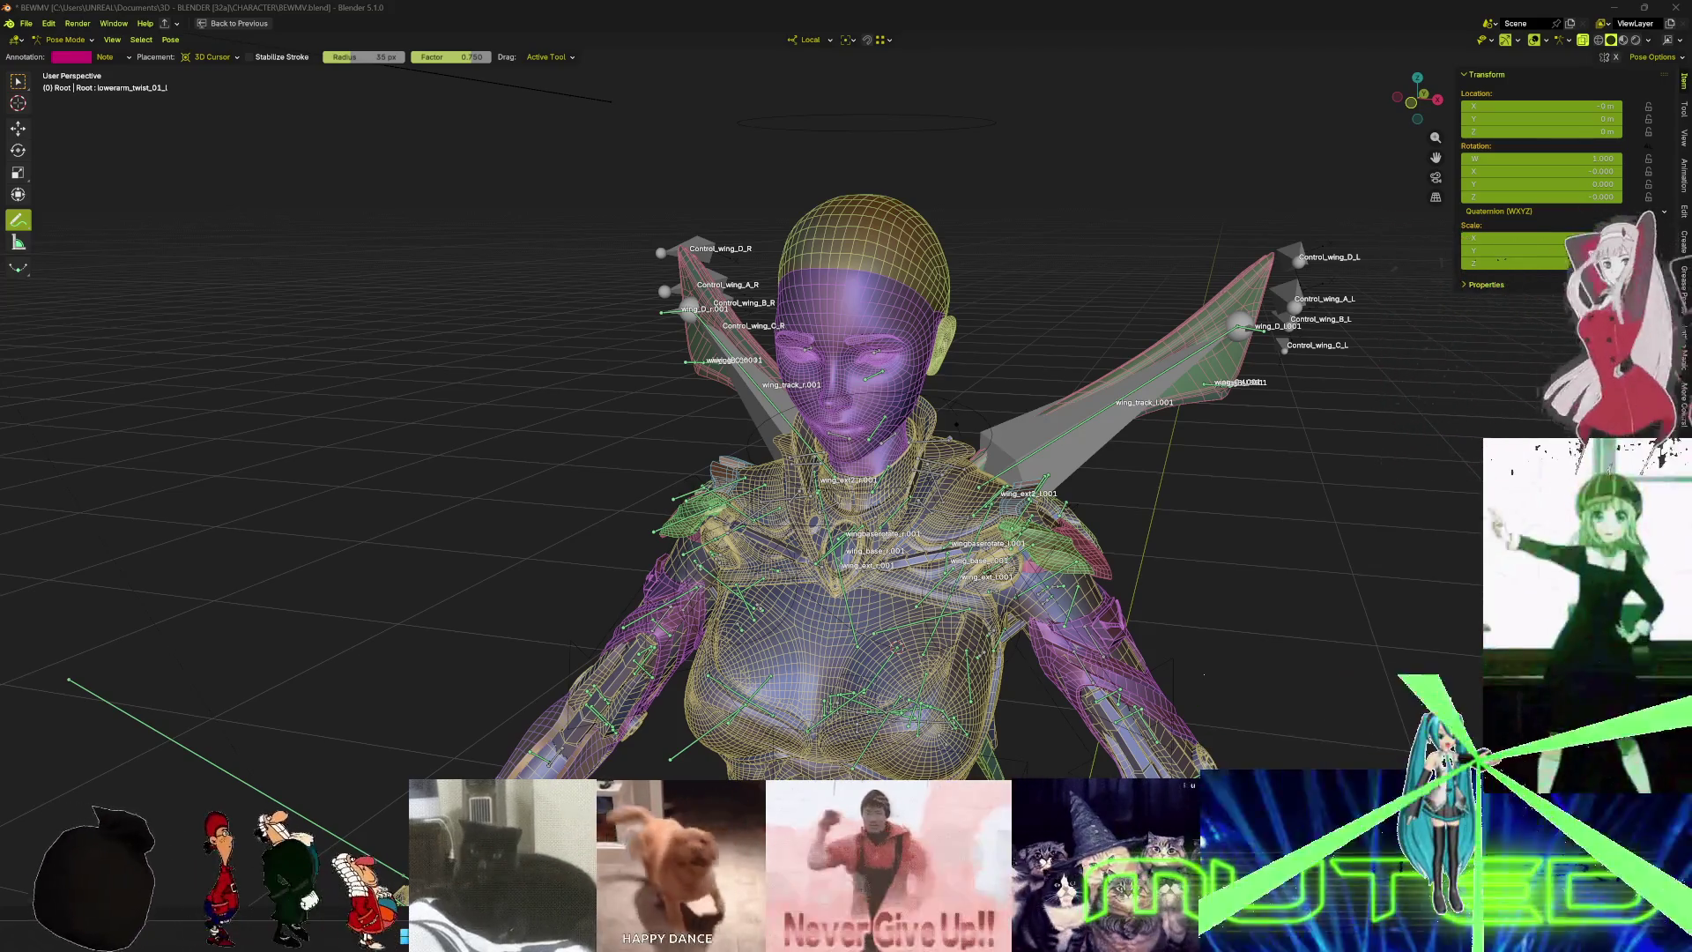
{"action": "mouse_move", "coordinate": [956, 423]}
{"action": "middle_mouse_down"}
{"action": "mouse_move", "coordinate": [1016, 424]}
{"action": "mouse_move", "coordinate": [950, 400]}
{"action": "mouse_move", "coordinate": [1012, 487]}
{"action": "middle_mouse_up"}
- Leave Pose Mode, restore the layout, hide overlays, and orbit to view the character from above
{"action": "key", "text": "Tab"}
{"action": "key", "text": "ctrl+Tab"}
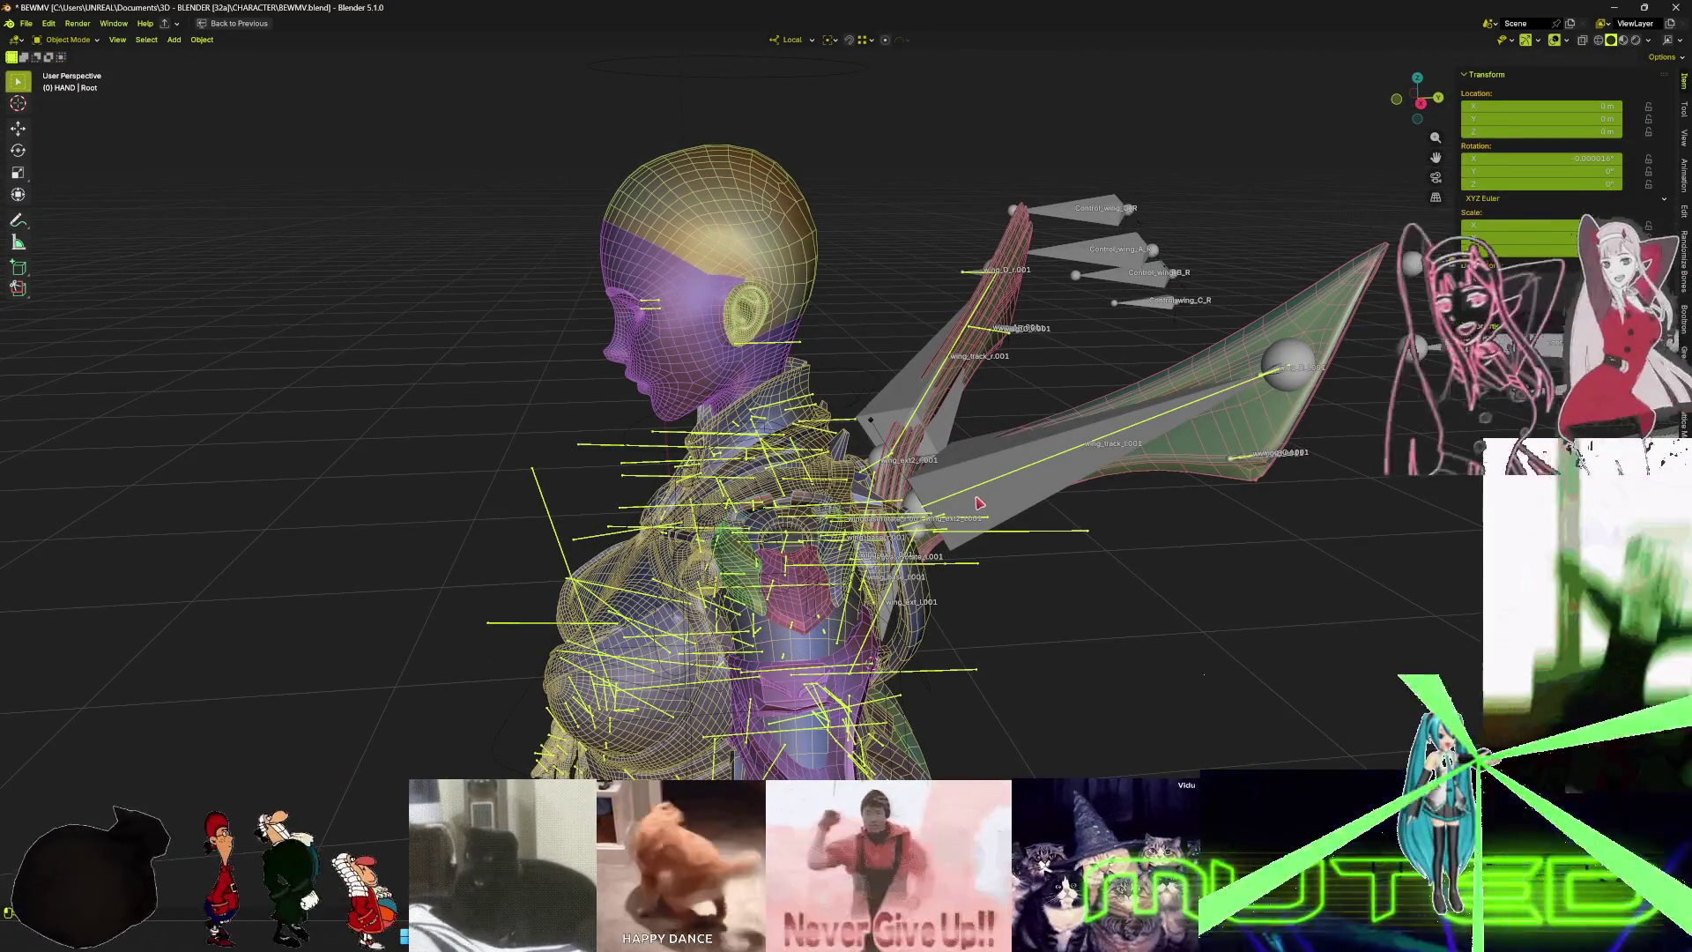
{"action": "key", "text": "ctrl+space"}
{"action": "middle_click_drag", "start_coordinate": [837, 265], "coordinate": [793, 151]}
{"action": "key", "text": "shift+alt+z"}
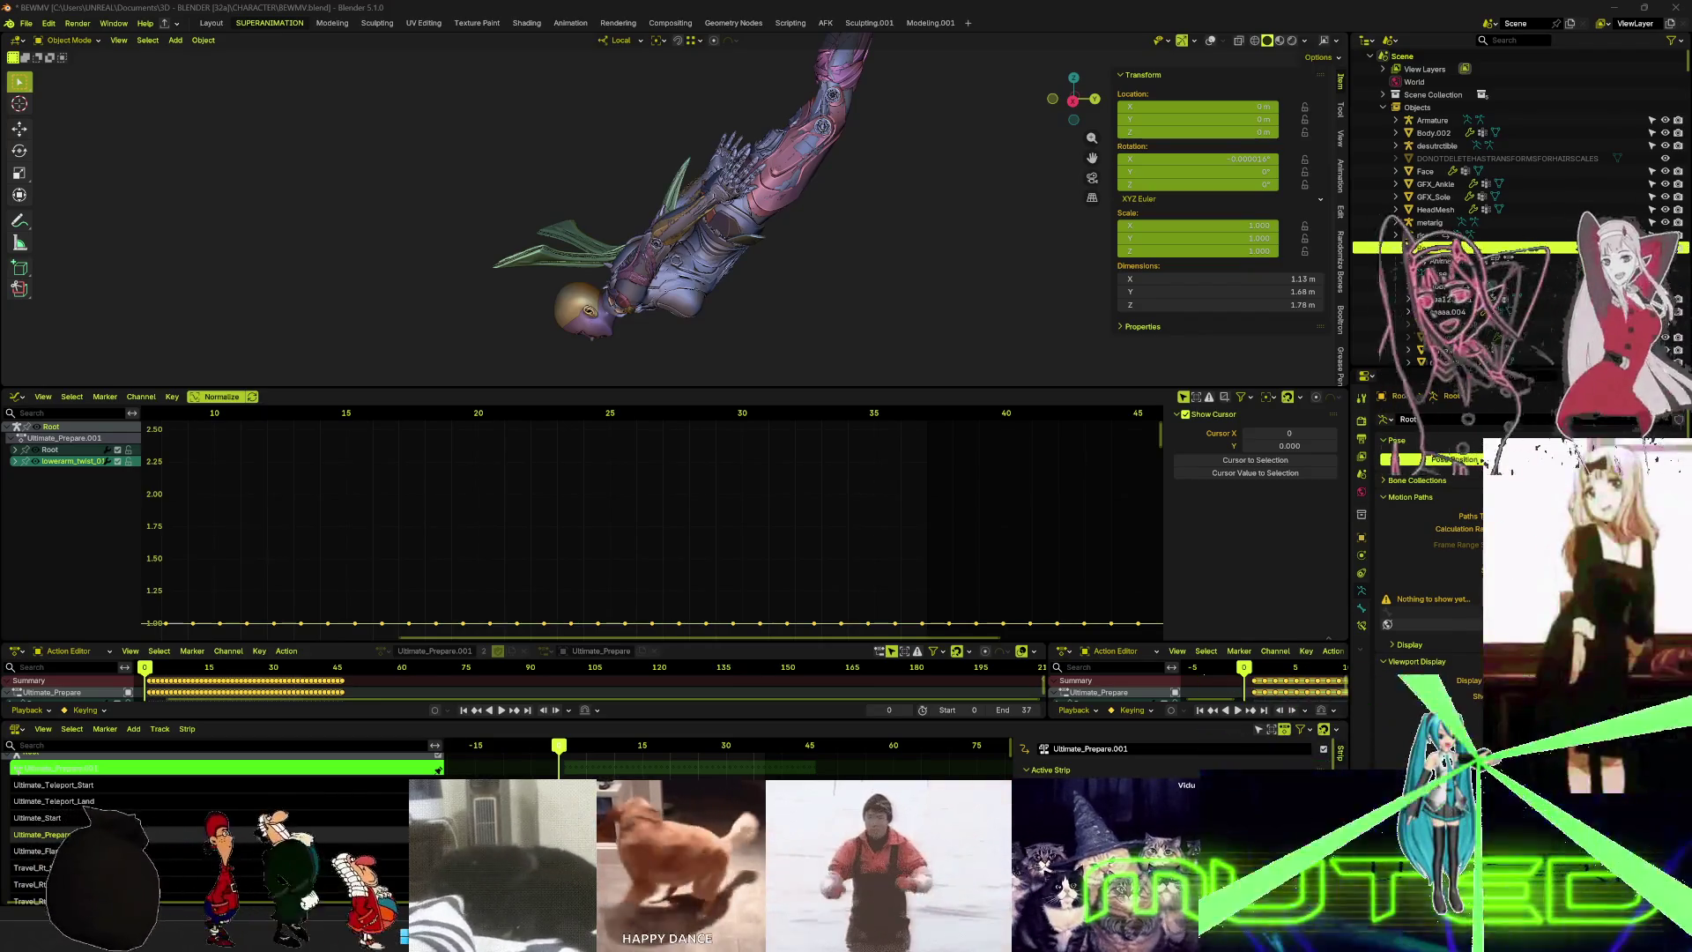
{"action": "mouse_move", "coordinate": [446, 144]}
{"action": "middle_mouse_down"}
{"action": "mouse_move", "coordinate": [668, 249]}
{"action": "mouse_move", "coordinate": [748, 222]}
{"action": "middle_mouse_up"}
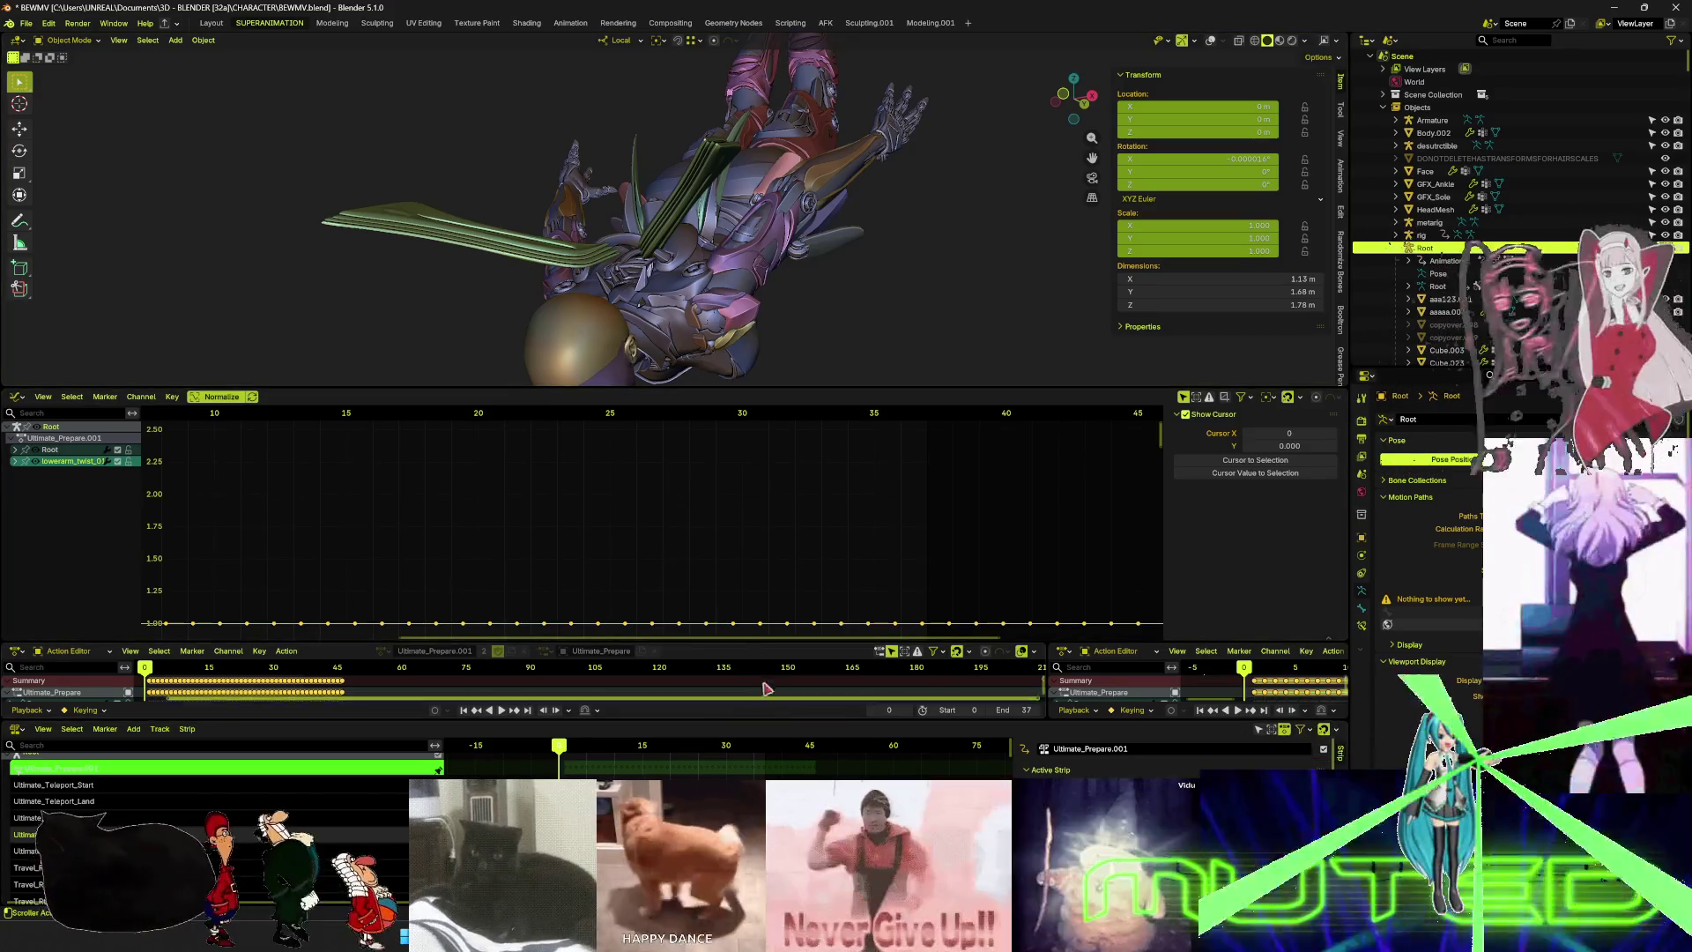
- Unlink the rig's current action, switch to see-through wireframe, and enlarge the action editor
{"action": "middle_click_drag", "start_coordinate": [717, 547], "coordinate": [716, 537]}
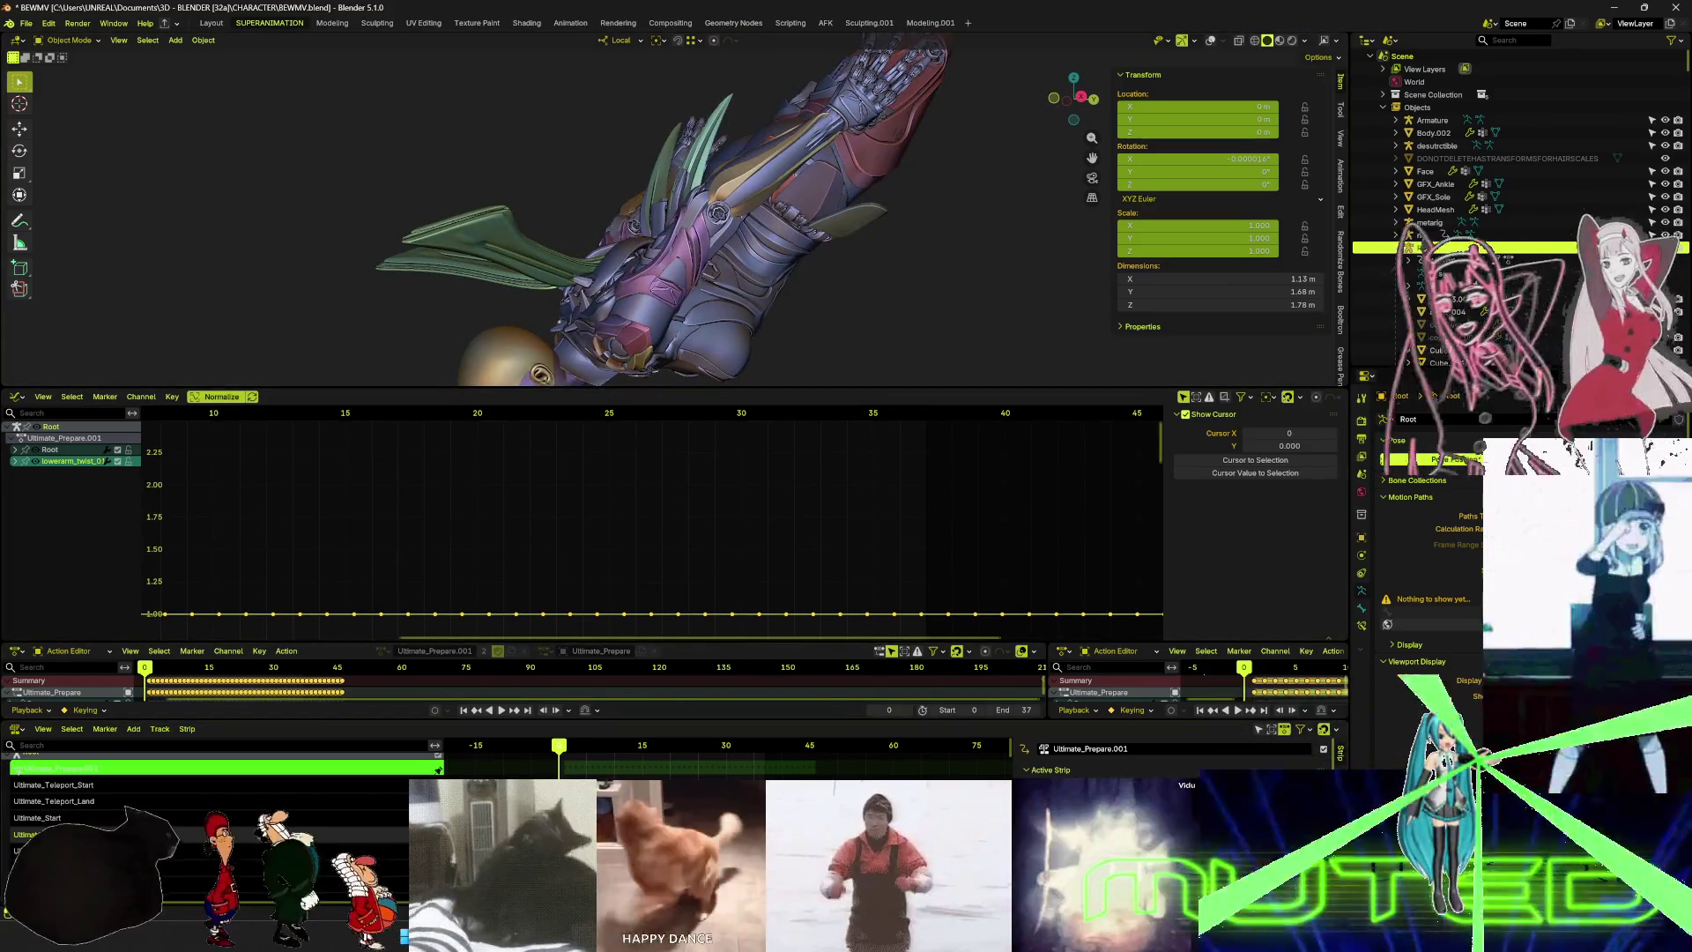
{"action": "left_click", "coordinate": [524, 651]}
{"action": "key", "text": "shift+alt+z"}
{"action": "middle_click_drag", "start_coordinate": [808, 284], "coordinate": [746, 266]}
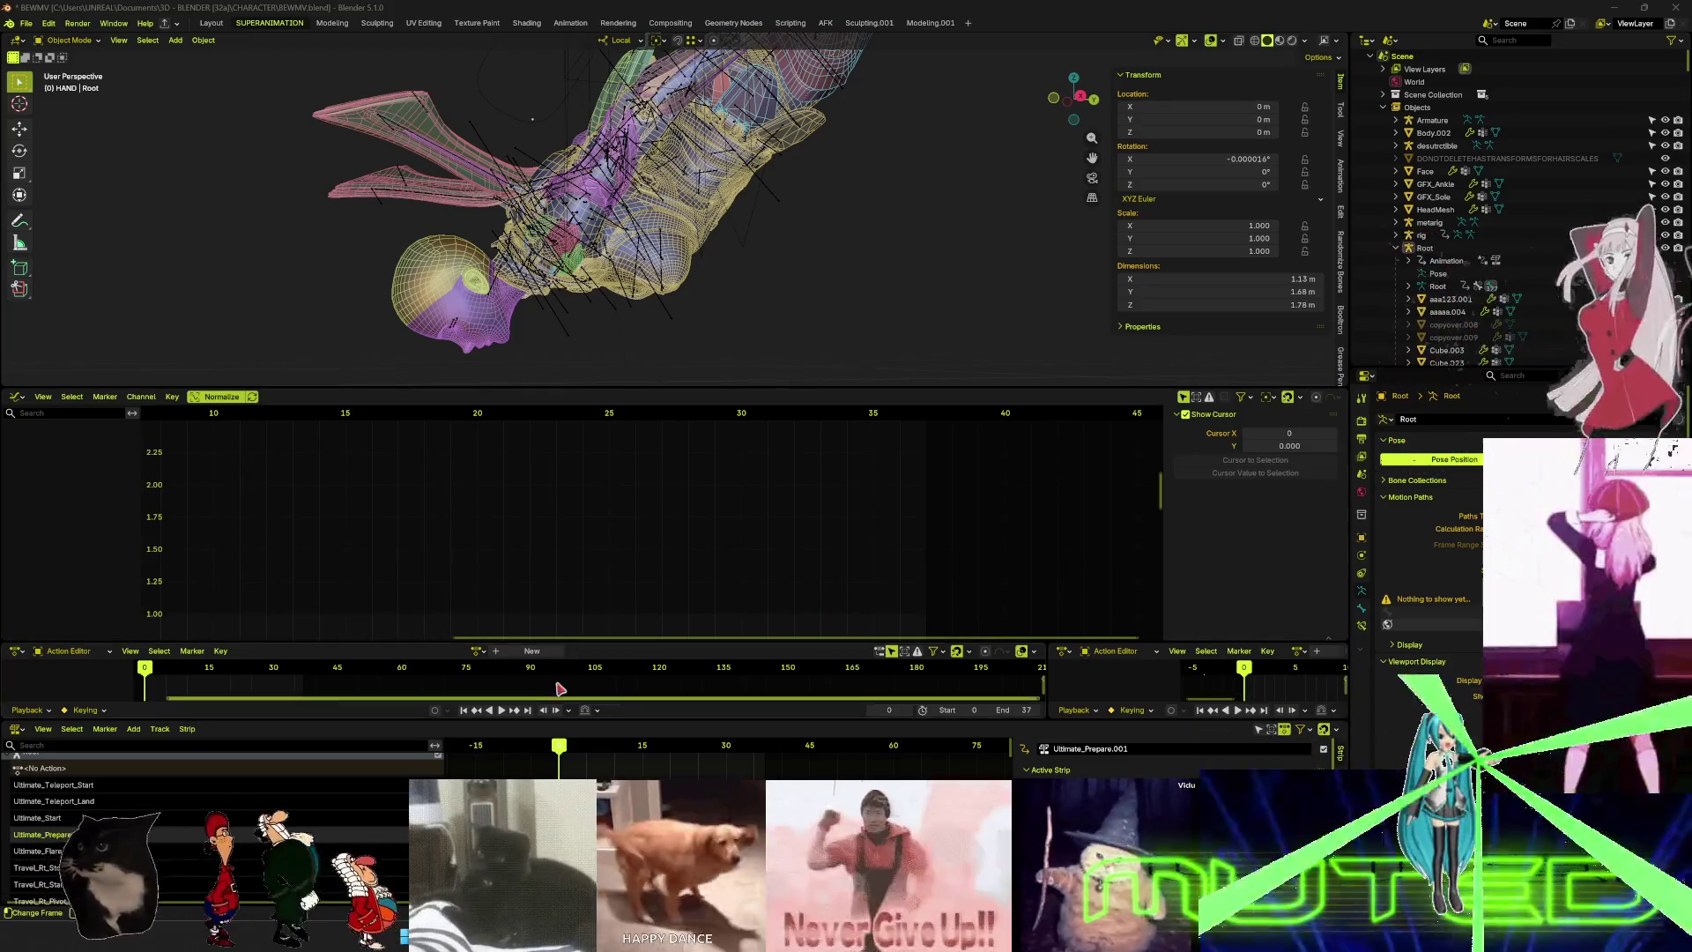
{"action": "left_click_drag", "start_coordinate": [405, 641], "coordinate": [406, 451]}
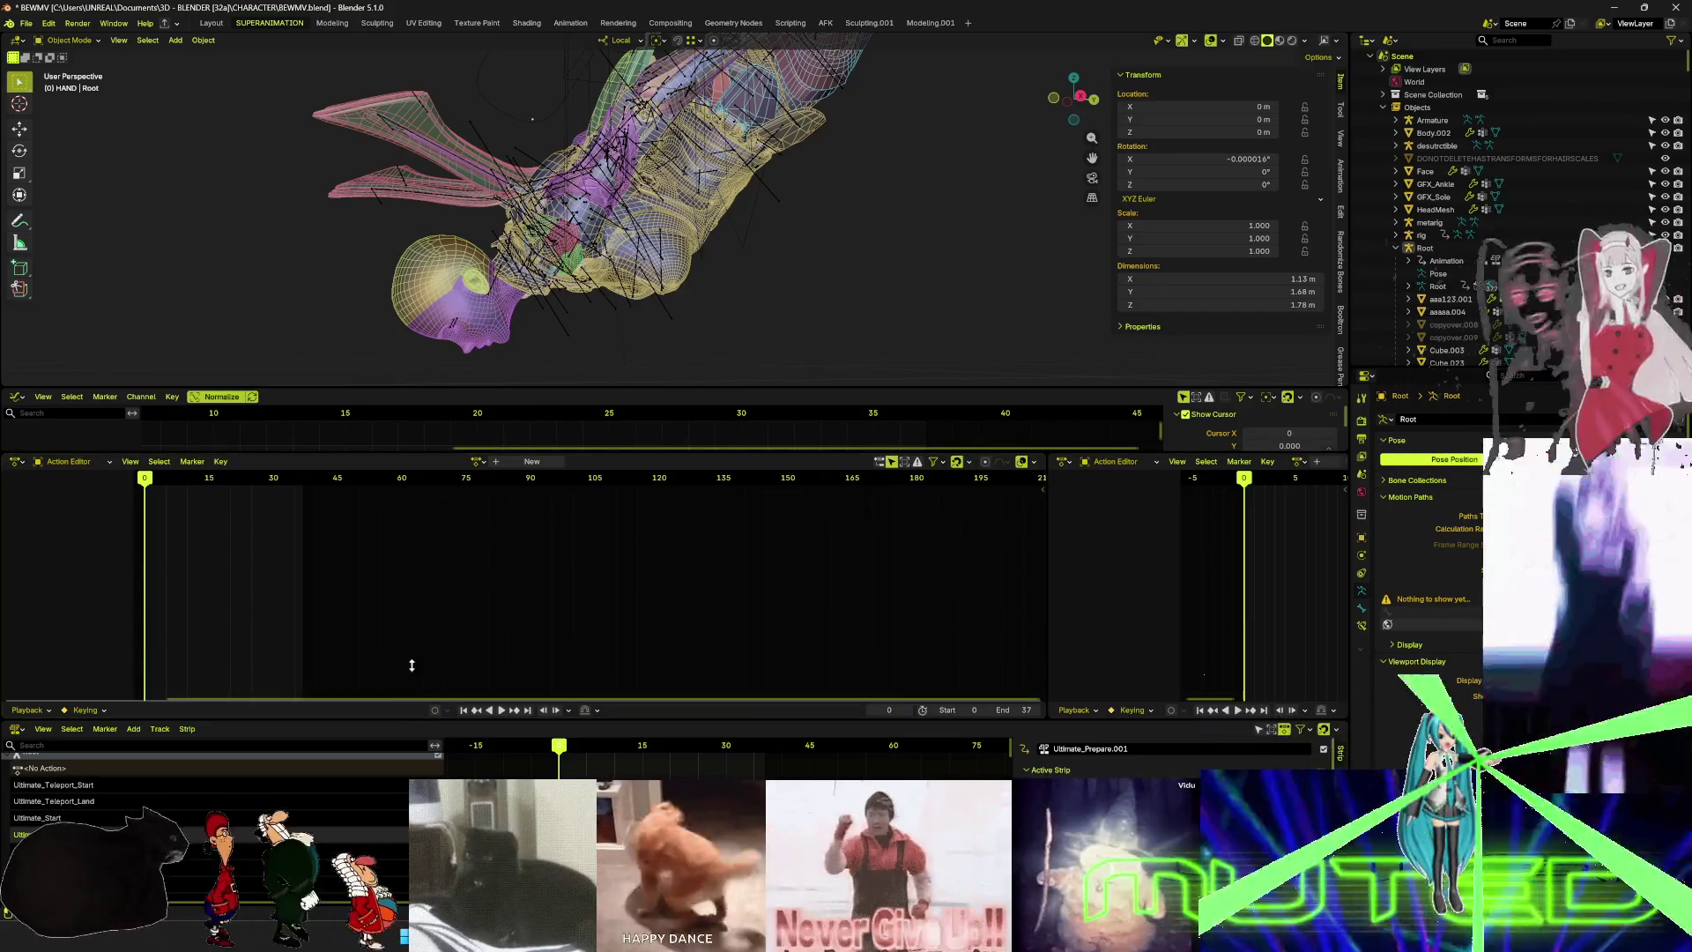
- Enlarge the NLA area and turn off Solo on the Ultimate_Prepare.001 track
{"action": "left_click_drag", "start_coordinate": [409, 718], "coordinate": [438, 540]}
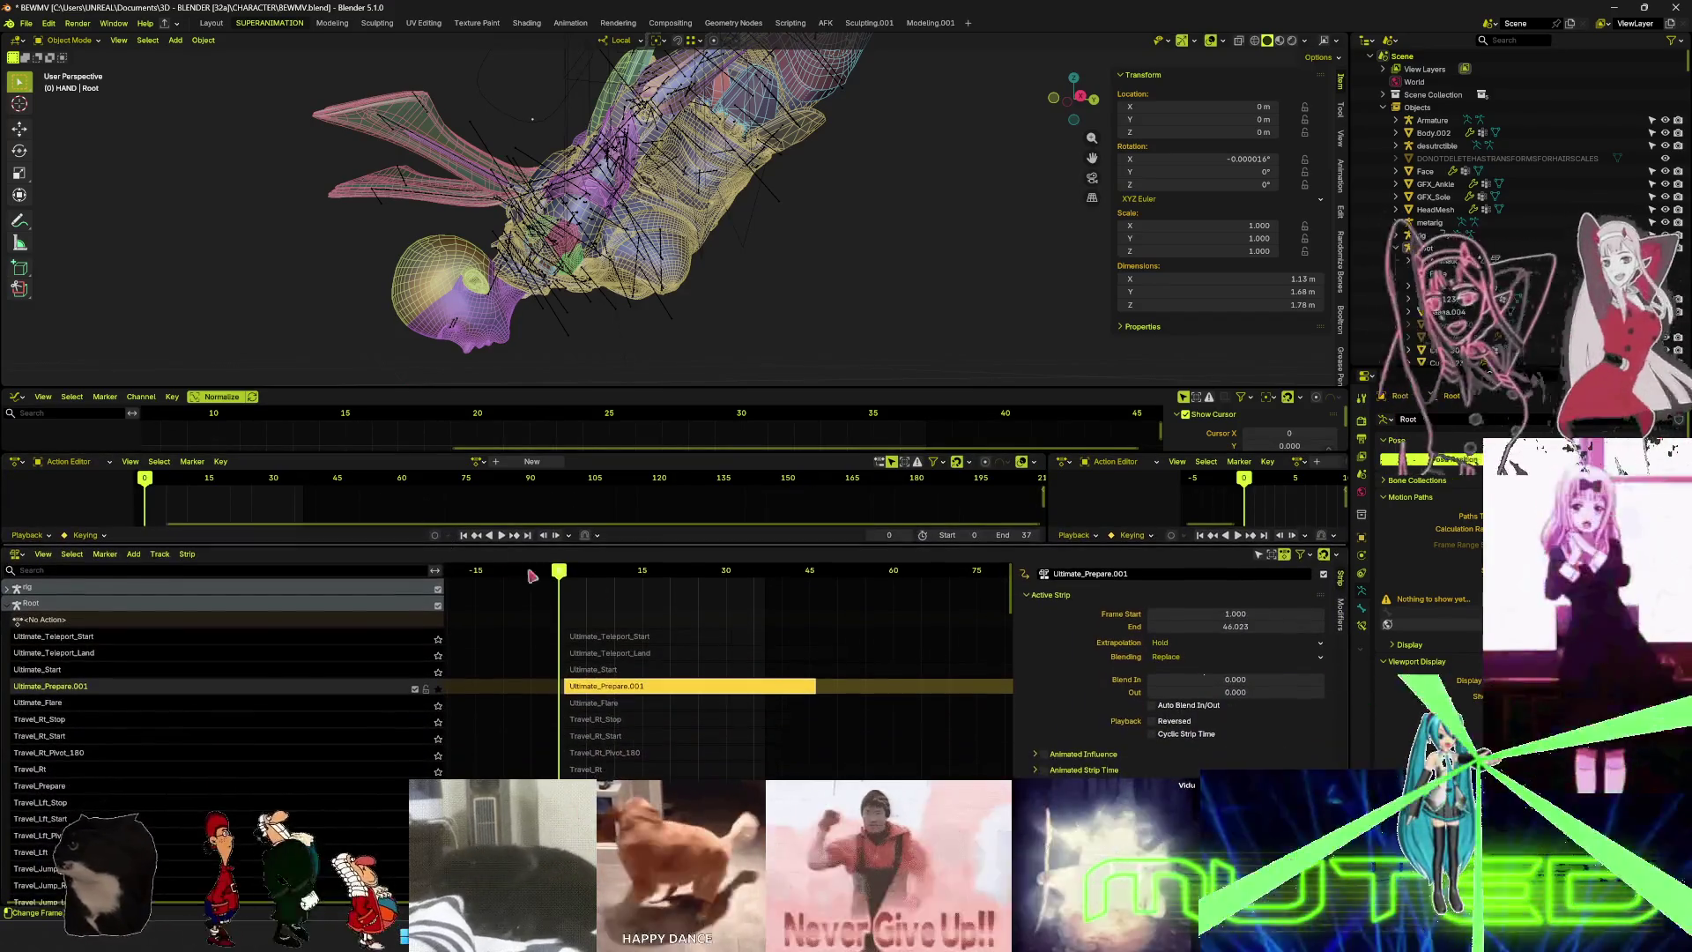
{"action": "mouse_move", "coordinate": [564, 575]}
{"action": "left_mouse_down"}
{"action": "mouse_move", "coordinate": [824, 617]}
{"action": "mouse_move", "coordinate": [561, 659]}
{"action": "mouse_move", "coordinate": [805, 644]}
{"action": "left_mouse_up"}
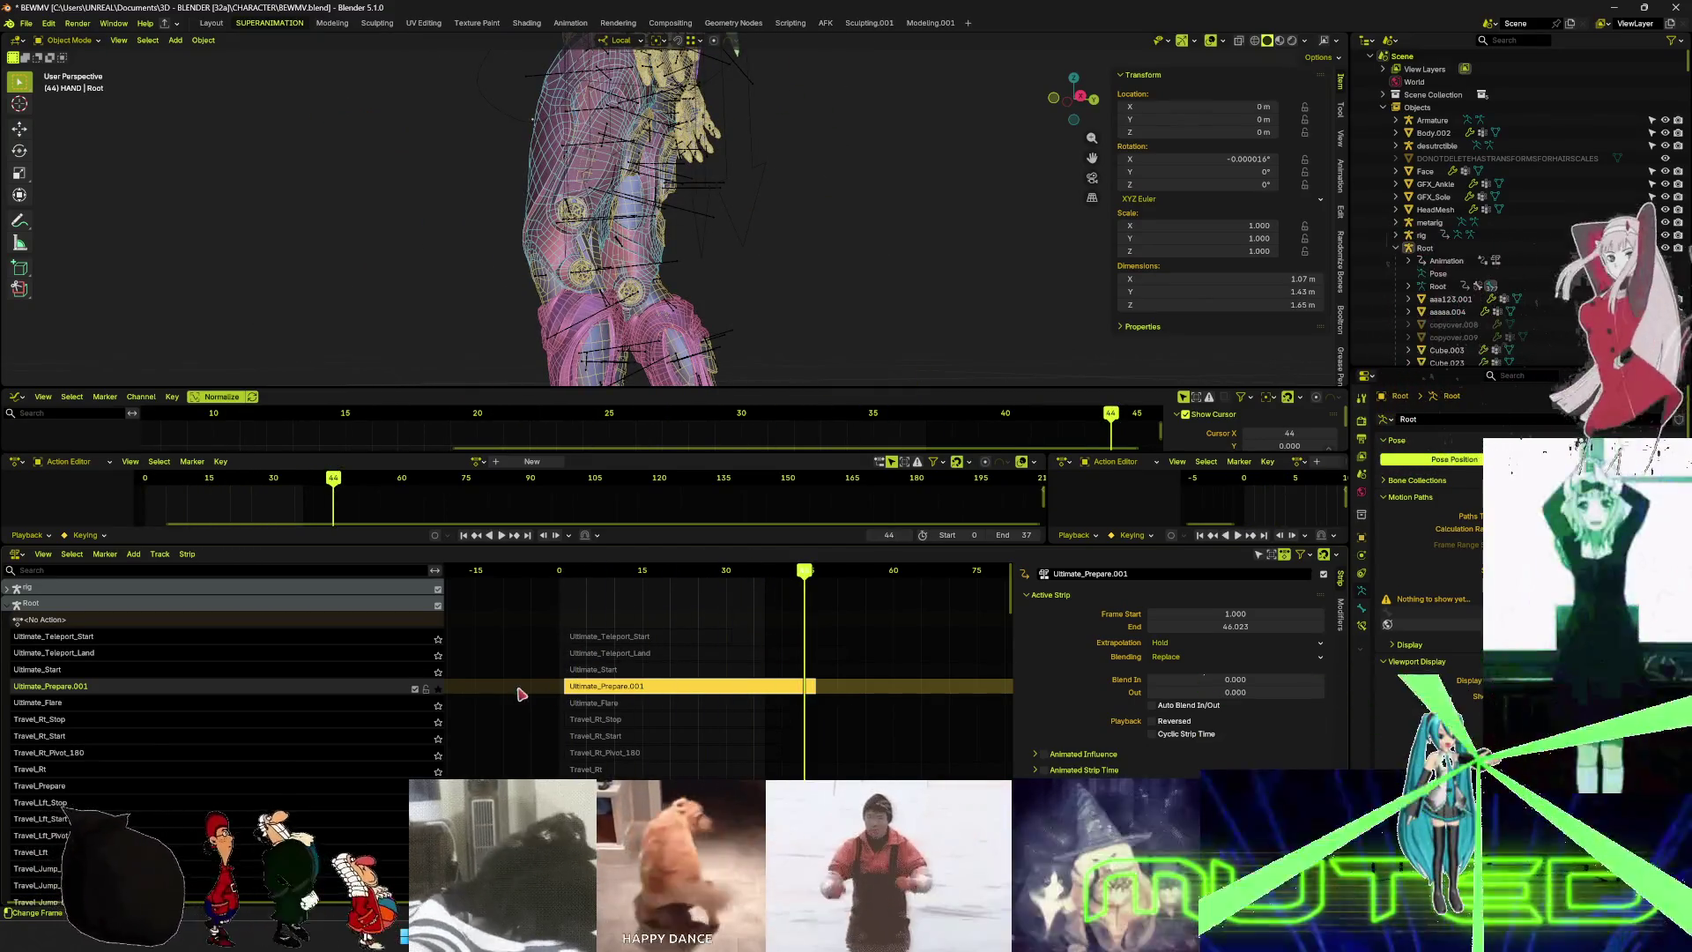
{"action": "left_click", "coordinate": [439, 689]}
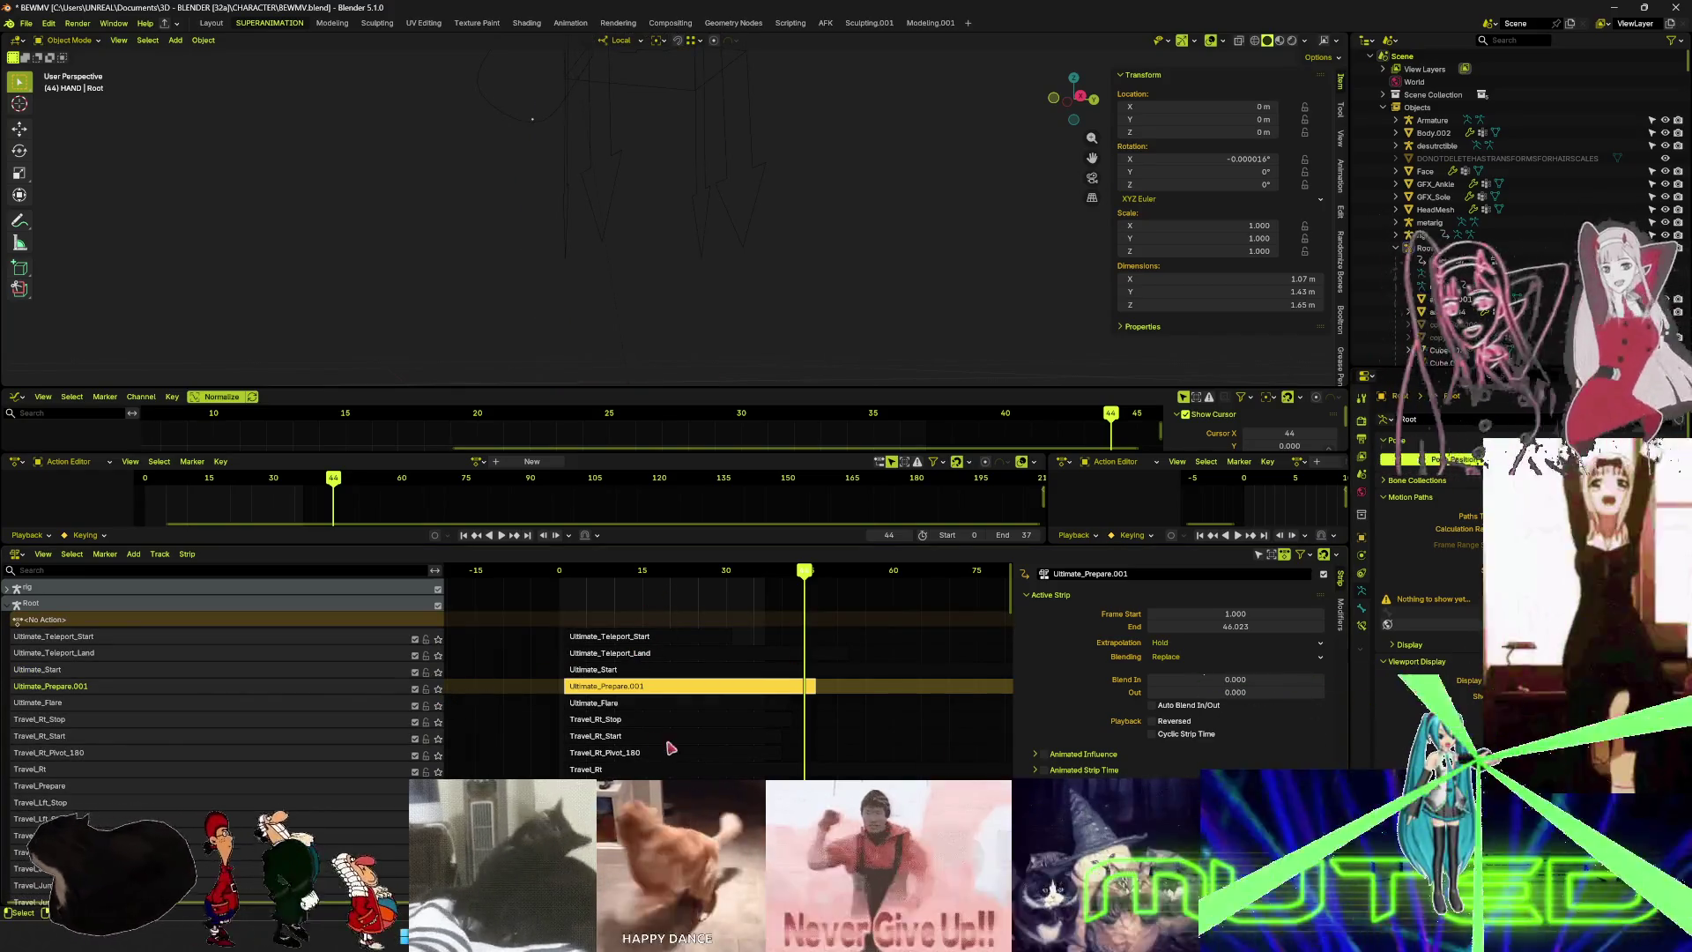
- Rename the Ultimate_Prepare.001 strip to Ultimate_Prepare by removing its suffix
{"action": "key", "text": "F2"}
{"action": "left_click", "coordinate": [667, 685]}
{"action": "key", "text": "BackSpace"}
{"action": "key", "text": "BackSpace"}
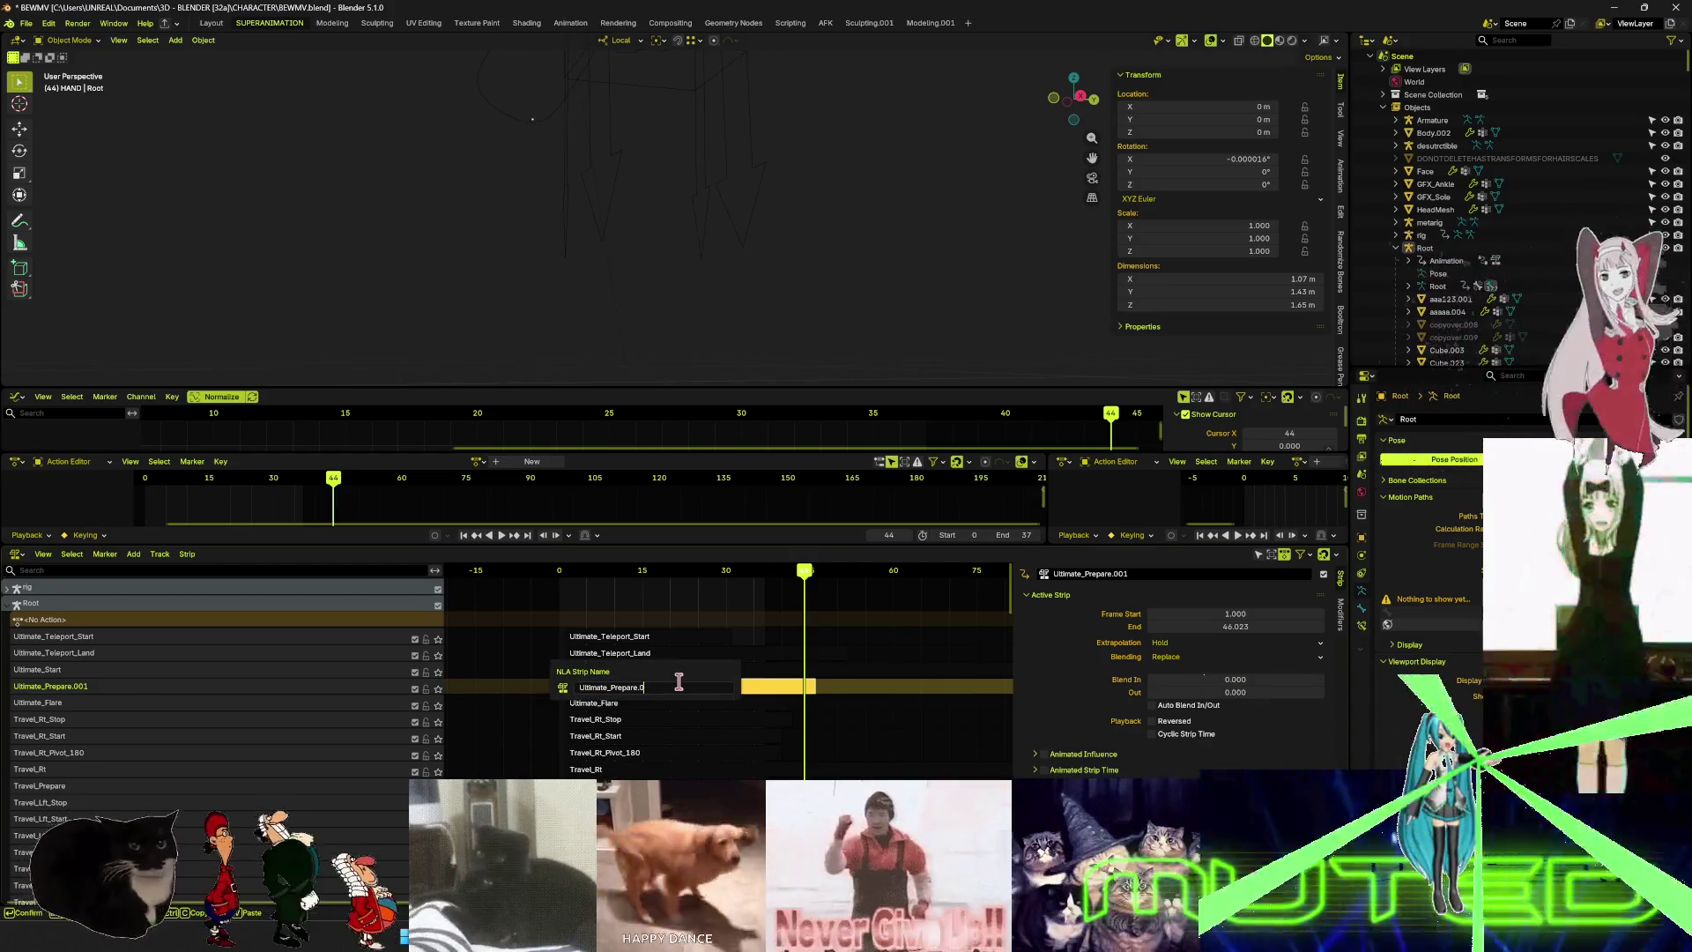
{"action": "key", "text": "BackSpace"}
{"action": "key", "text": "BackSpace"}
{"action": "key", "text": "Return"}
{"action": "left_click", "coordinate": [638, 724]}
{"action": "mouse_move", "coordinate": [1005, 617]}
{"action": "middle_mouse_down"}
{"action": "mouse_move", "coordinate": [989, 617]}
{"action": "mouse_move", "coordinate": [1020, 617]}
{"action": "middle_mouse_up"}
{"action": "left_click_drag", "start_coordinate": [1020, 617], "coordinate": [1016, 662]}
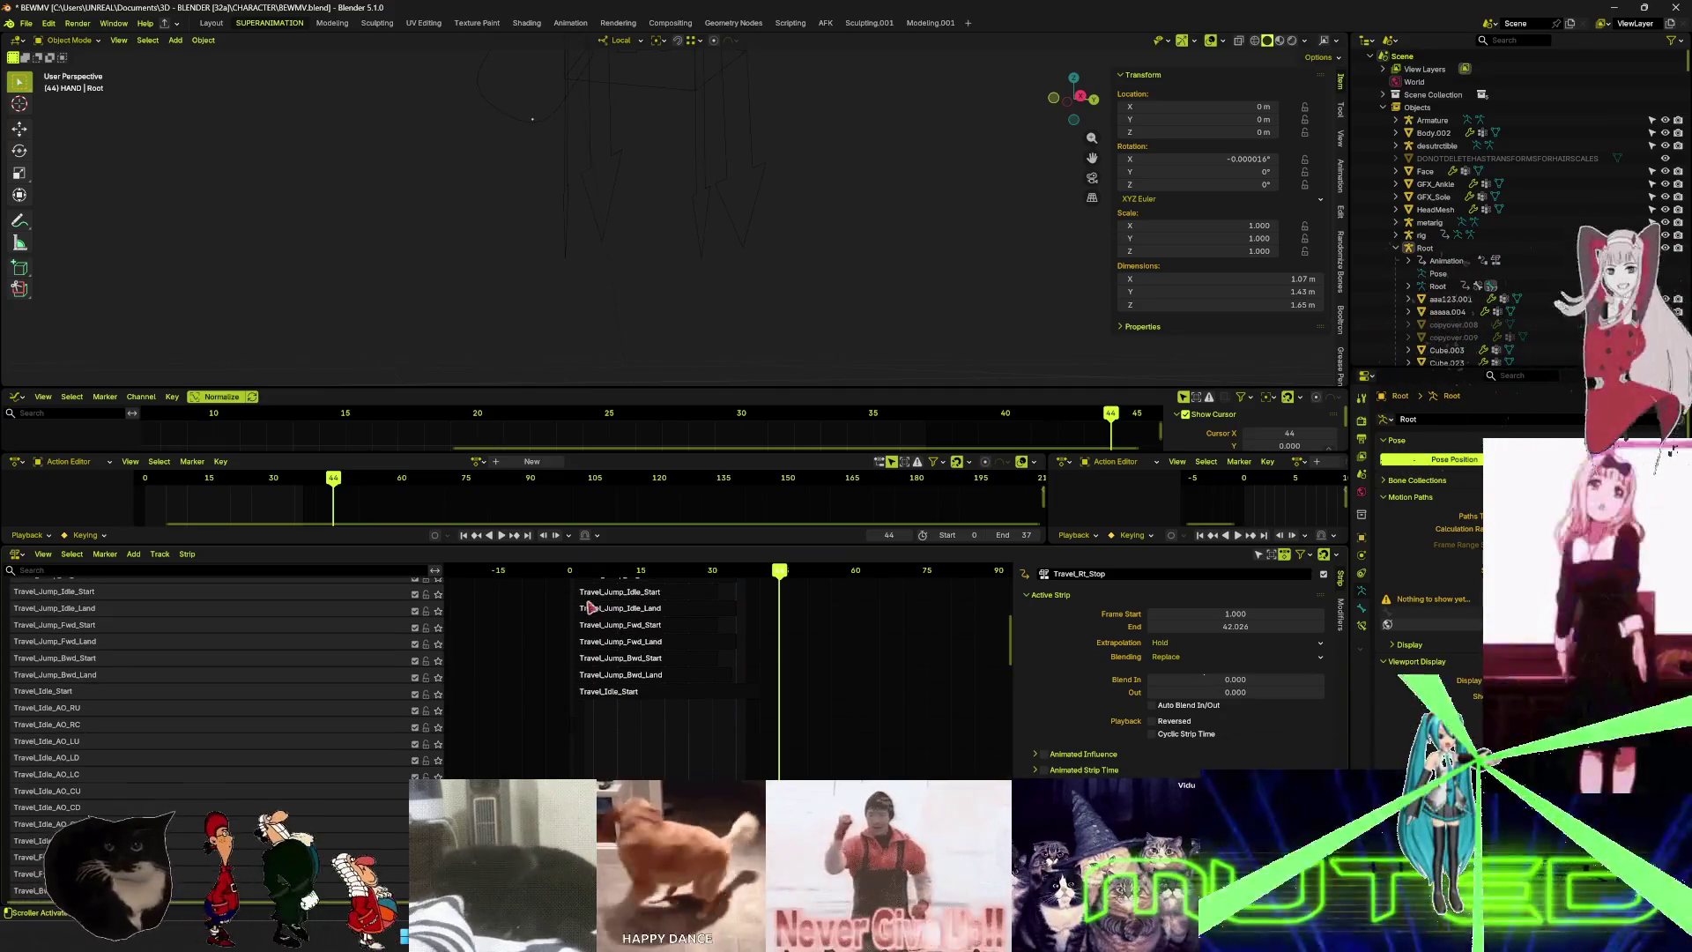
{"action": "scroll", "coordinate": [608, 696], "scroll_direction": "left", "scroll_amount": 5}
{"action": "scroll", "coordinate": [635, 707], "scroll_direction": "left", "scroll_amount": 4}
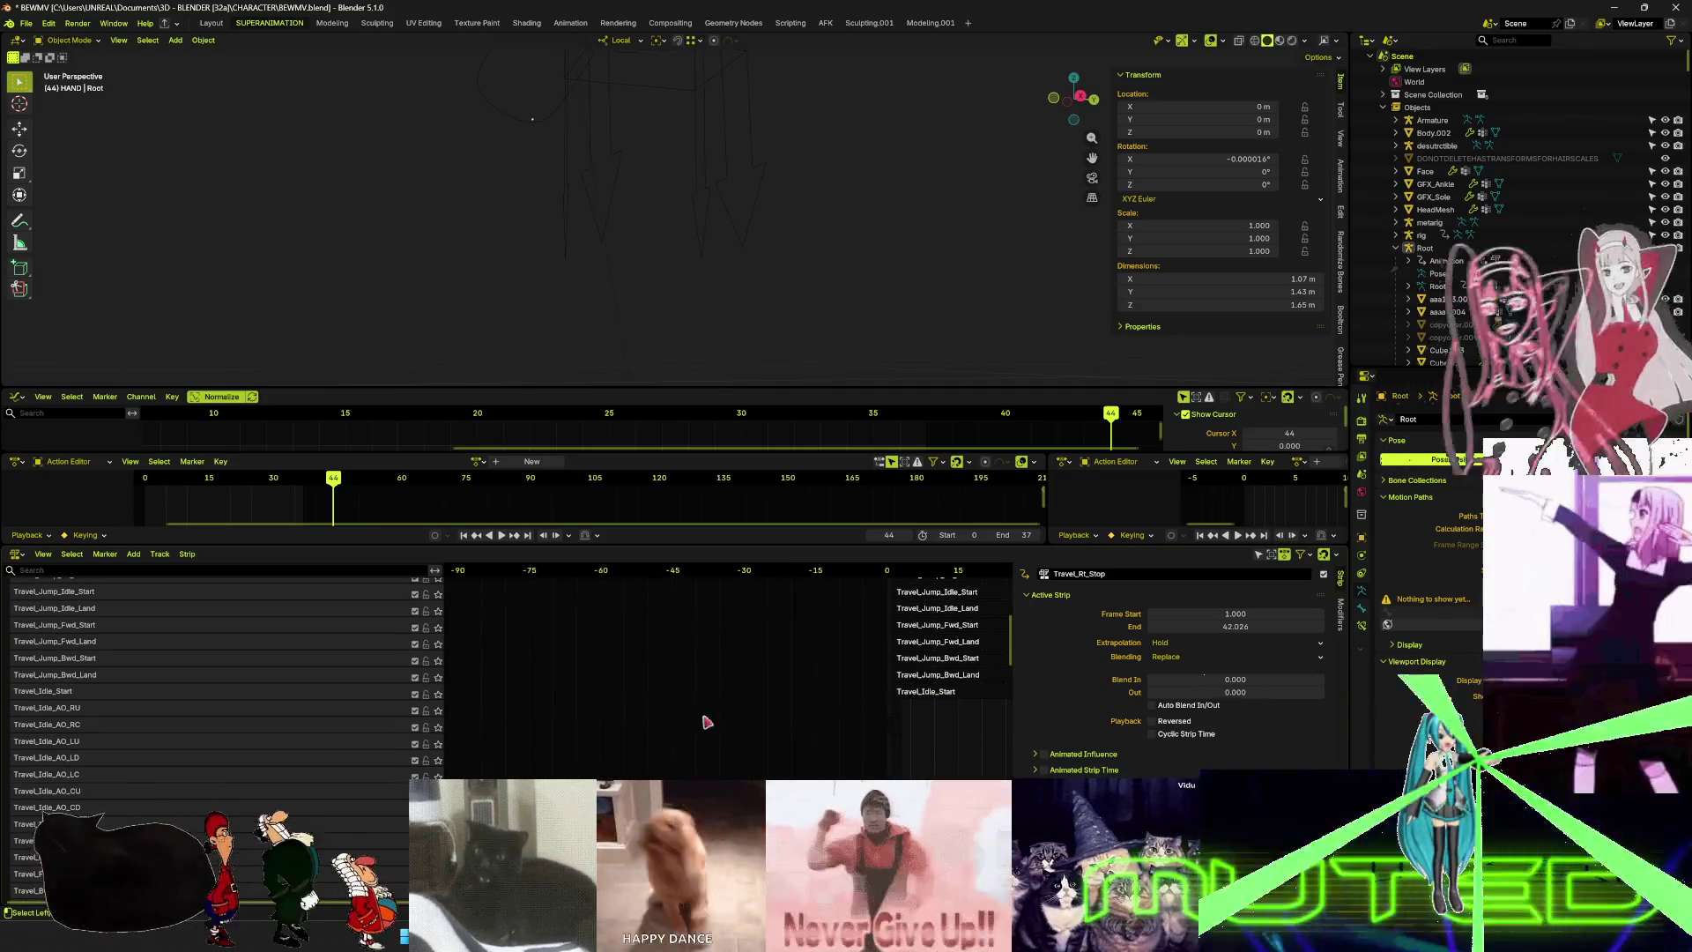
{"action": "scroll", "coordinate": [661, 706], "scroll_direction": "right", "scroll_amount": 6}
{"action": "mouse_move", "coordinate": [1009, 636]}
{"action": "left_mouse_down"}
{"action": "mouse_move", "coordinate": [1004, 745]}
{"action": "mouse_move", "coordinate": [1018, 705]}
{"action": "left_mouse_up"}
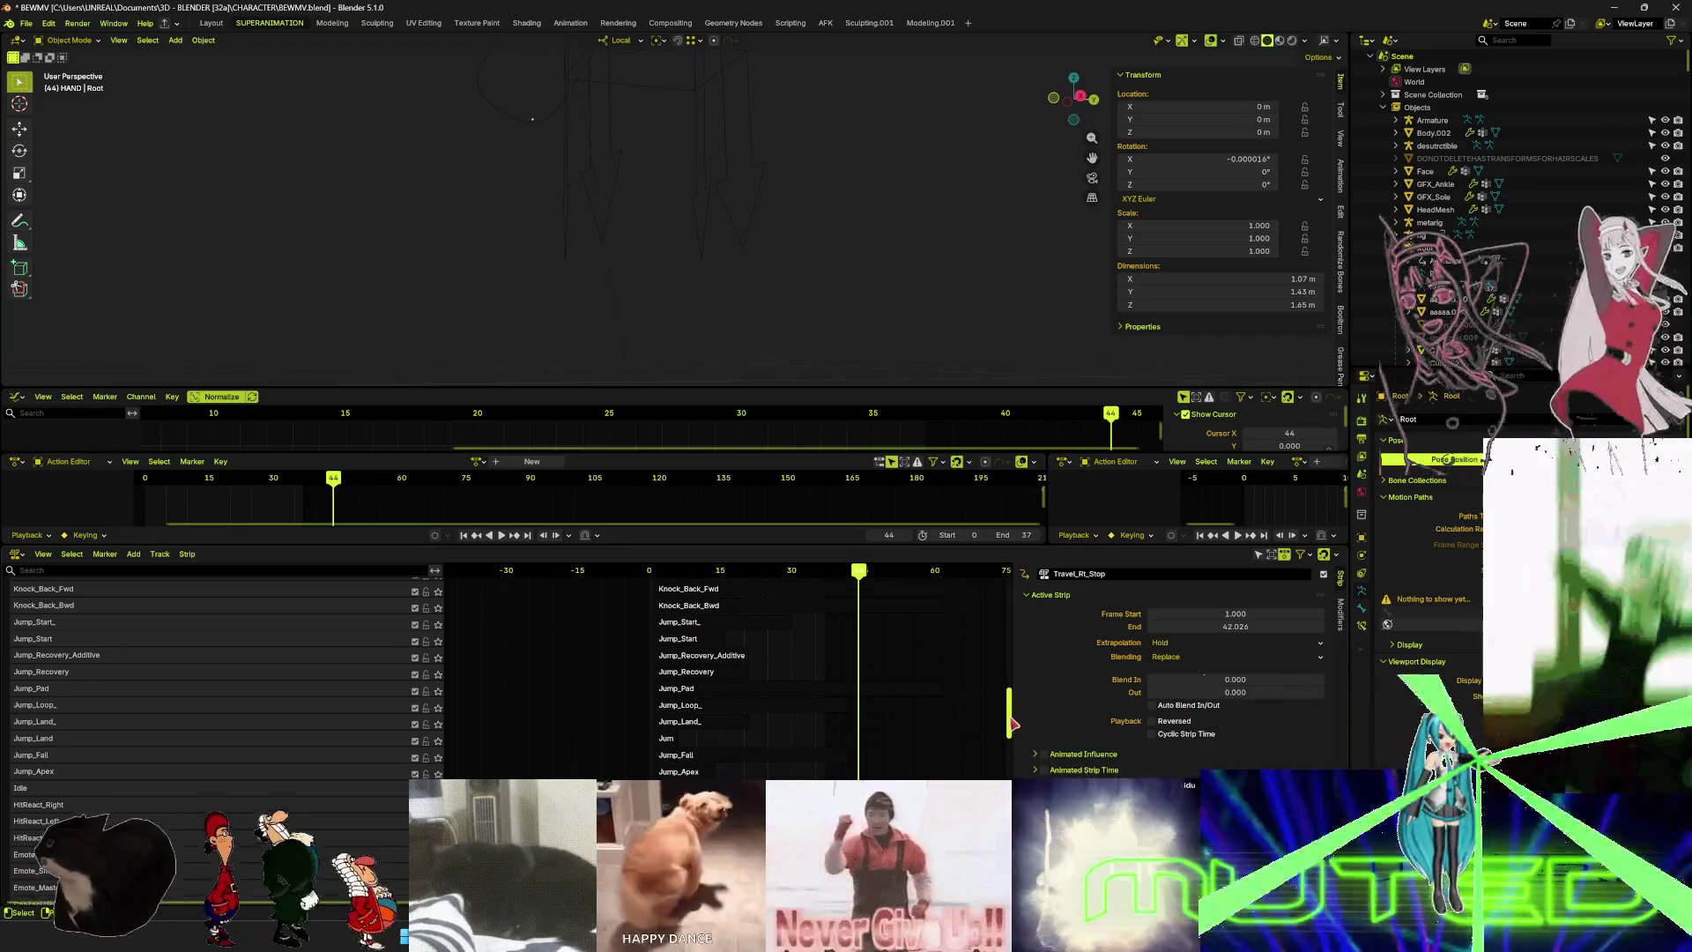
{"action": "scroll", "coordinate": [1012, 731], "scroll_direction": "down", "scroll_amount": 3}
{"action": "scroll", "coordinate": [914, 696], "scroll_direction": "up", "scroll_amount": 8}
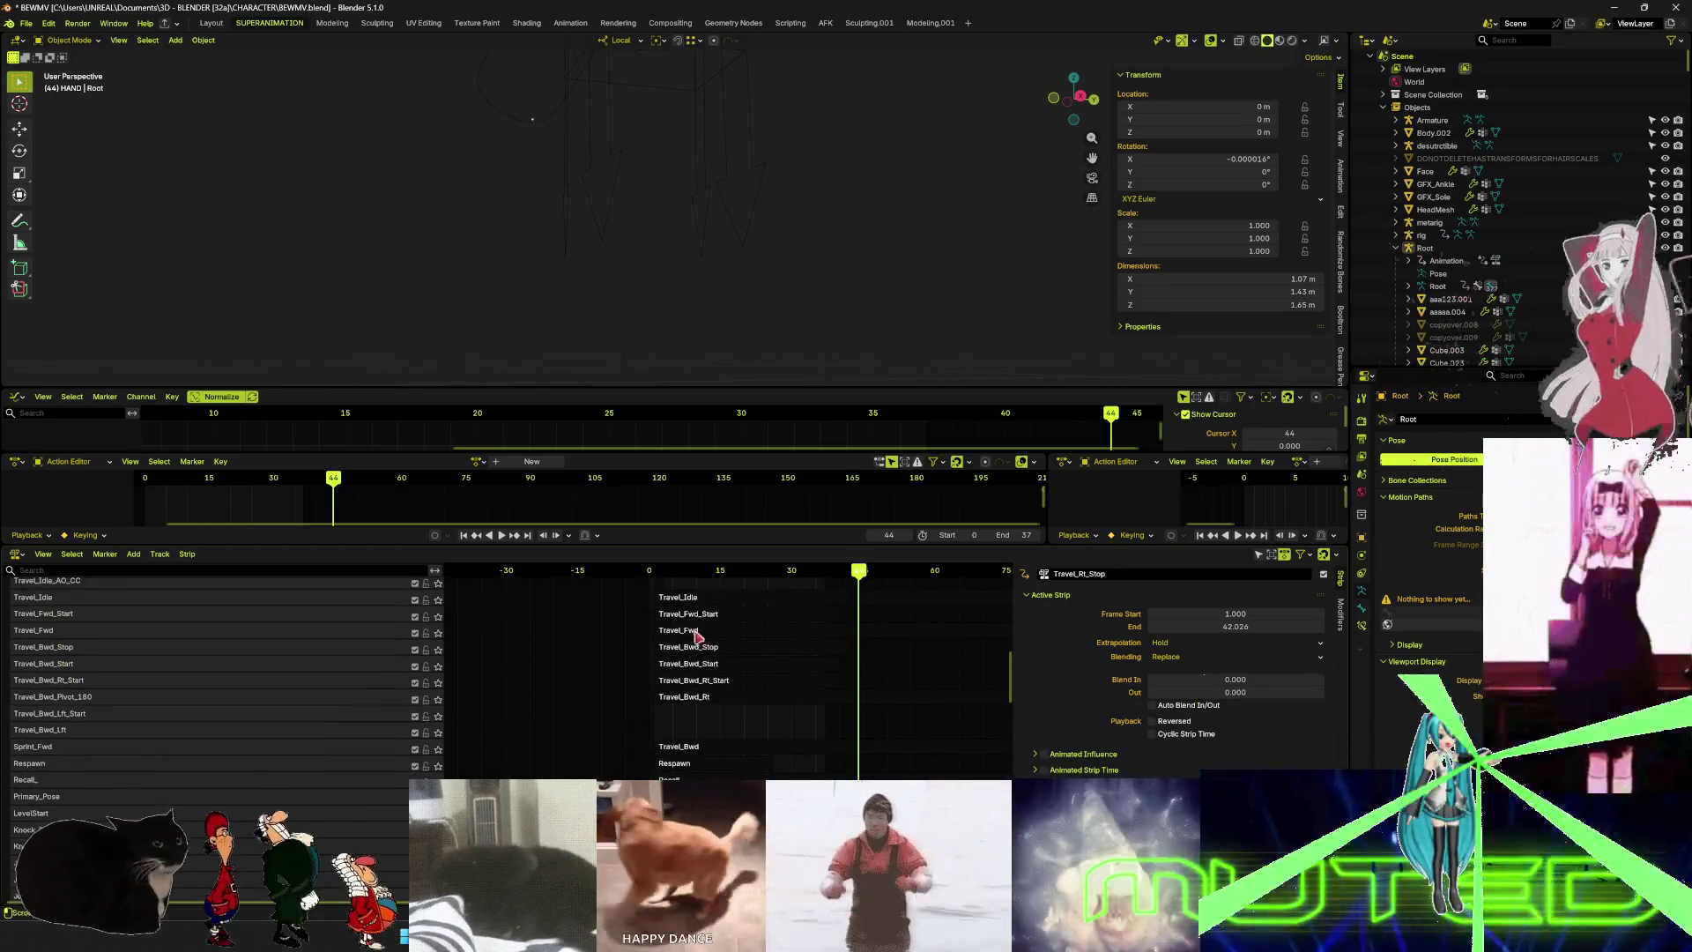
{"action": "left_click", "coordinate": [709, 615]}
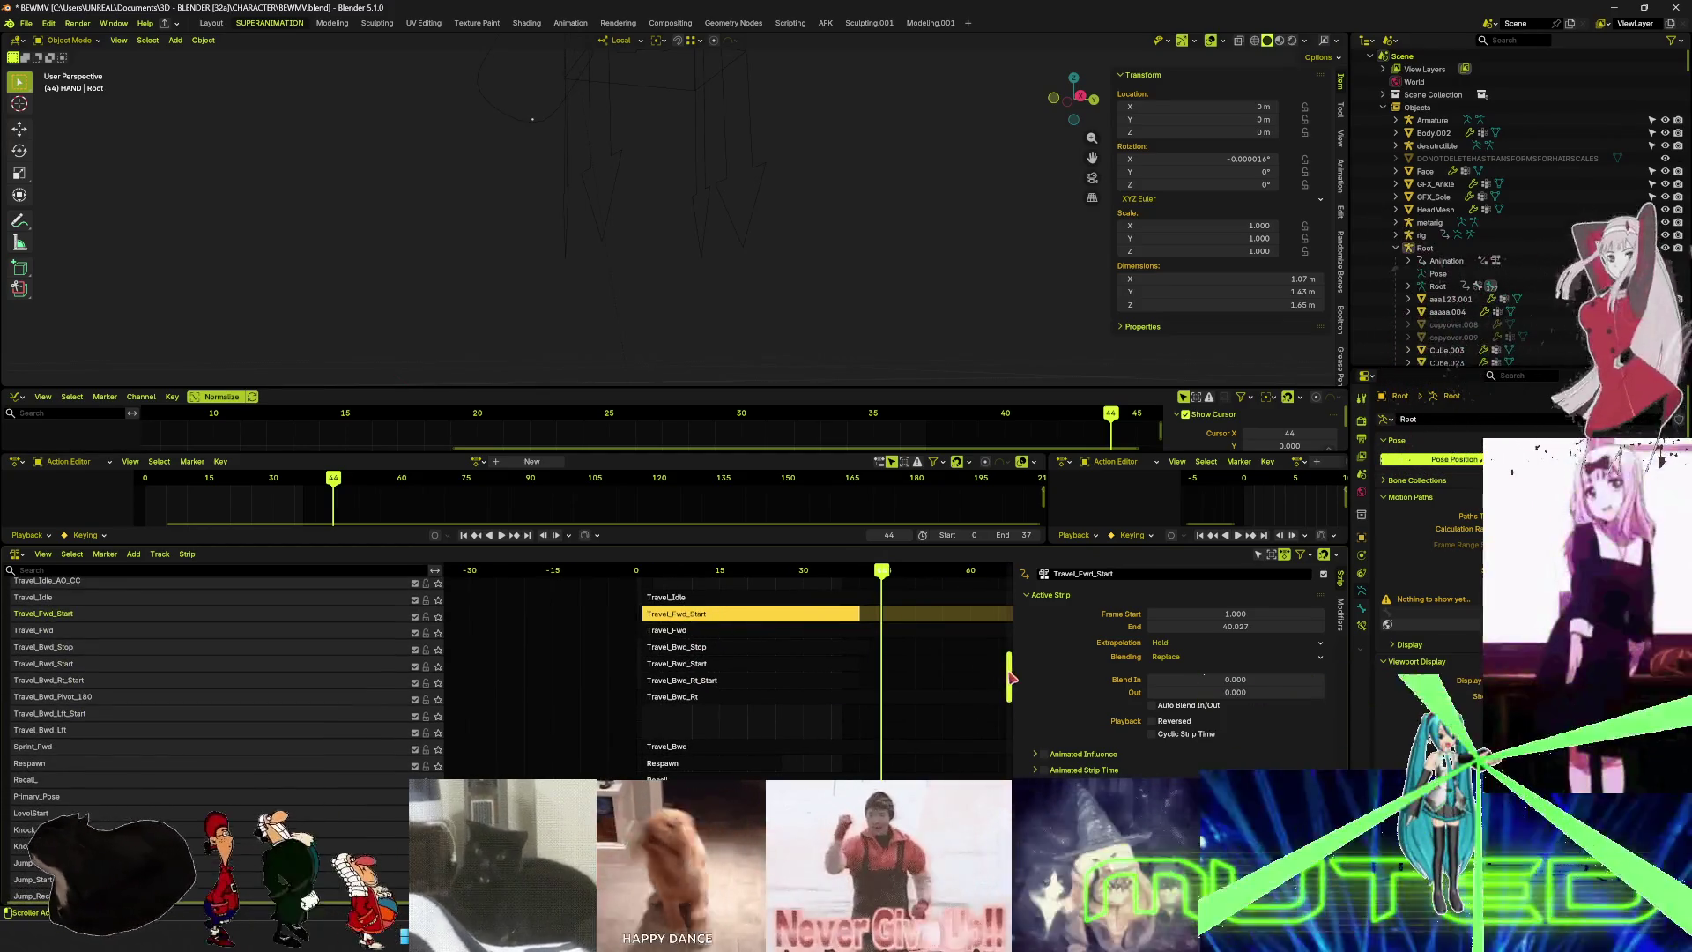
{"action": "scroll", "coordinate": [1014, 683], "scroll_direction": "up", "scroll_amount": 3}
{"action": "left_click_drag", "start_coordinate": [1013, 683], "coordinate": [987, 627]}
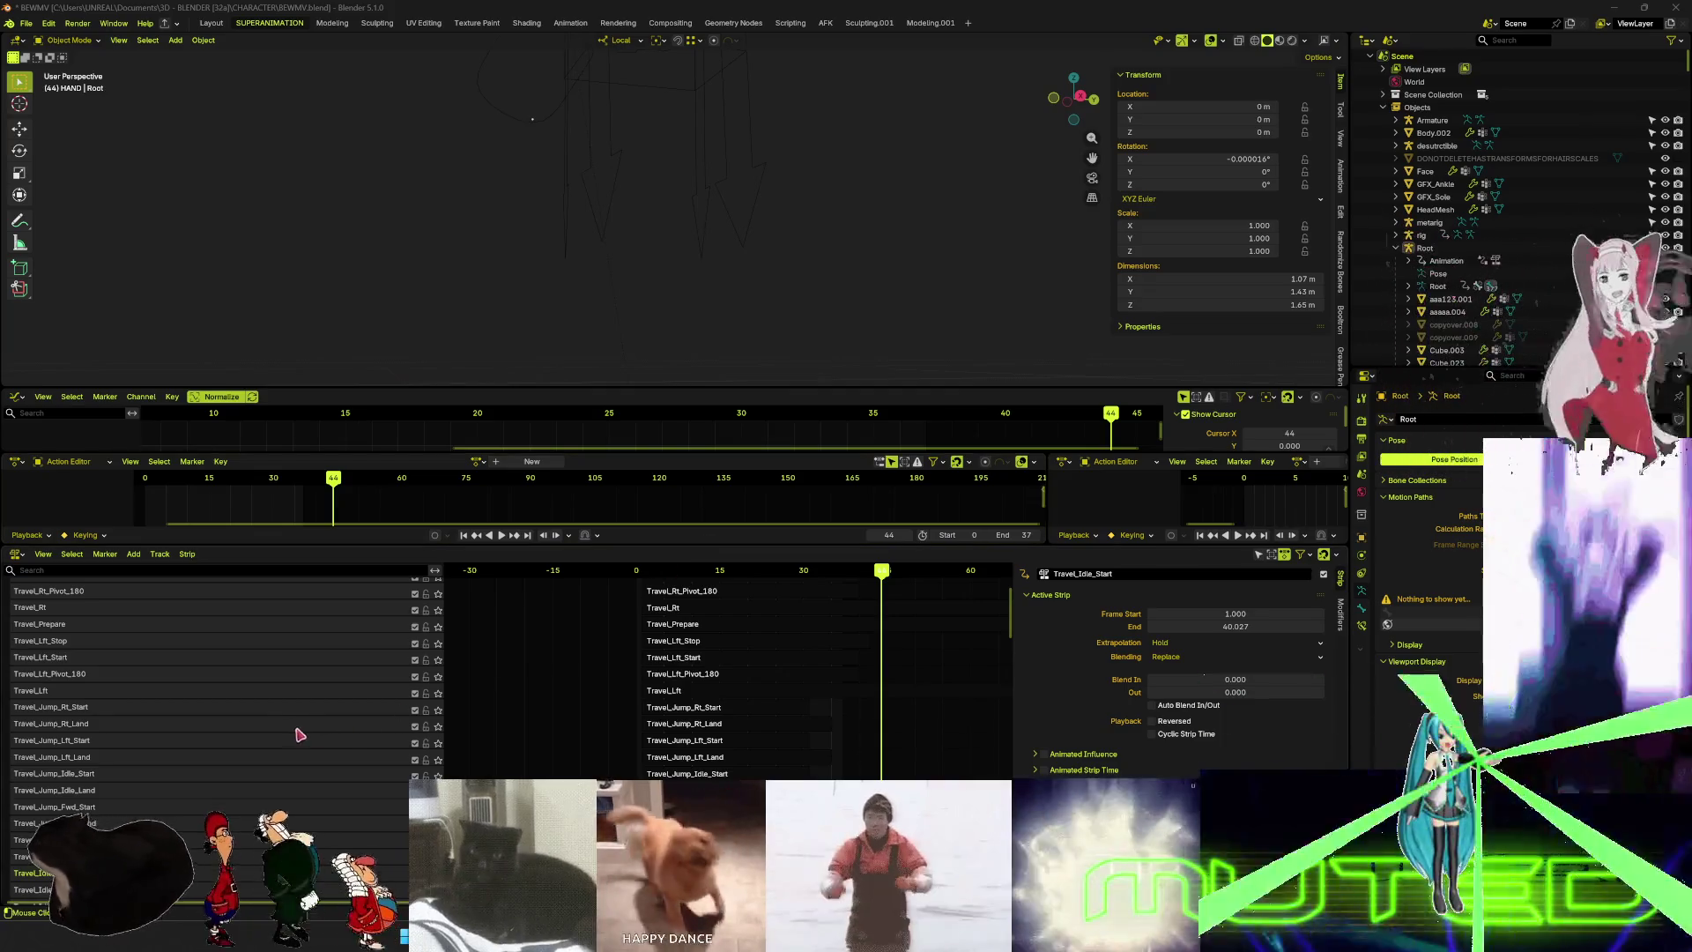
{"action": "key", "text": "KP_Decimal"}
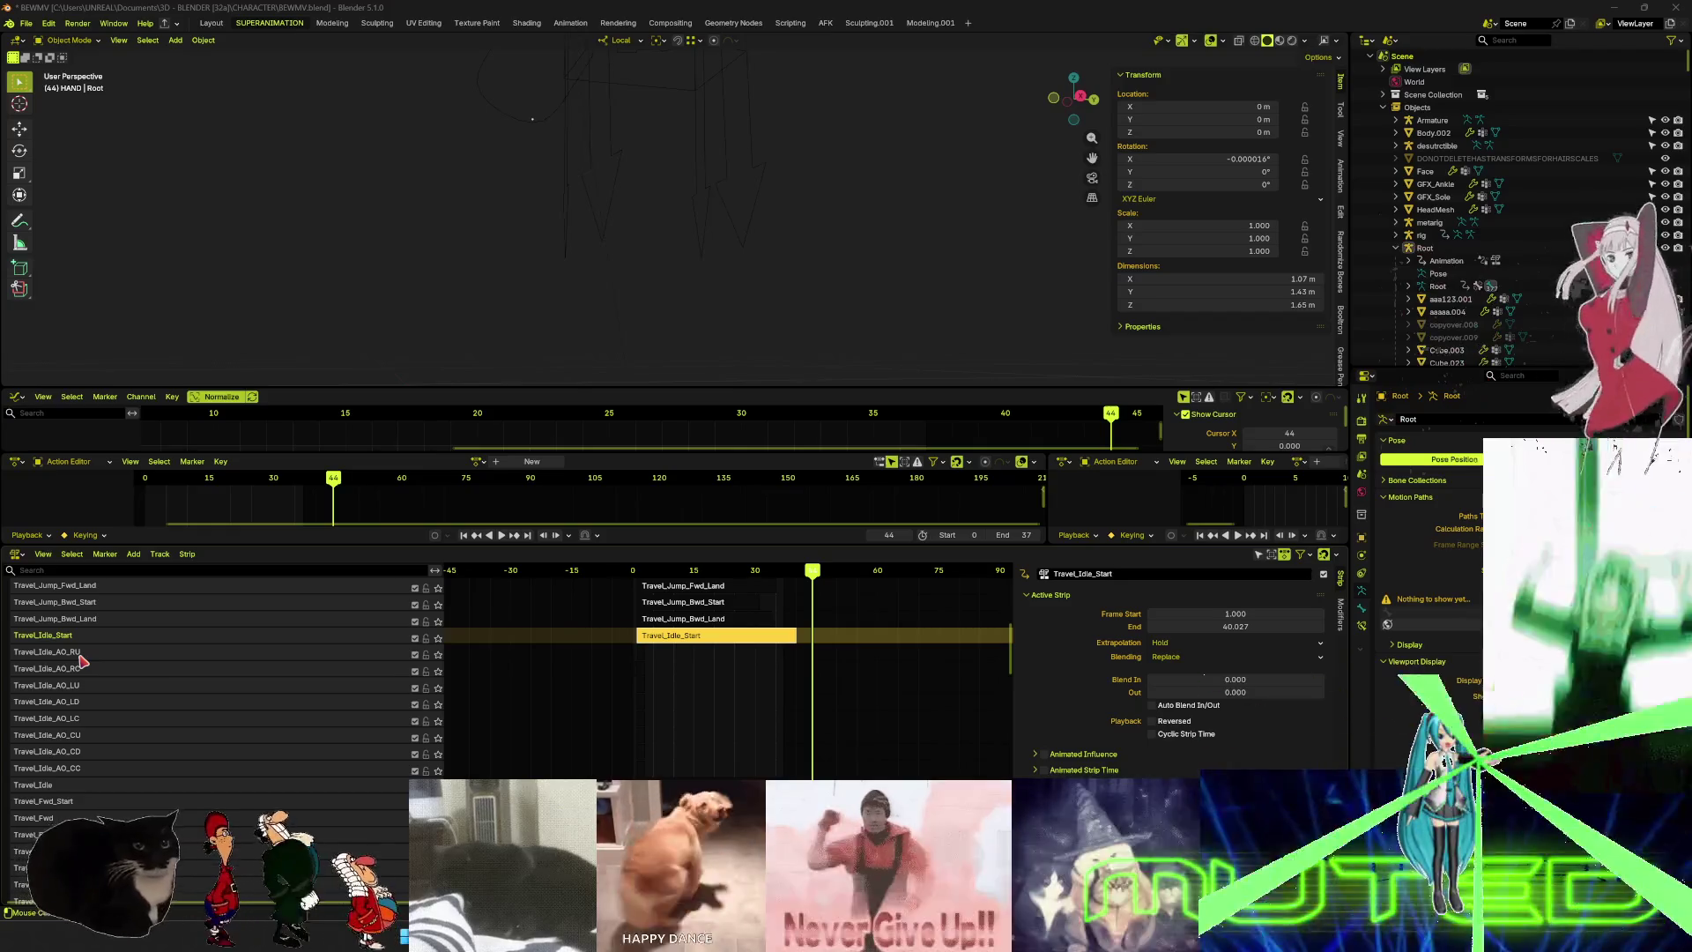
{"action": "left_click", "coordinate": [89, 752]}
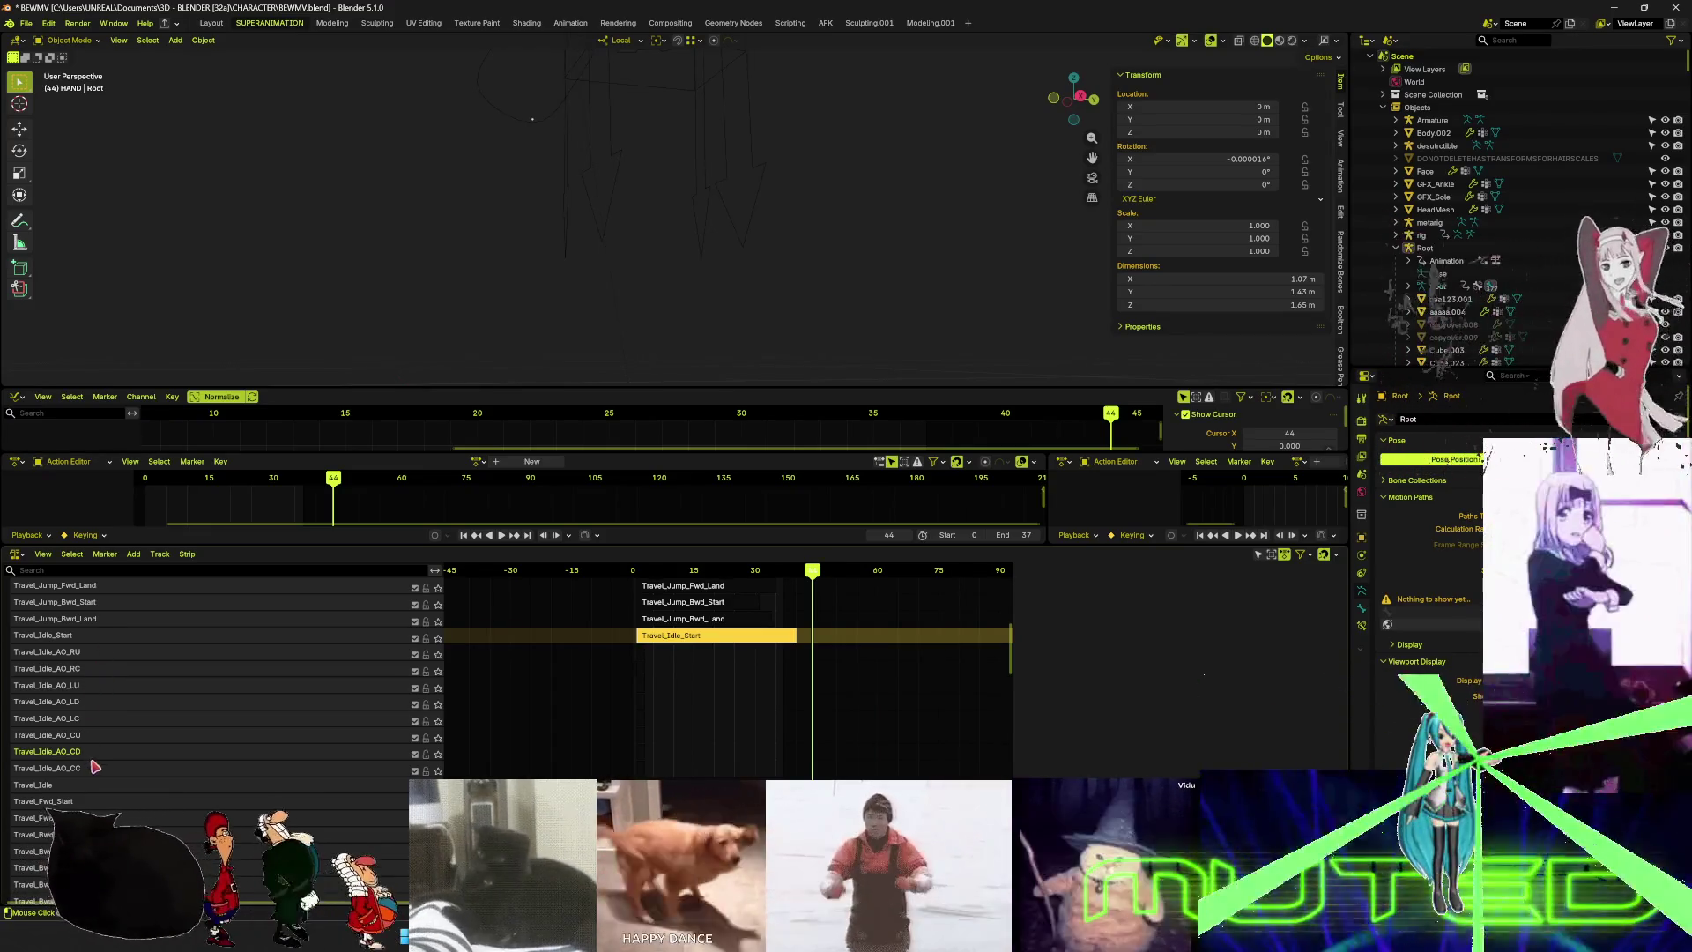
{"action": "left_click", "coordinate": [88, 657]}
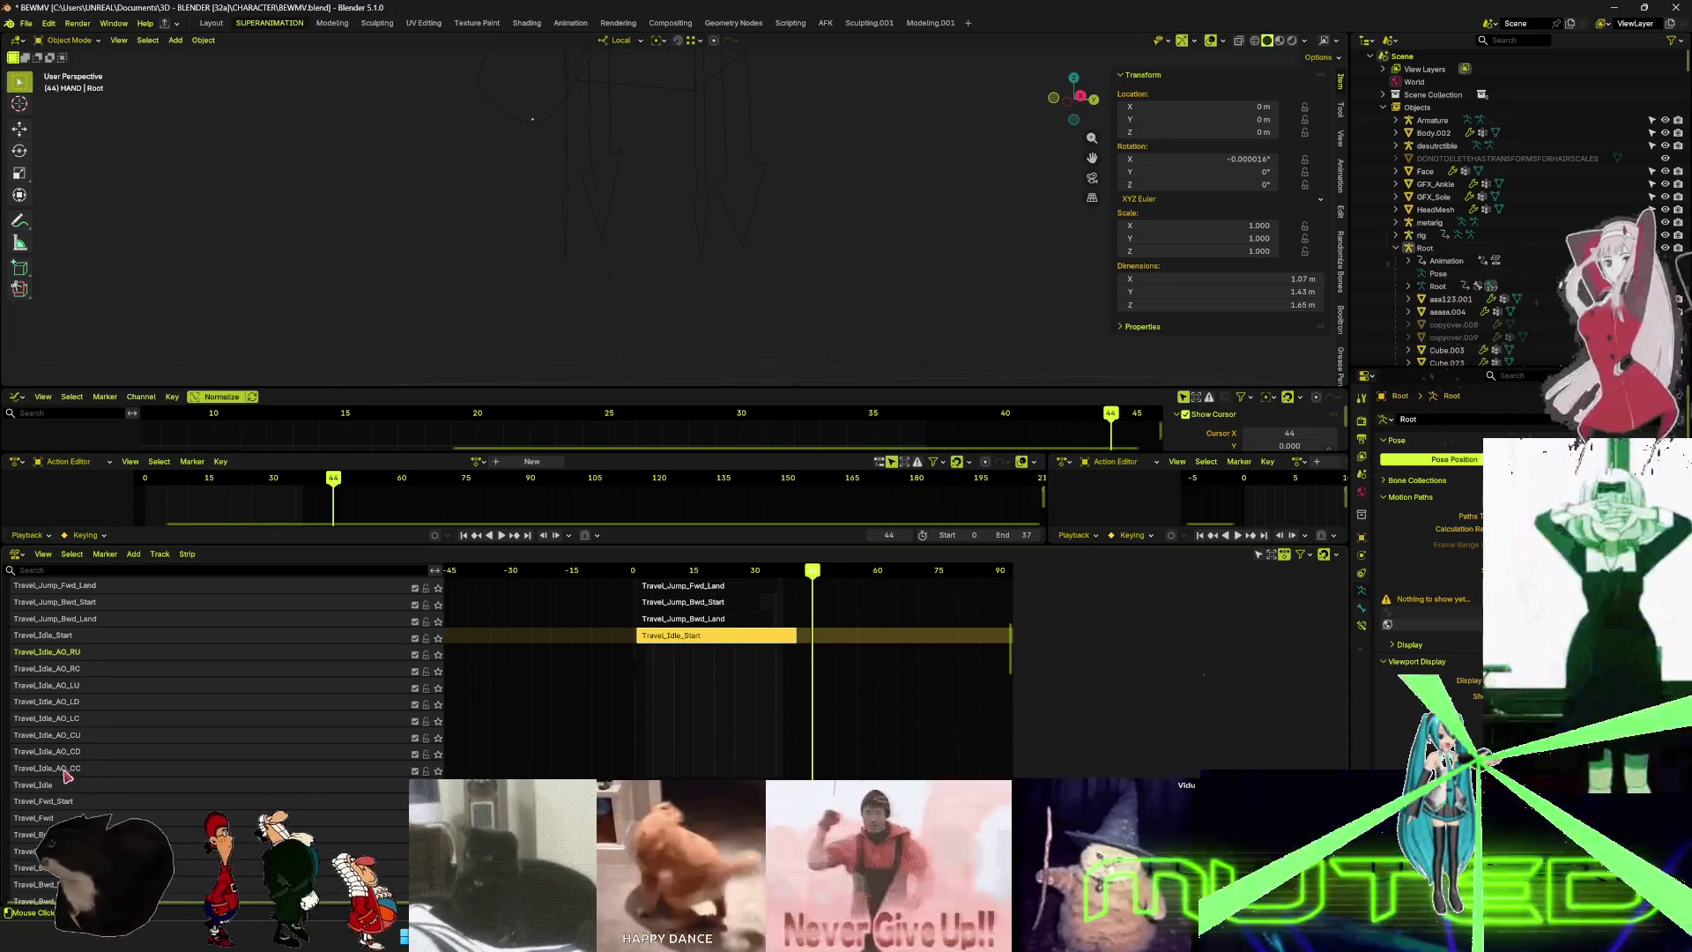
{"action": "scroll", "coordinate": [97, 675], "scroll_direction": "up", "scroll_amount": 5}
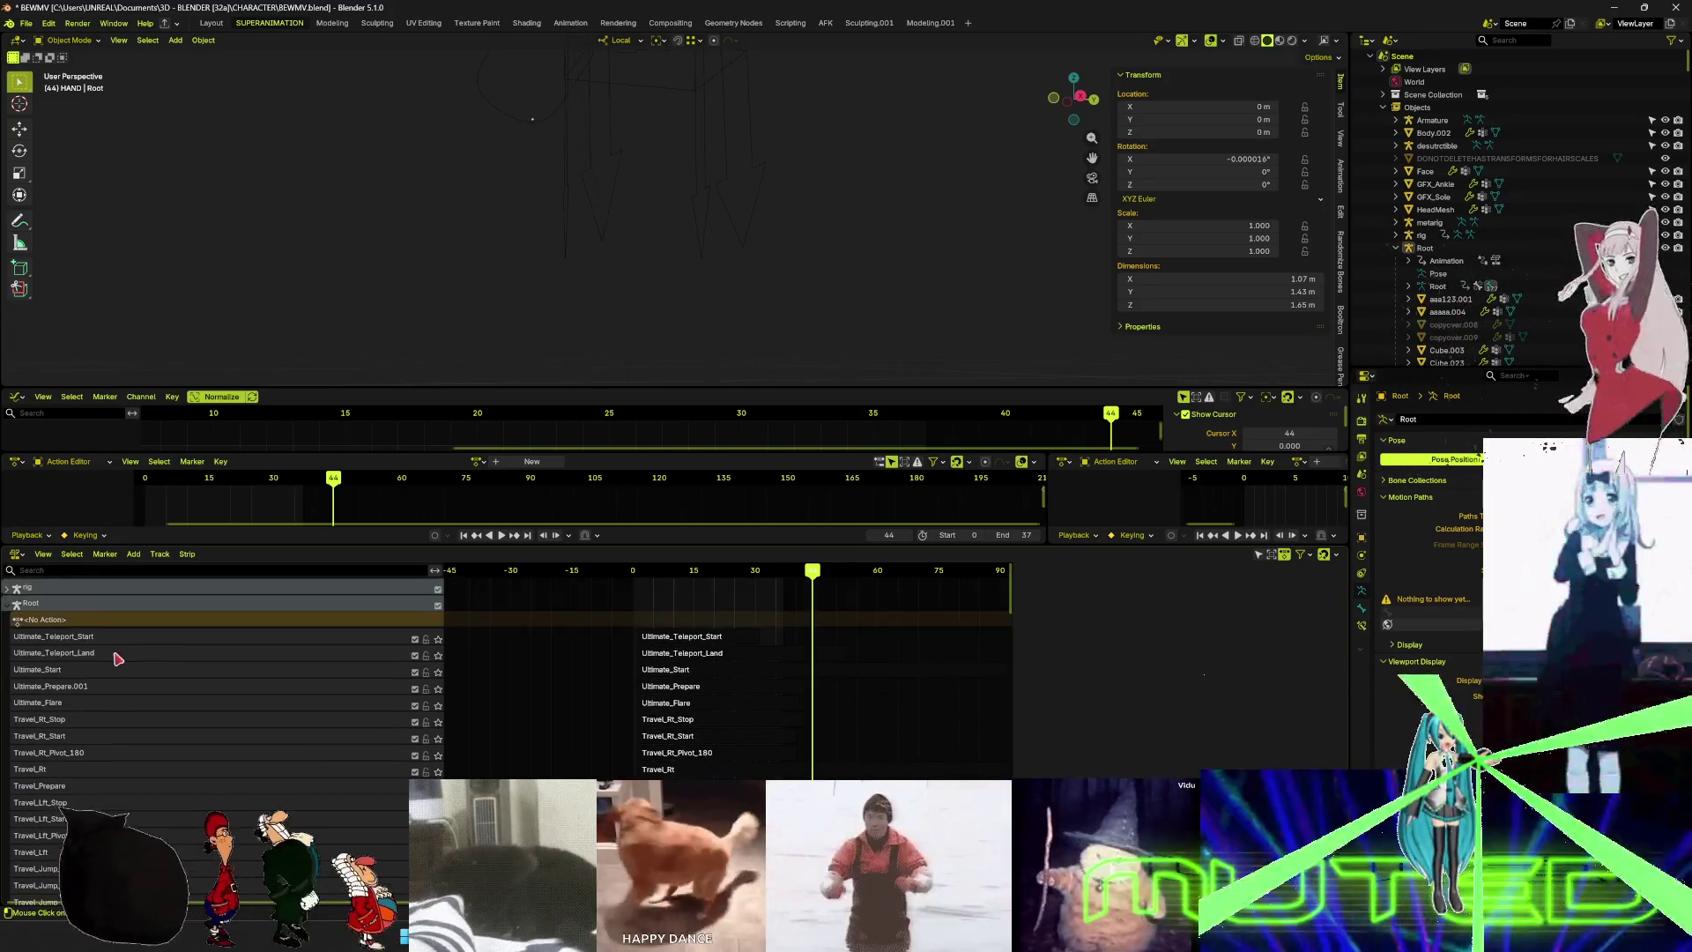
{"action": "scroll", "coordinate": [119, 659], "scroll_direction": "down", "scroll_amount": 5}
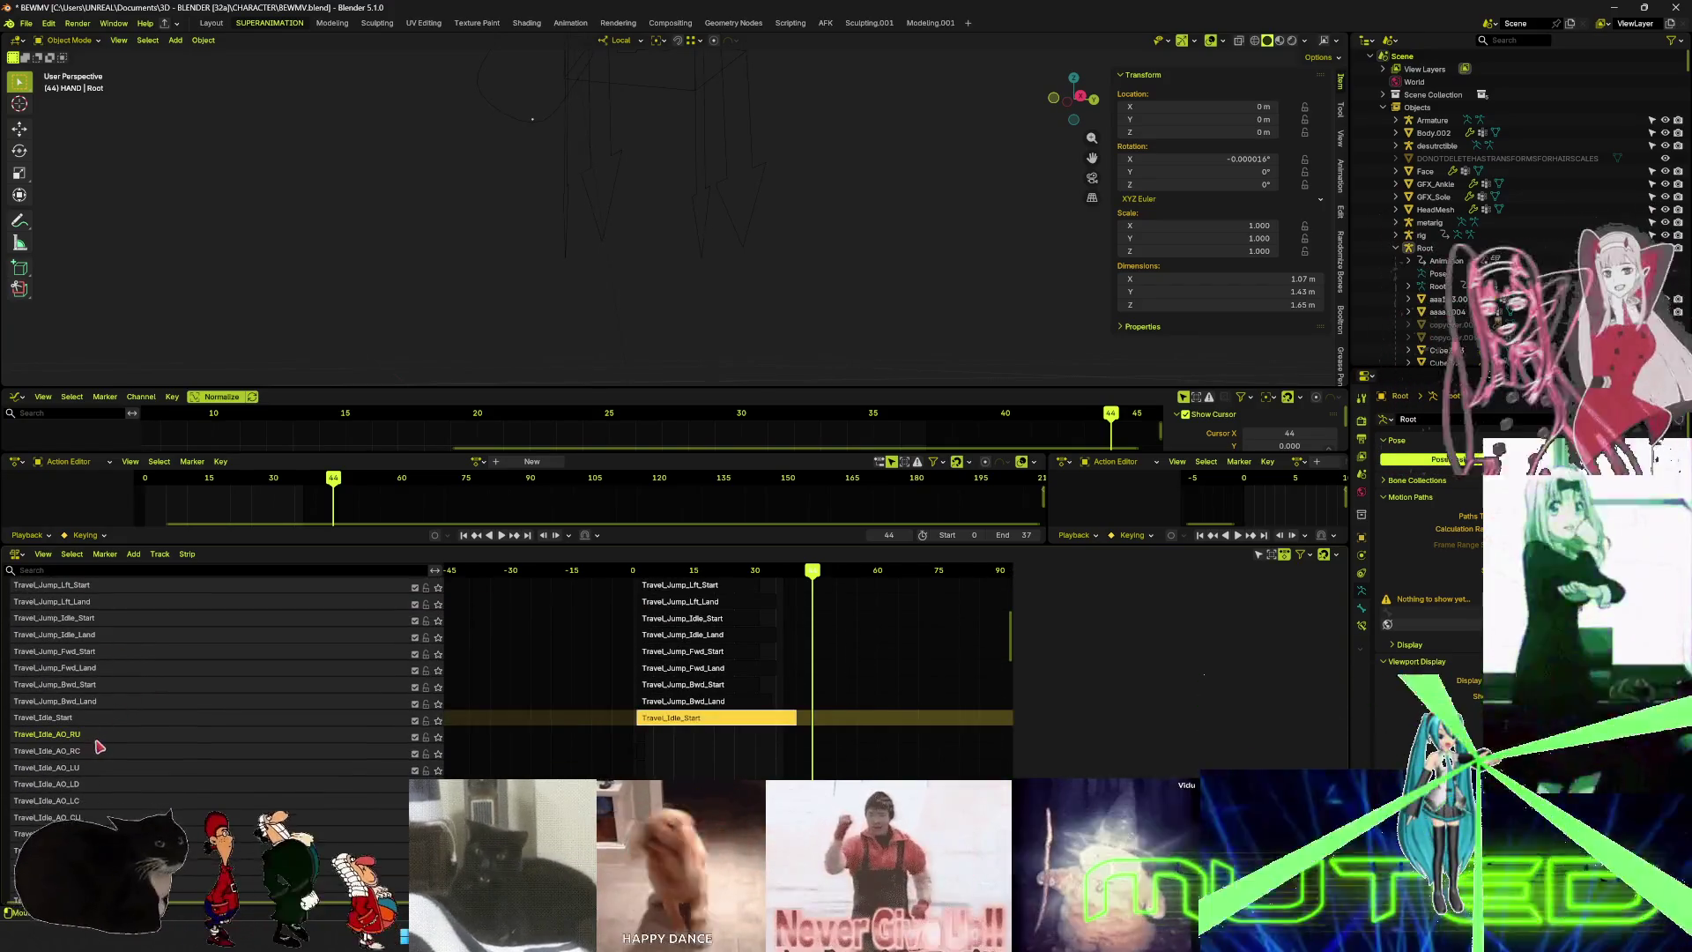
{"action": "scroll", "coordinate": [103, 784], "scroll_direction": "down", "scroll_amount": 10}
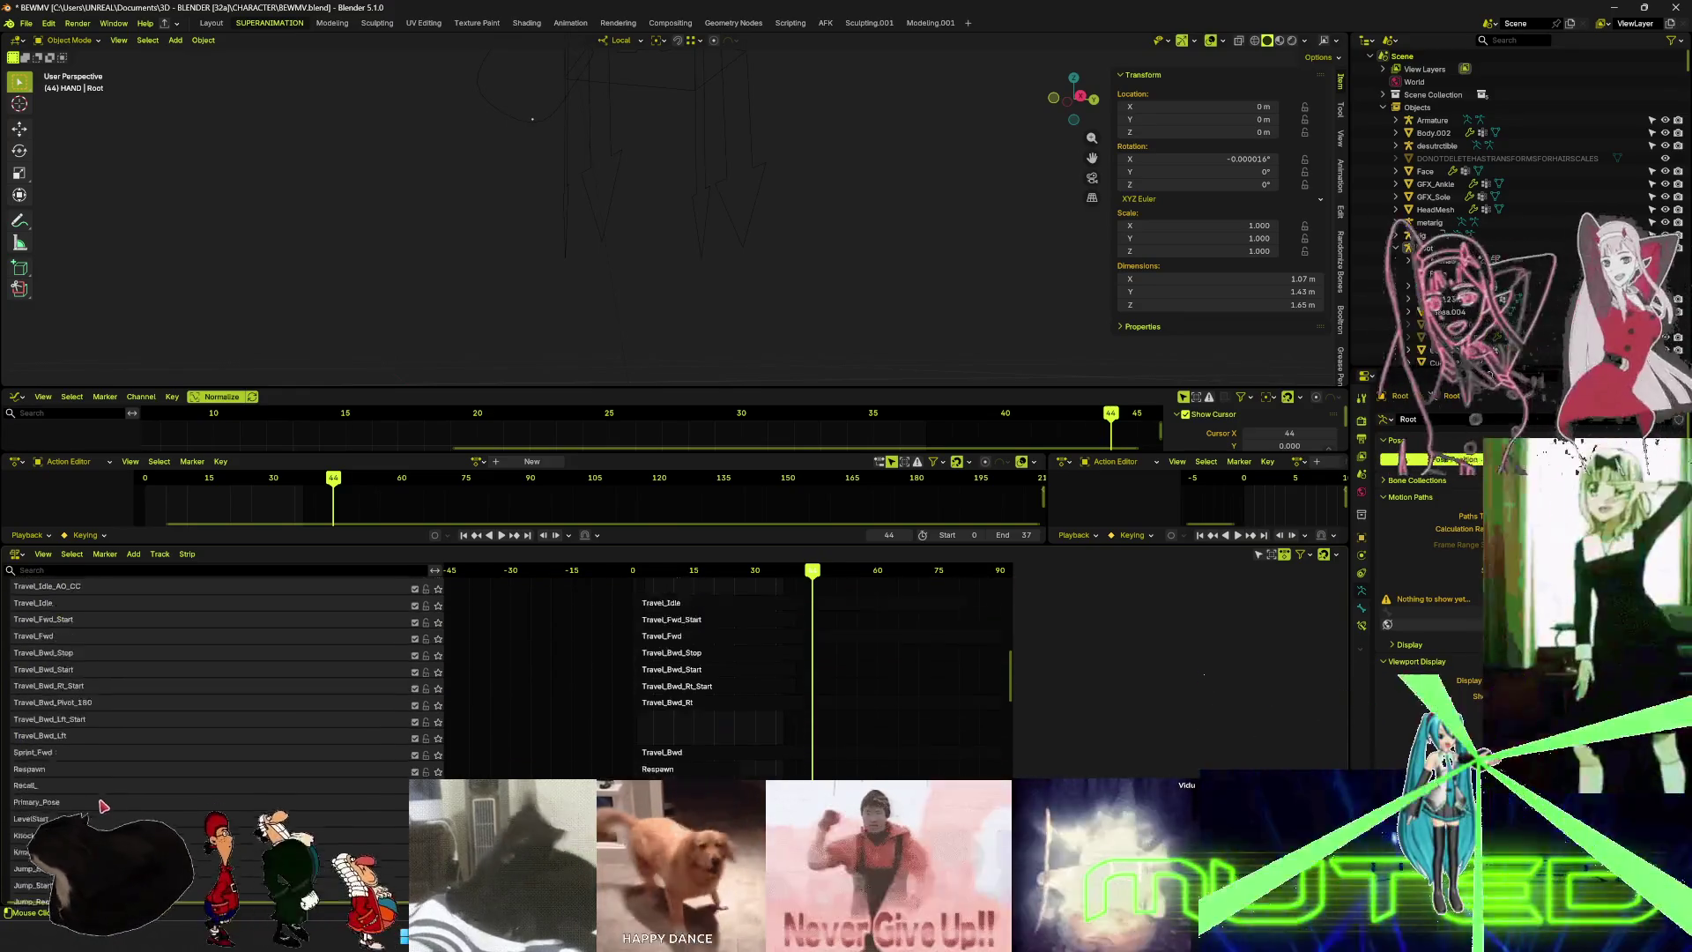
{"action": "scroll", "coordinate": [103, 784], "scroll_direction": "down", "scroll_amount": 10}
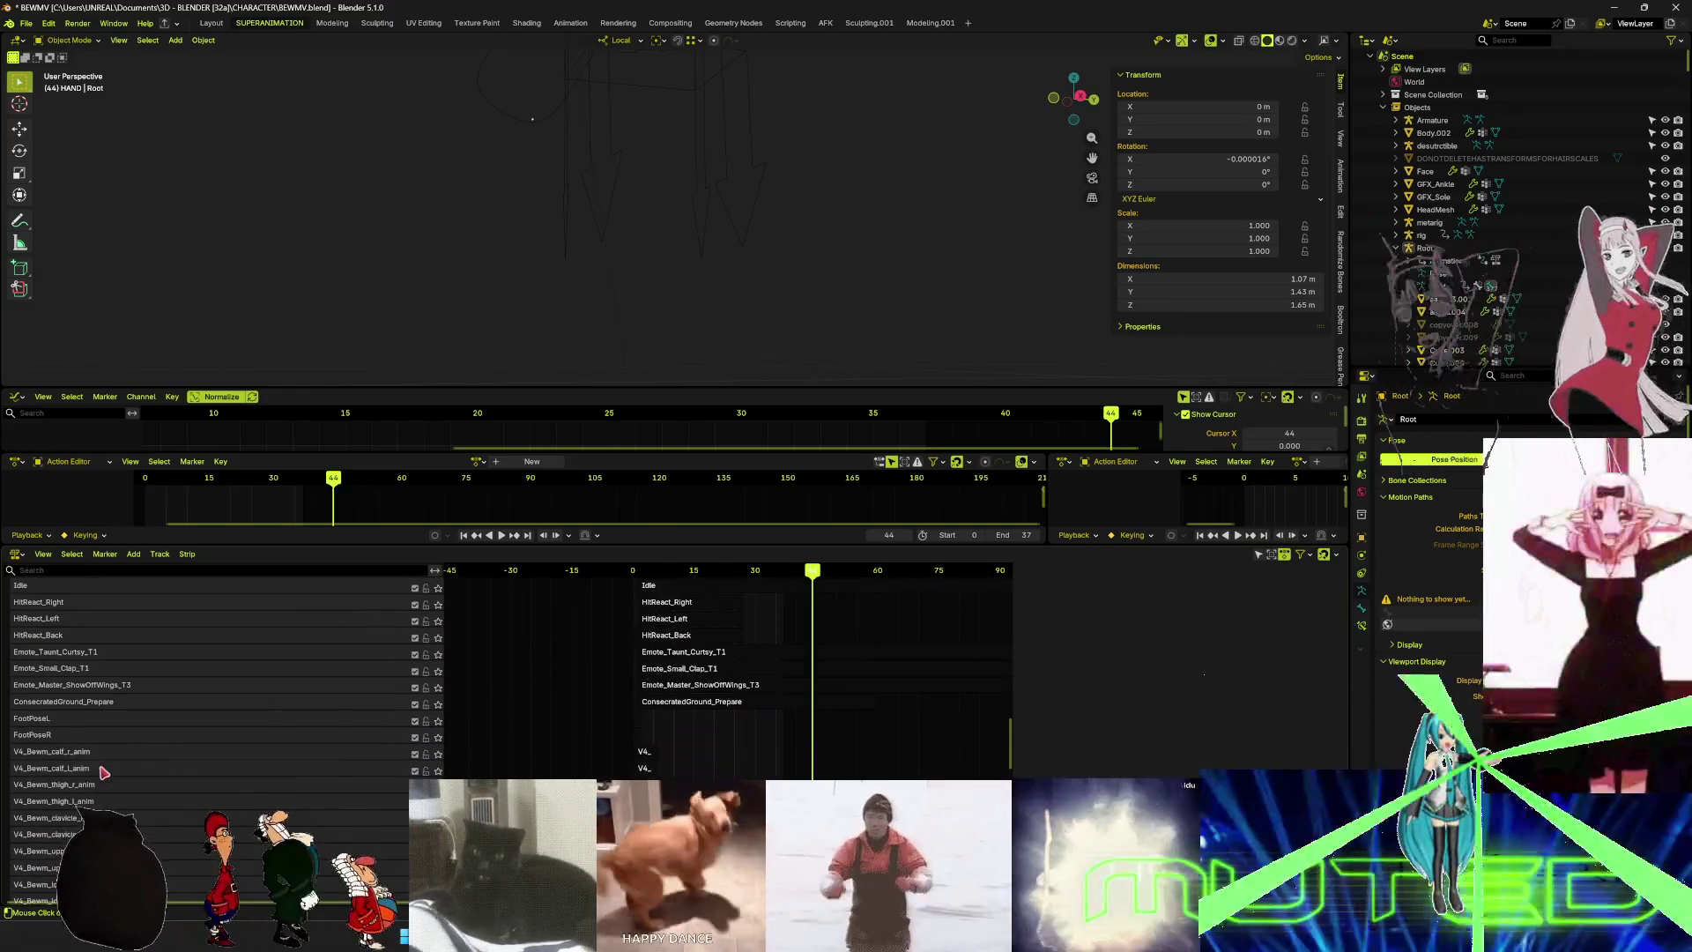
{"action": "scroll", "coordinate": [115, 739], "scroll_direction": "up", "scroll_amount": 15}
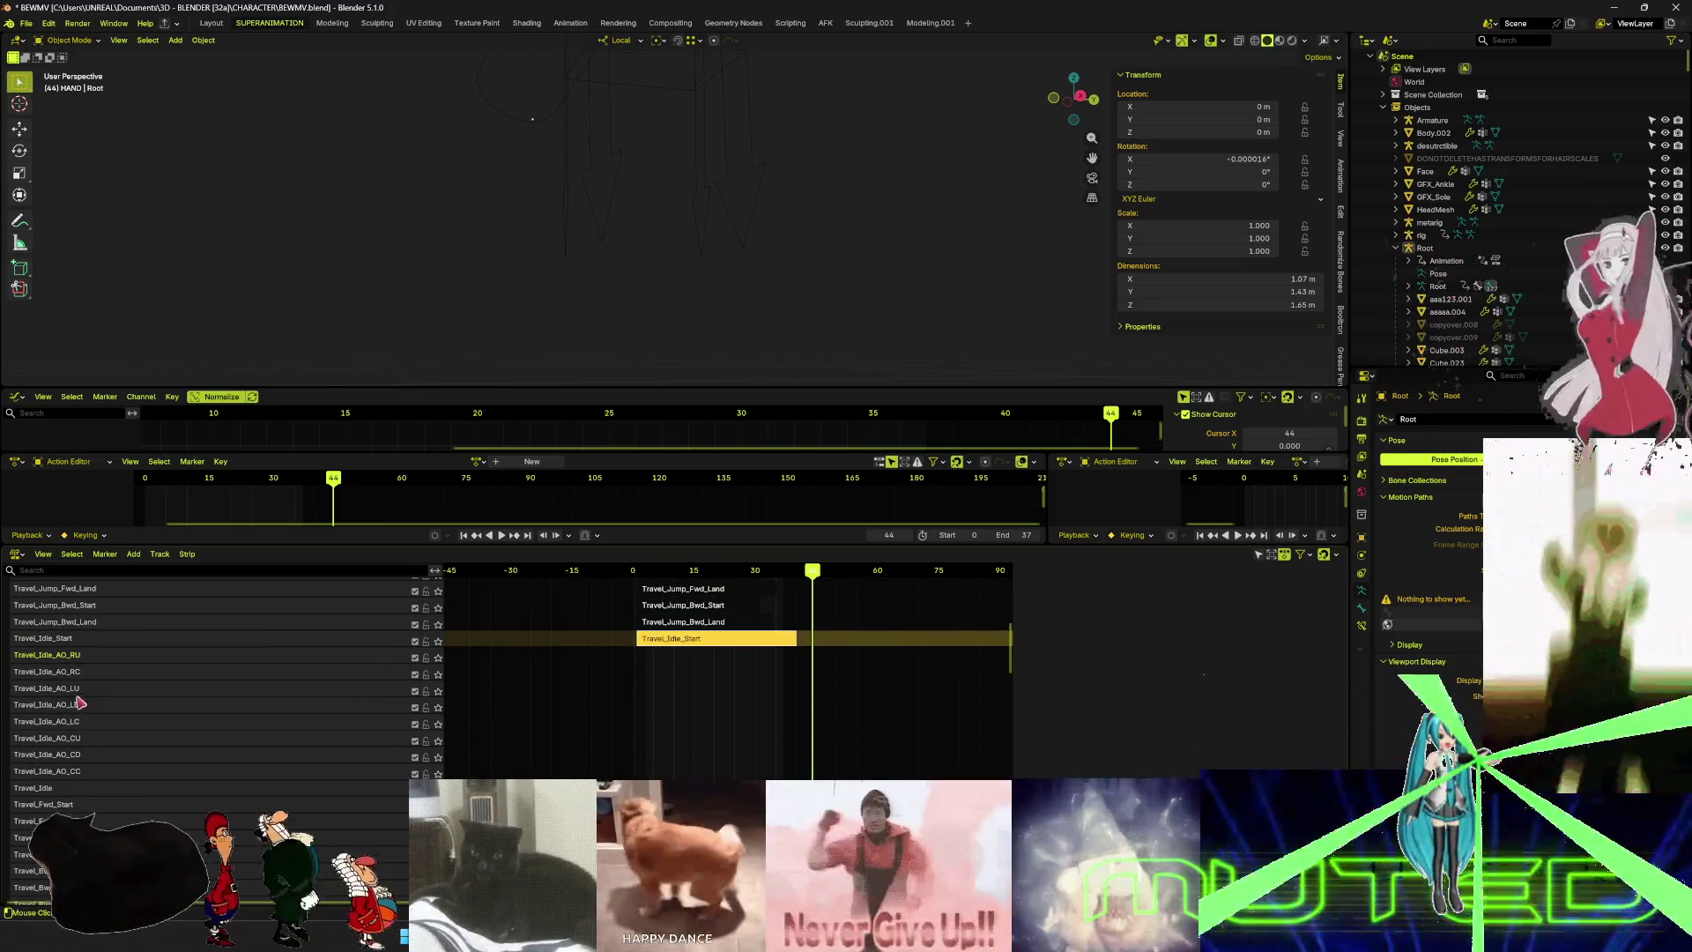
- Select the Travel_Idle_AO_RD strip and move it along the timeline to frames 3–4
{"action": "left_click", "coordinate": [649, 682]}
{"action": "left_click", "coordinate": [642, 572]}
{"action": "scroll", "coordinate": [643, 696], "scroll_direction": "up", "scroll_amount": 8}
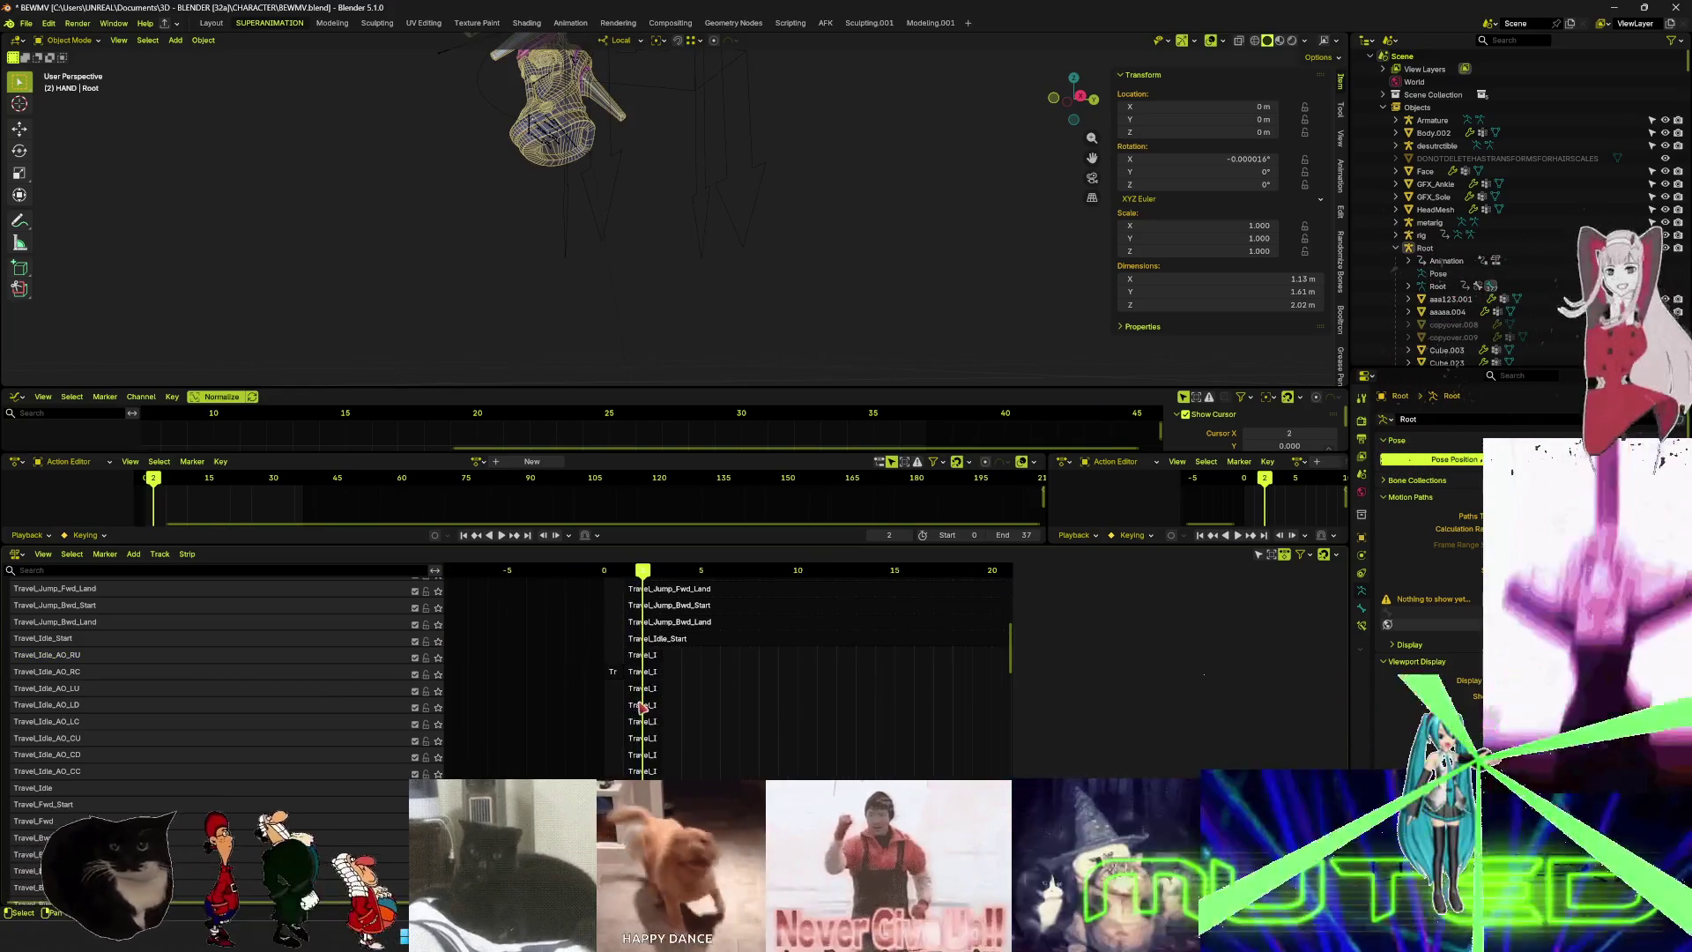
{"action": "scroll", "coordinate": [642, 705], "scroll_direction": "up", "scroll_amount": 6}
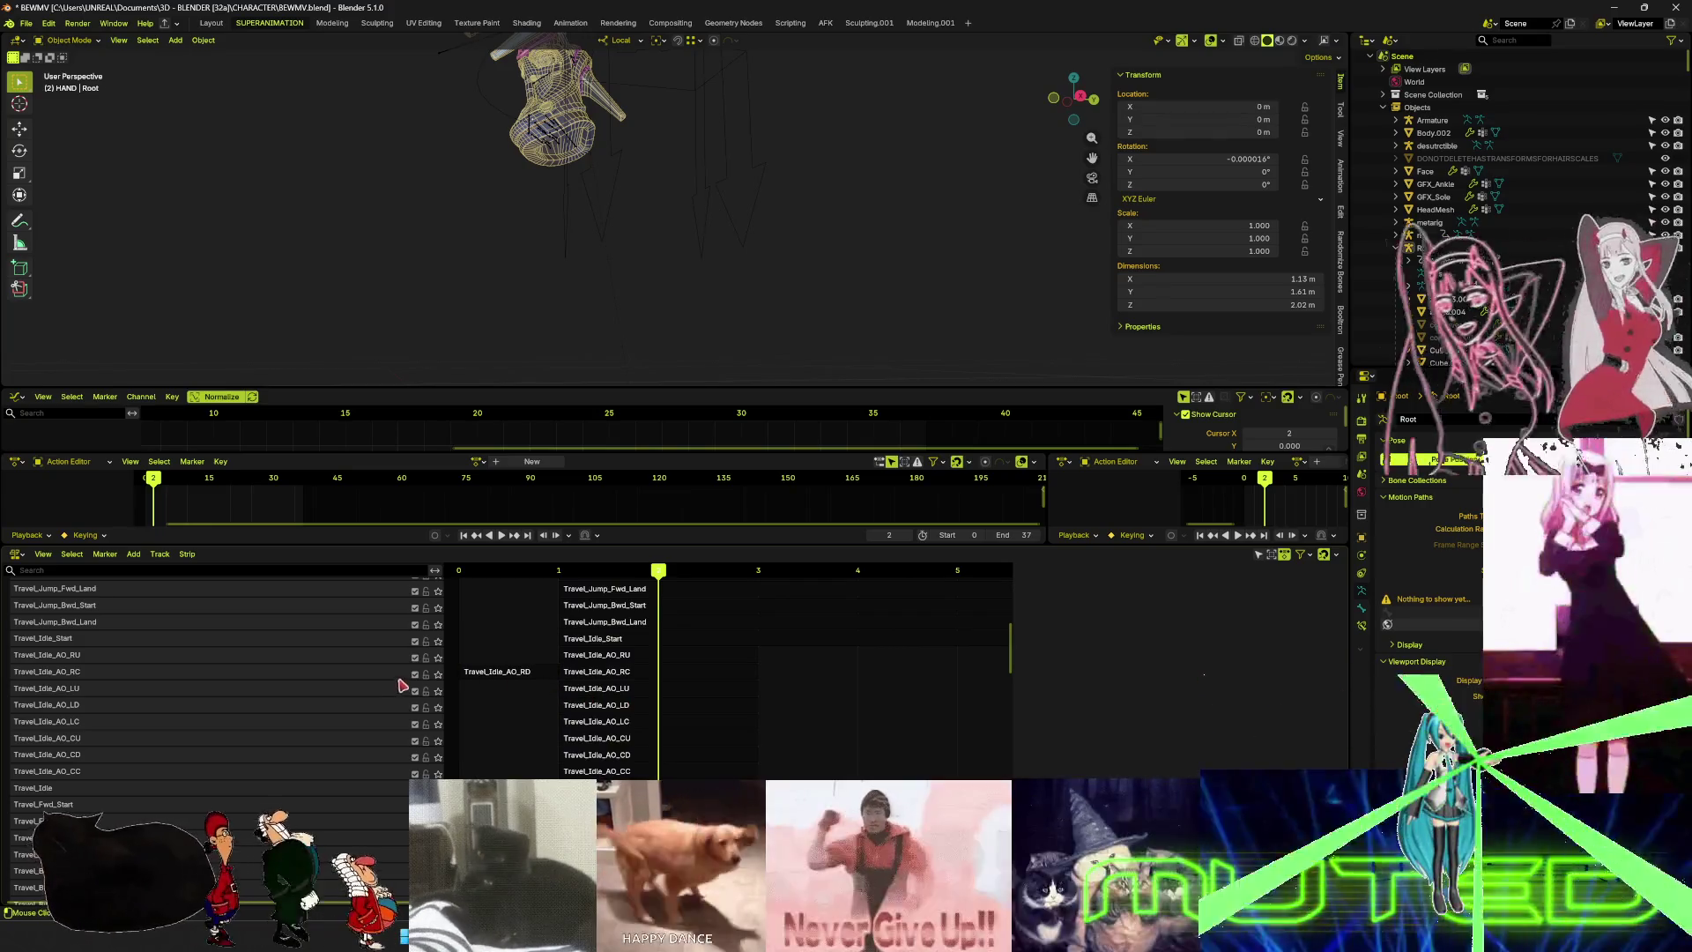
{"action": "left_click", "coordinate": [498, 675]}
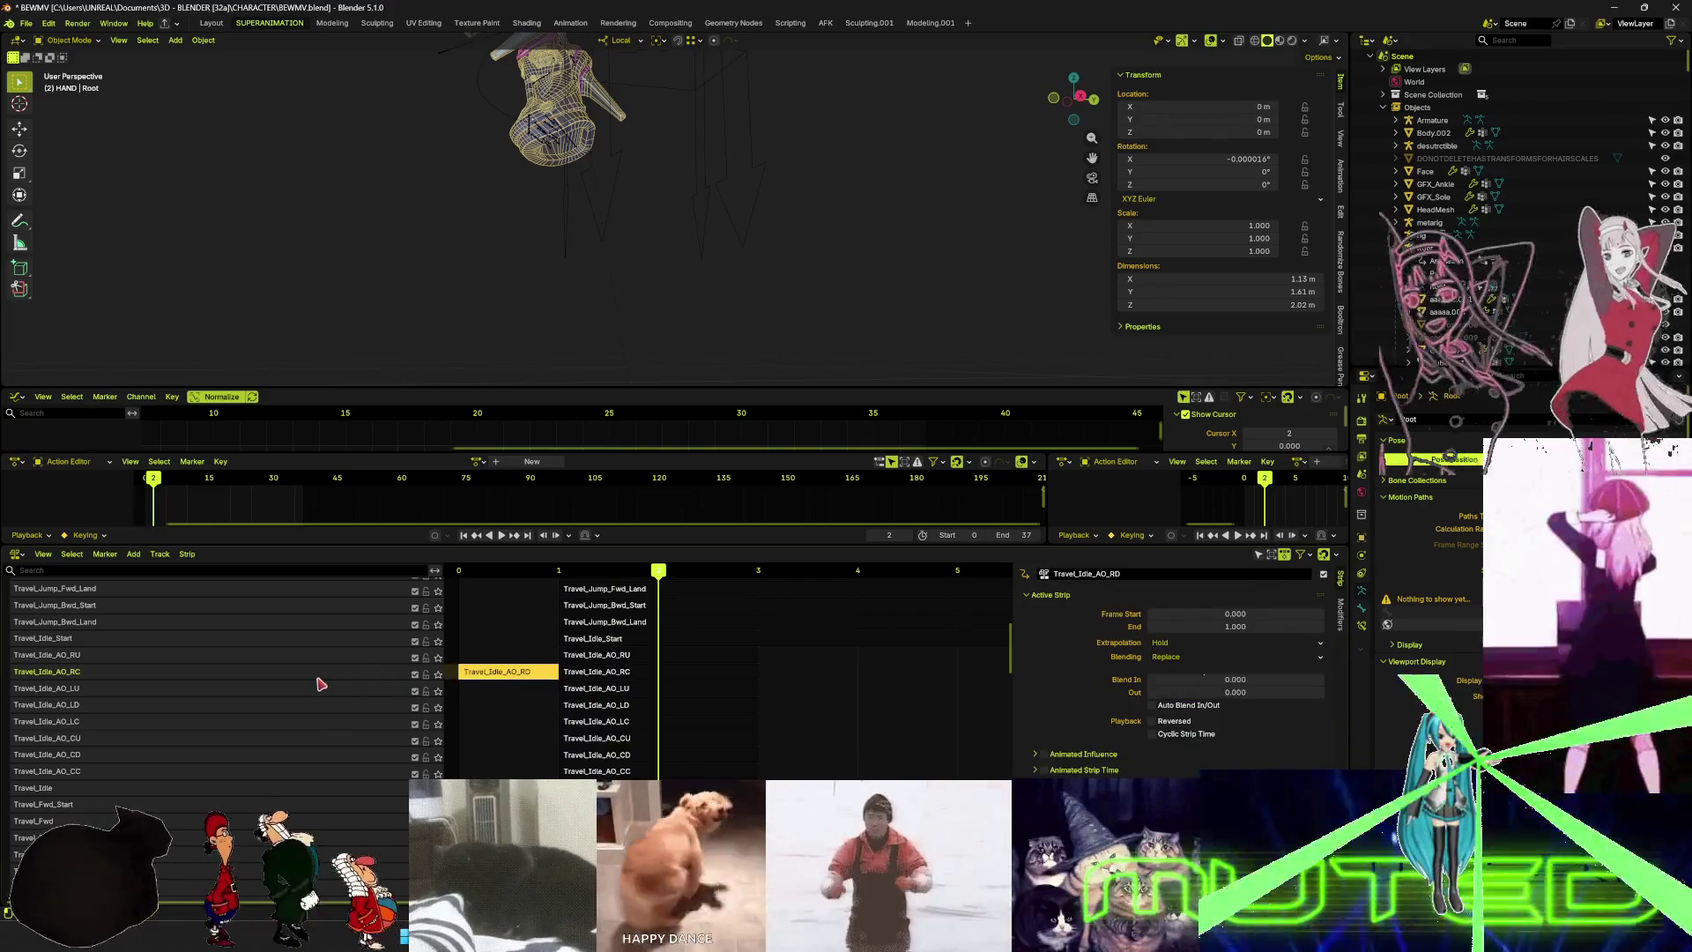
{"action": "right_click", "coordinate": [326, 675]}
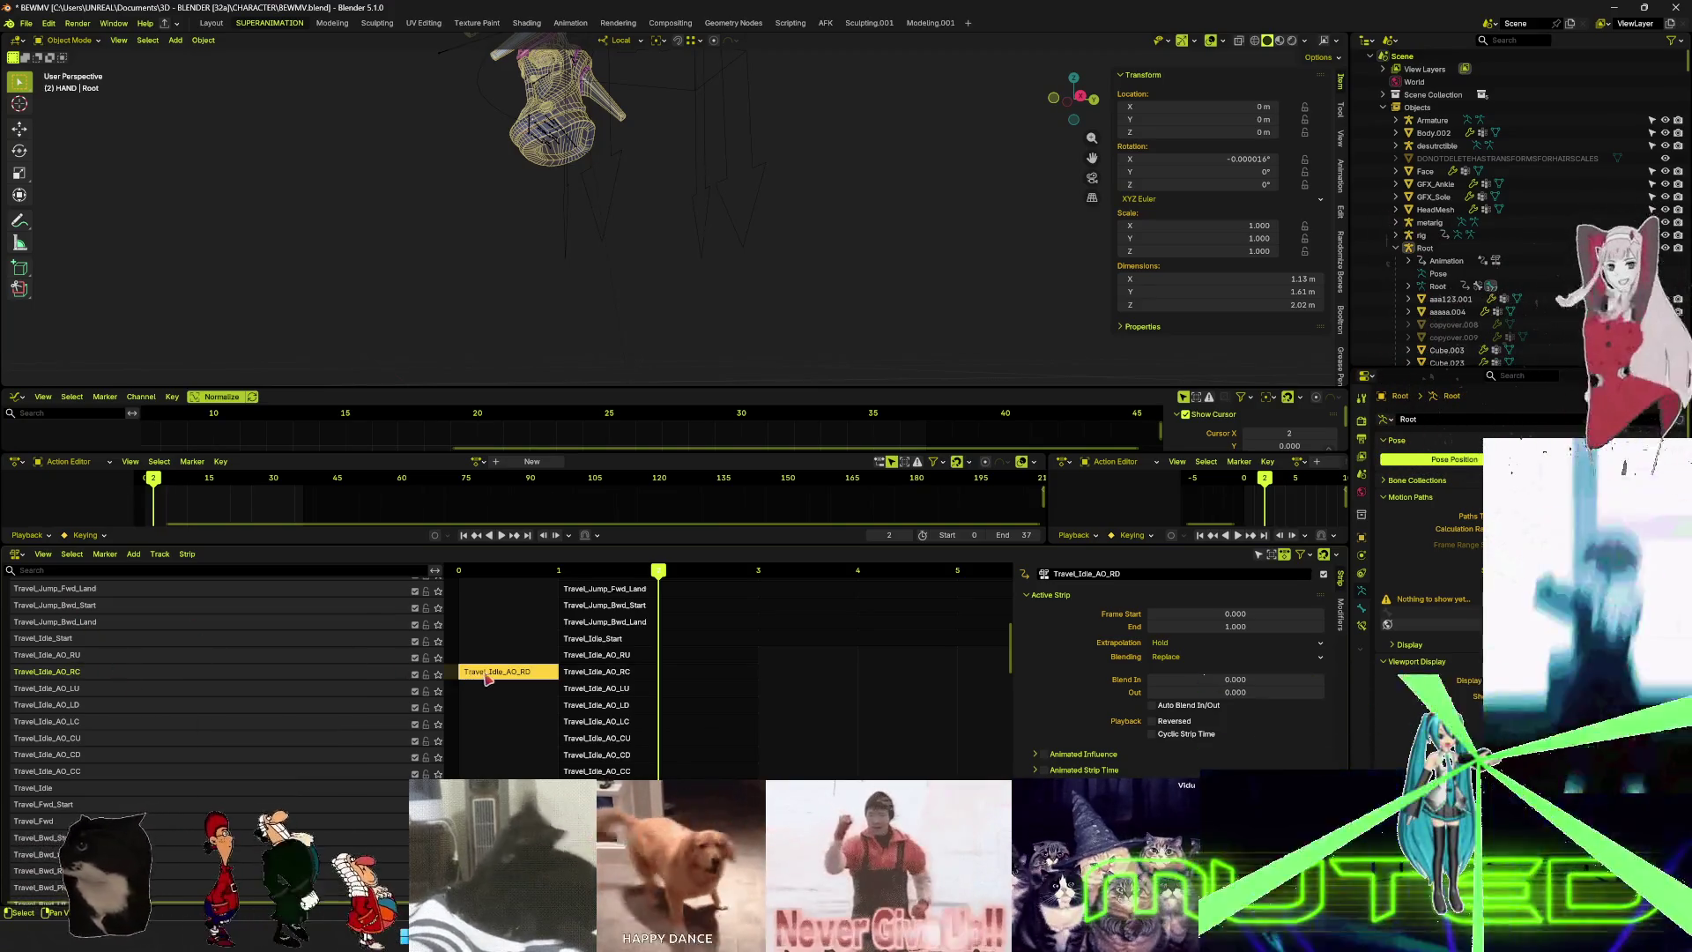
{"action": "key", "text": "g"}
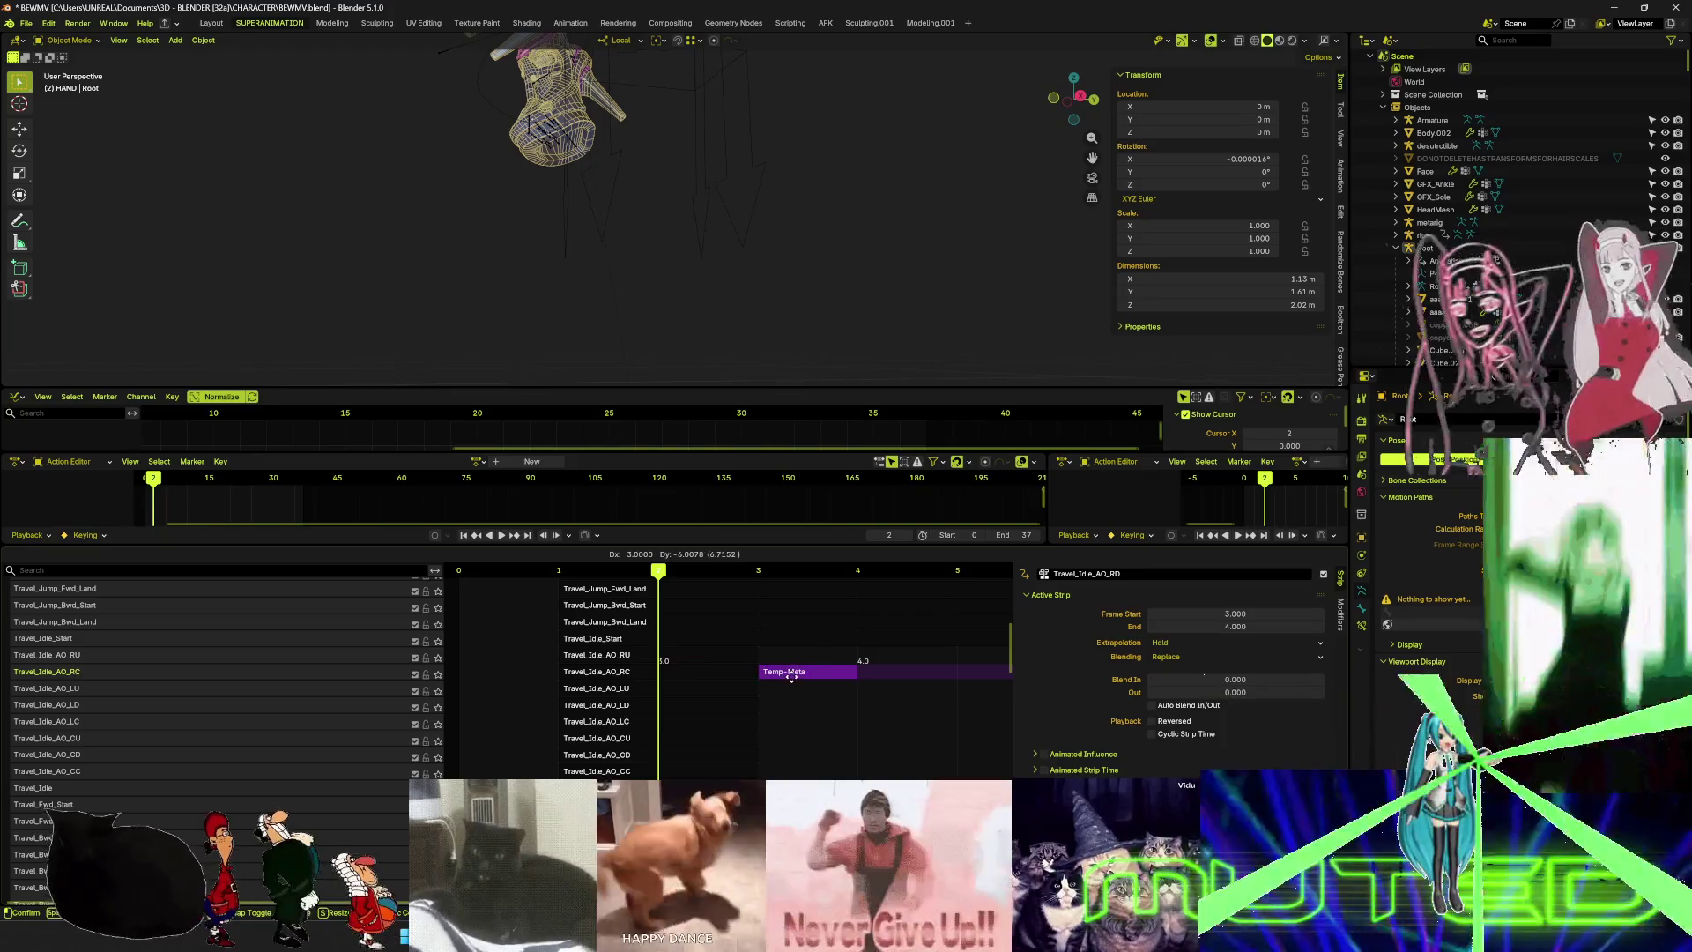
{"action": "left_click", "coordinate": [802, 686]}
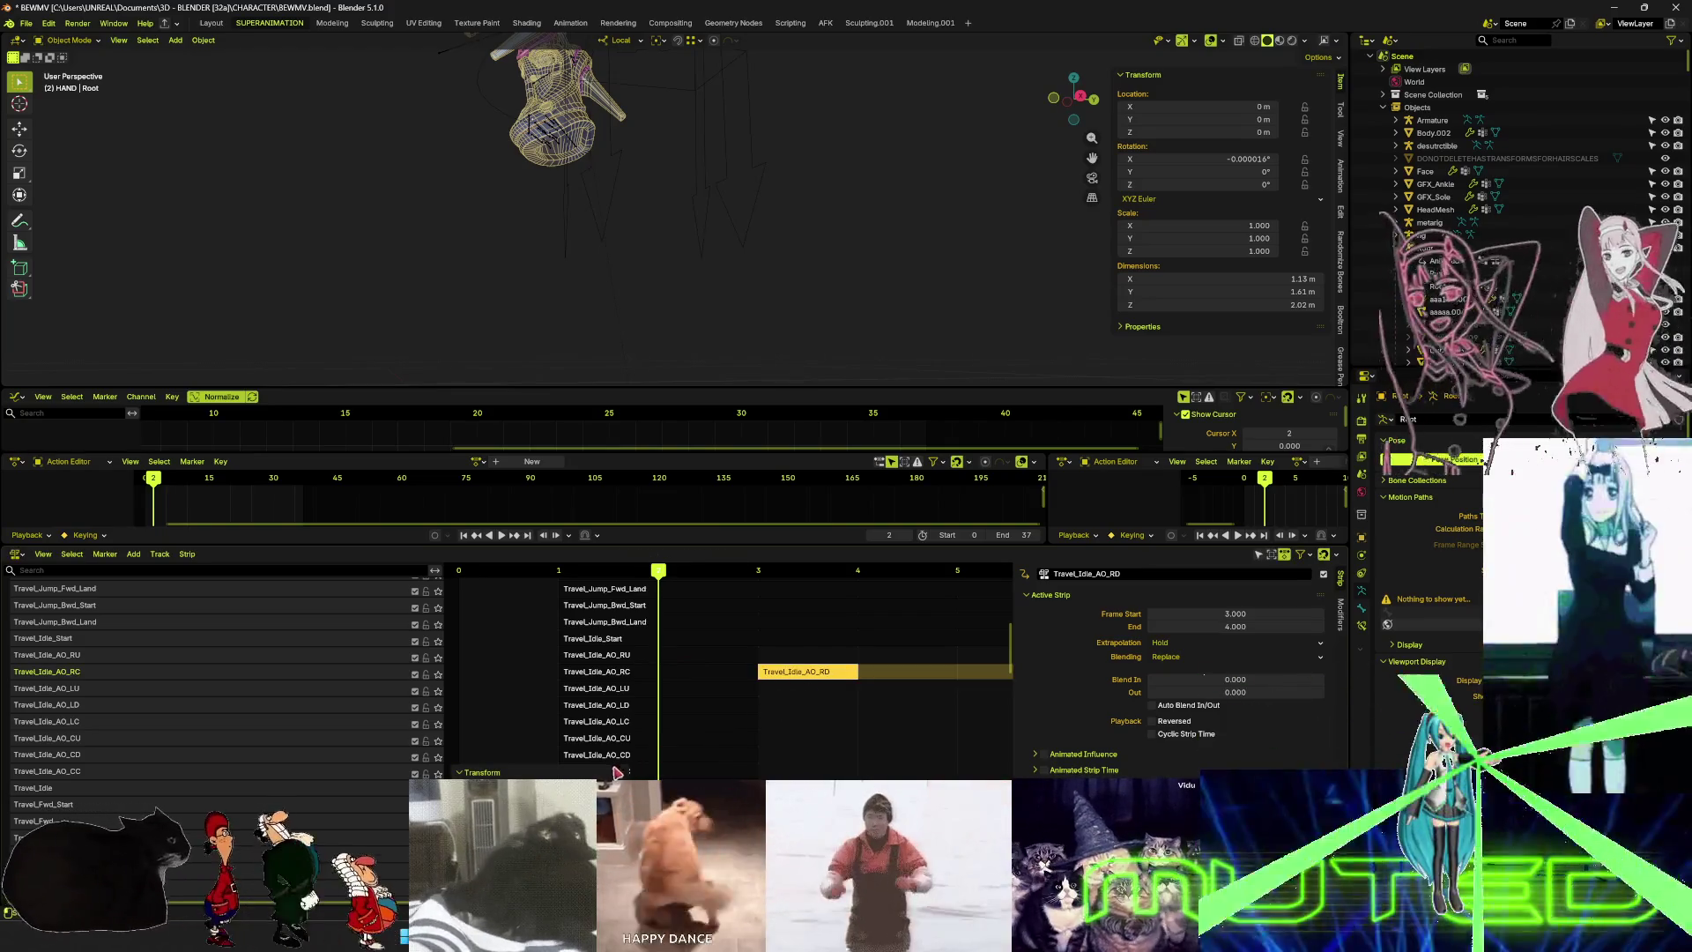
{"action": "scroll", "coordinate": [269, 731], "scroll_direction": "down", "scroll_amount": 10}
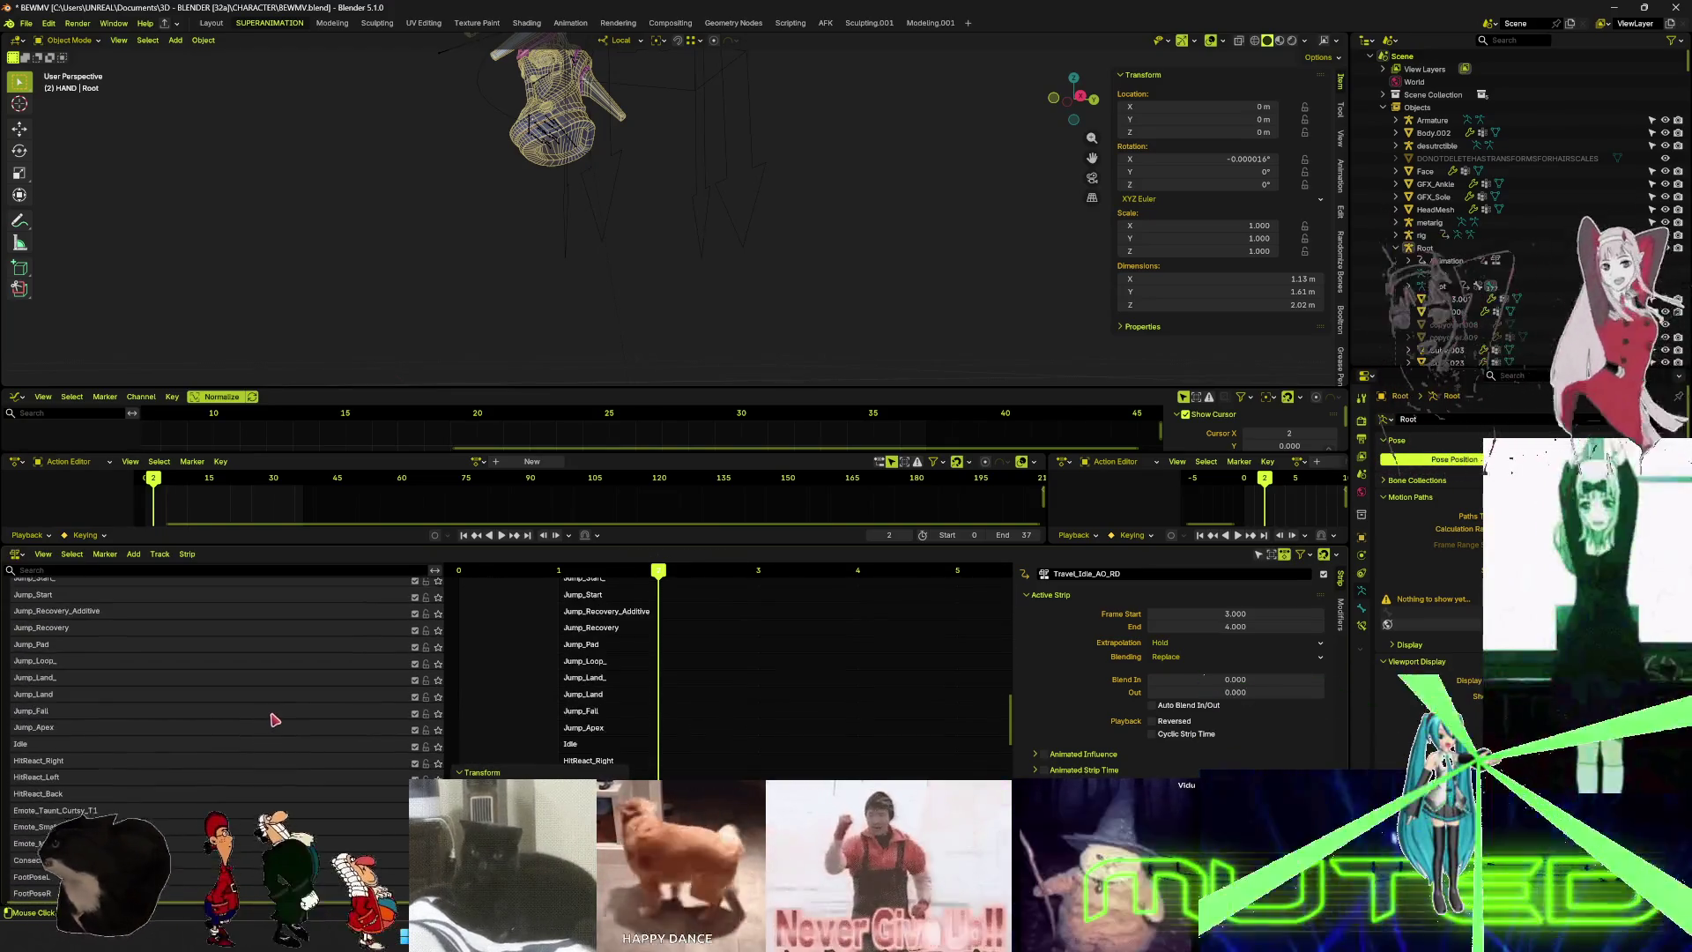
{"action": "scroll", "coordinate": [274, 720], "scroll_direction": "up", "scroll_amount": 8}
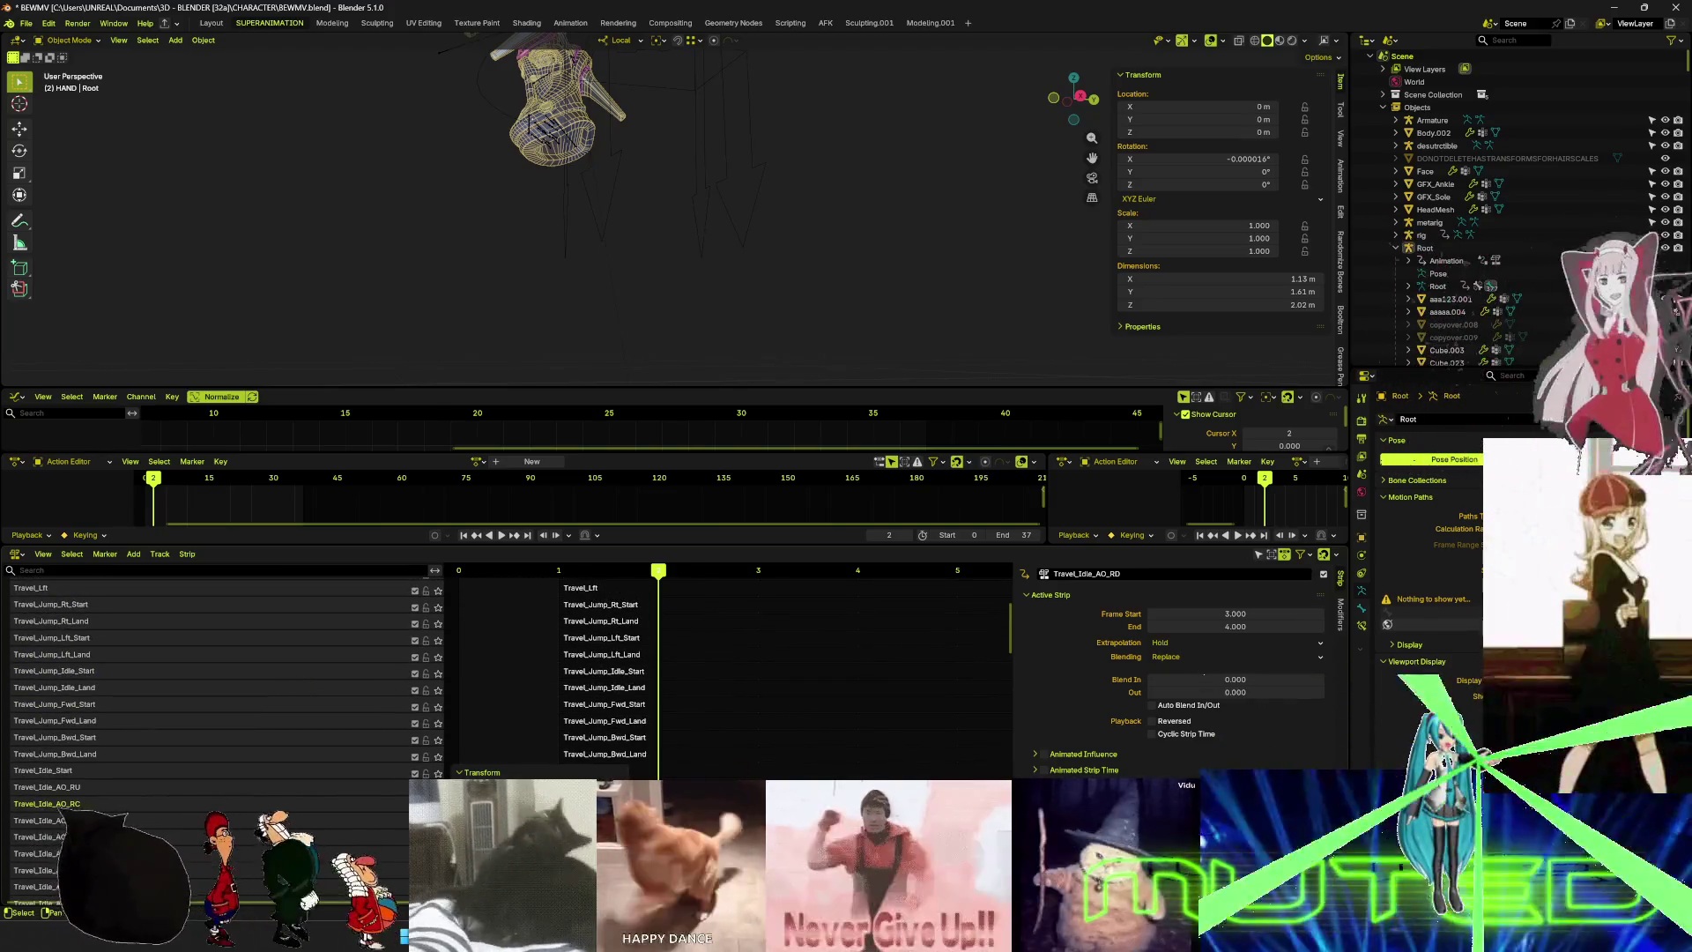
{"action": "key", "text": "alt+a"}
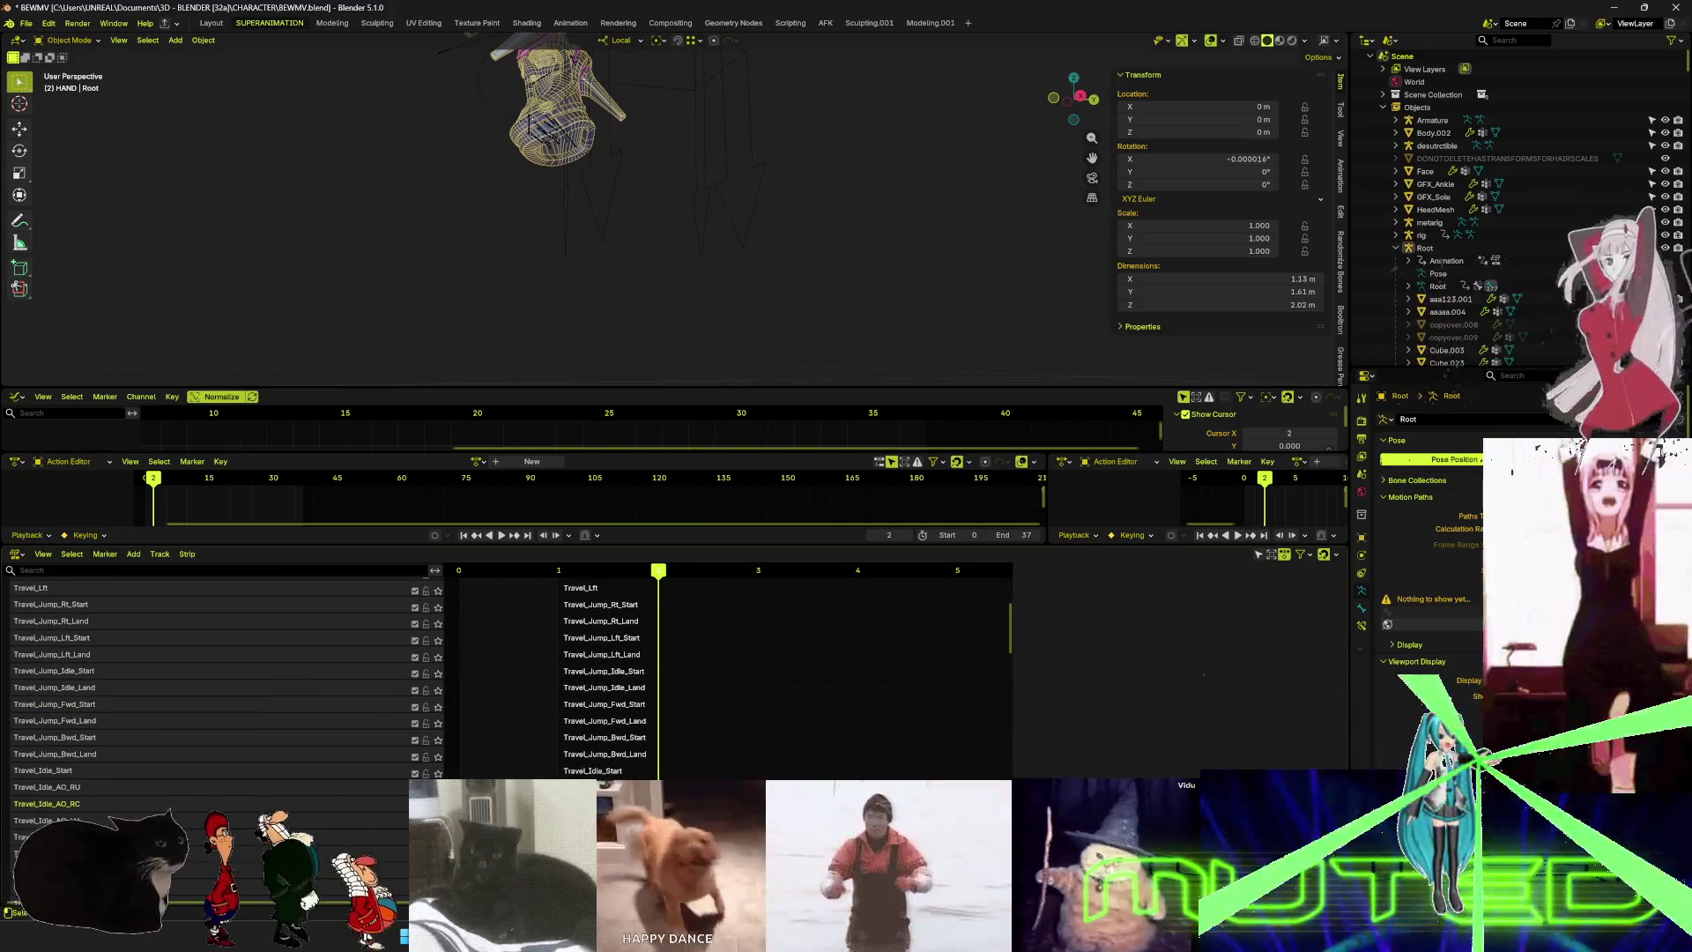
- Drag the Travel_Idle_AO_RD strip up onto the top NlaTrack at frames 1–2
{"action": "key", "text": "shift+a"}
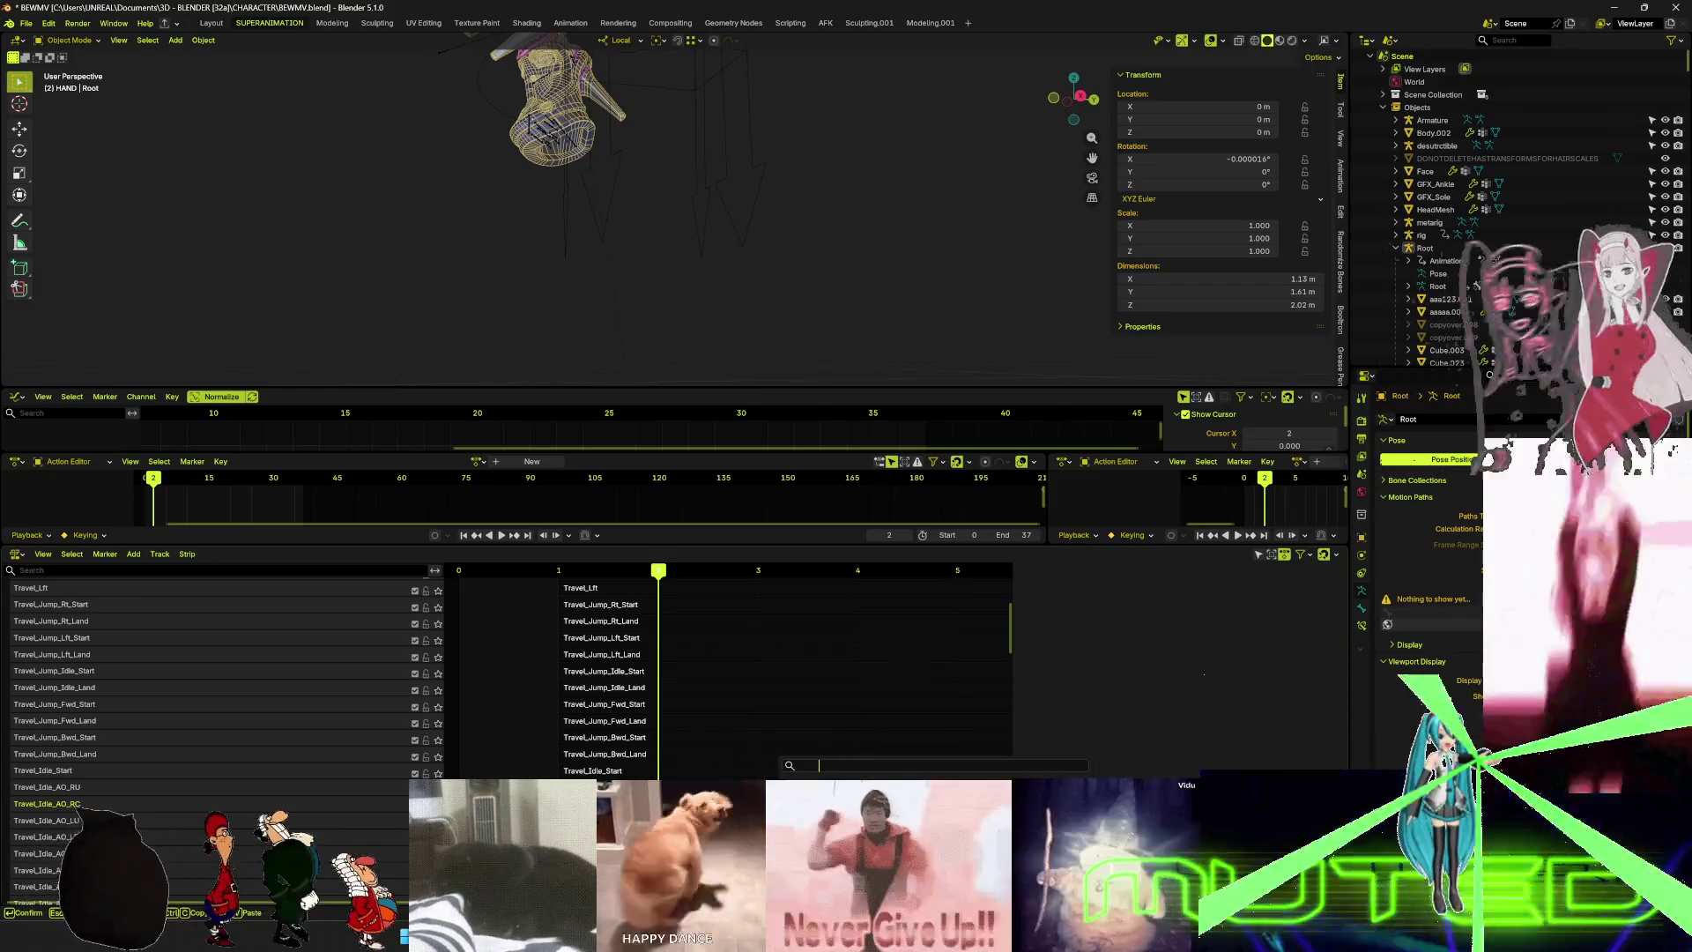
{"action": "key", "text": "Return"}
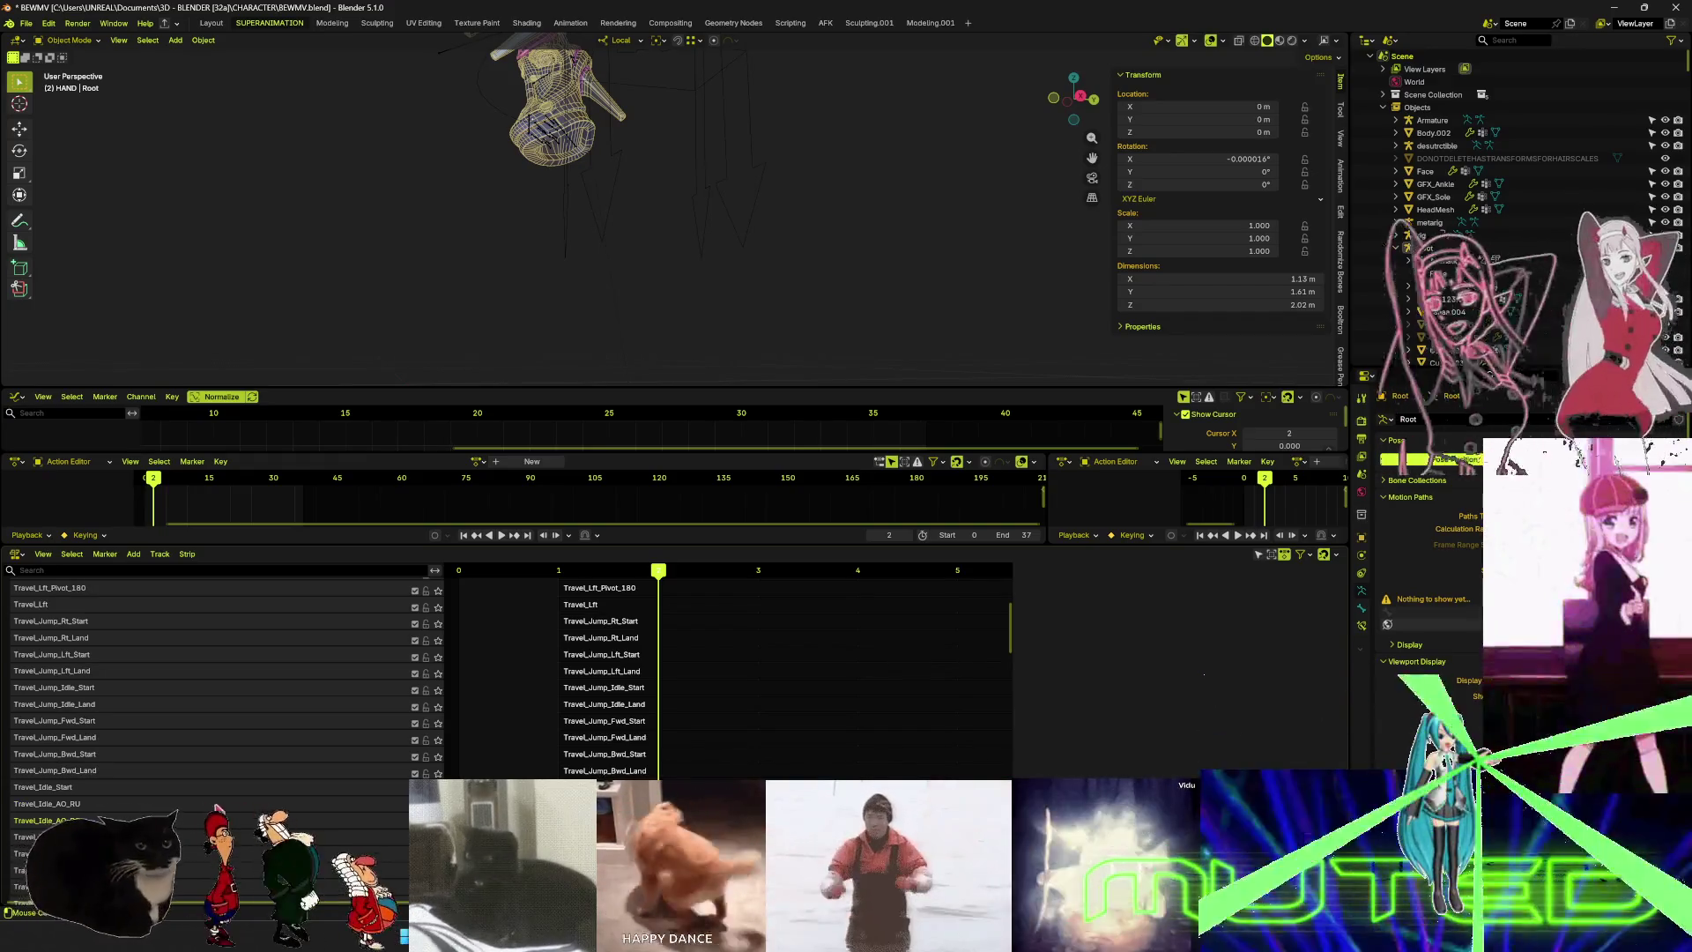
{"action": "scroll", "coordinate": [302, 718], "scroll_direction": "up", "scroll_amount": 10}
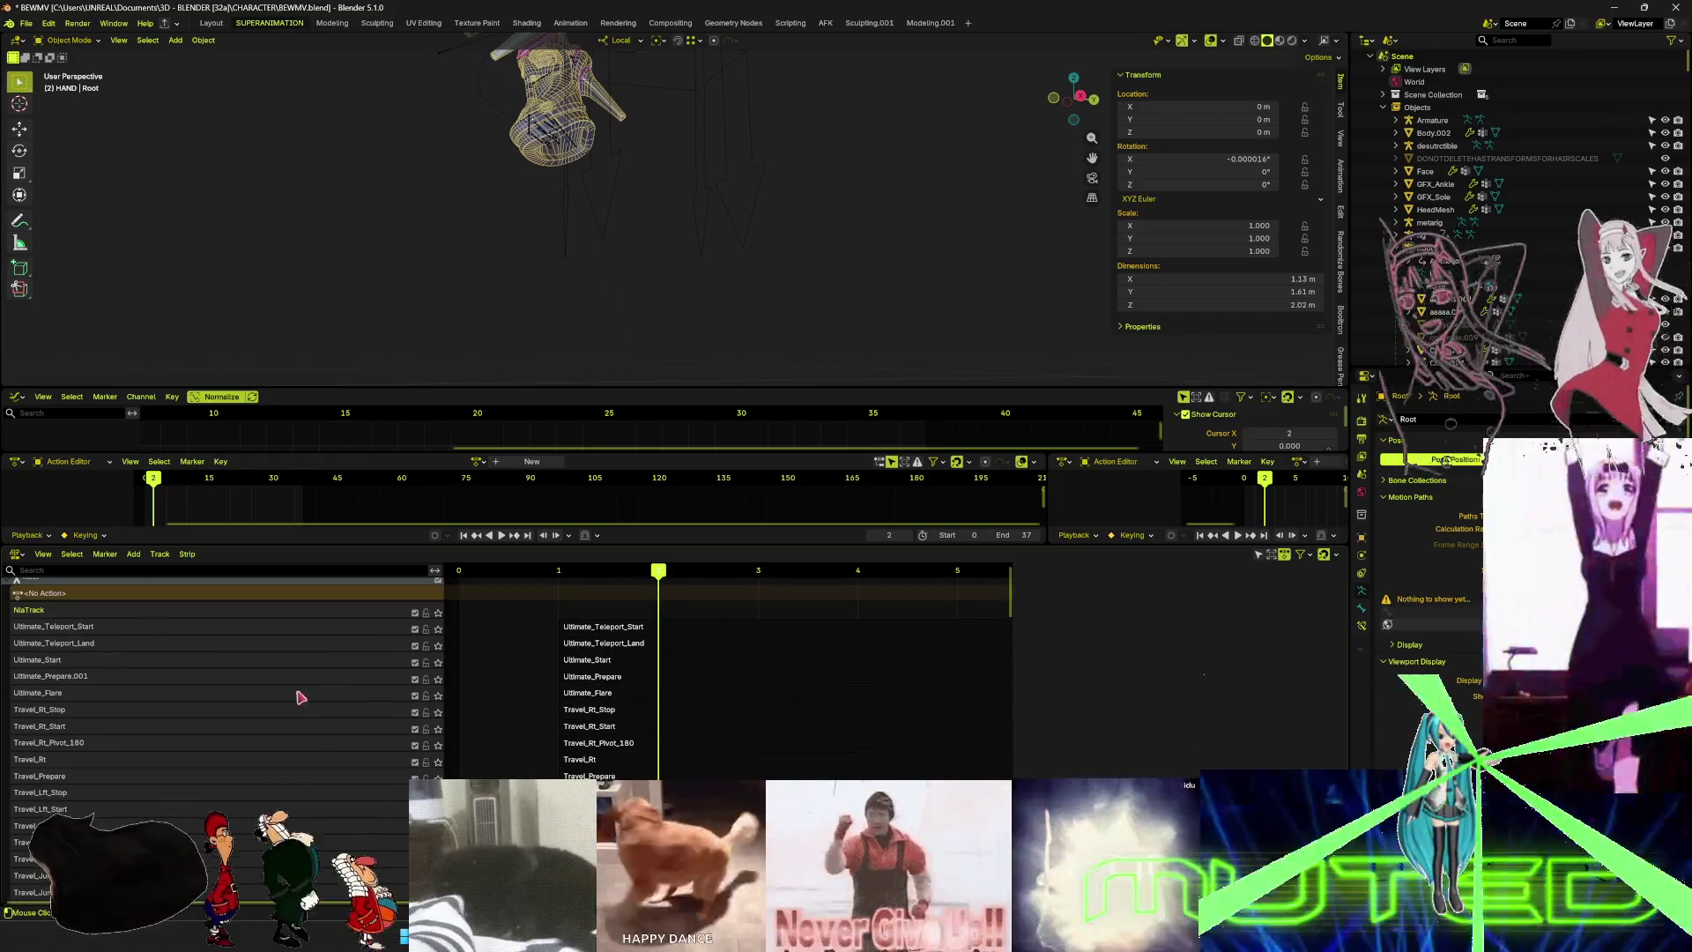
{"action": "scroll", "coordinate": [564, 670], "scroll_direction": "down", "scroll_amount": 3}
{"action": "scroll", "coordinate": [354, 776], "scroll_direction": "down", "scroll_amount": 10}
{"action": "mouse_move", "coordinate": [740, 860]}
{"action": "left_mouse_down"}
{"action": "mouse_move", "coordinate": [740, 573]}
{"action": "mouse_move", "coordinate": [716, 582]}
{"action": "left_mouse_up"}
{"action": "scroll", "coordinate": [716, 760], "scroll_direction": "up", "scroll_amount": 10}
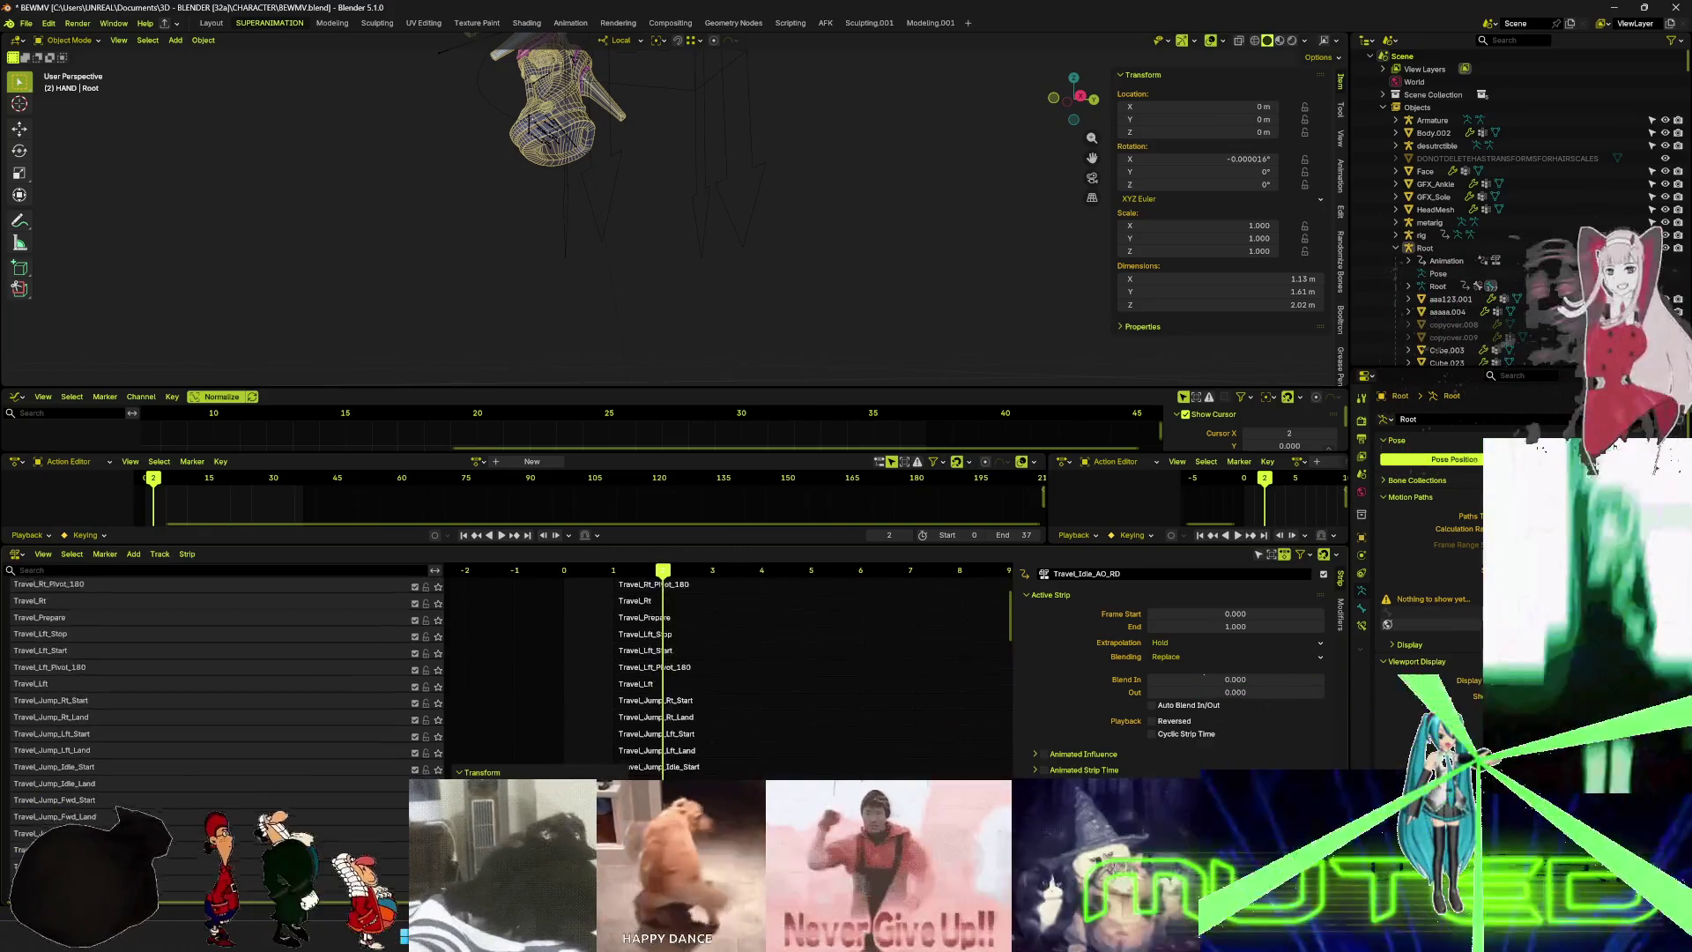
{"action": "mouse_move", "coordinate": [627, 708]}
{"action": "left_mouse_down"}
{"action": "mouse_move", "coordinate": [662, 652]}
{"action": "mouse_move", "coordinate": [663, 589]}
{"action": "mouse_move", "coordinate": [677, 639]}
{"action": "left_mouse_up"}
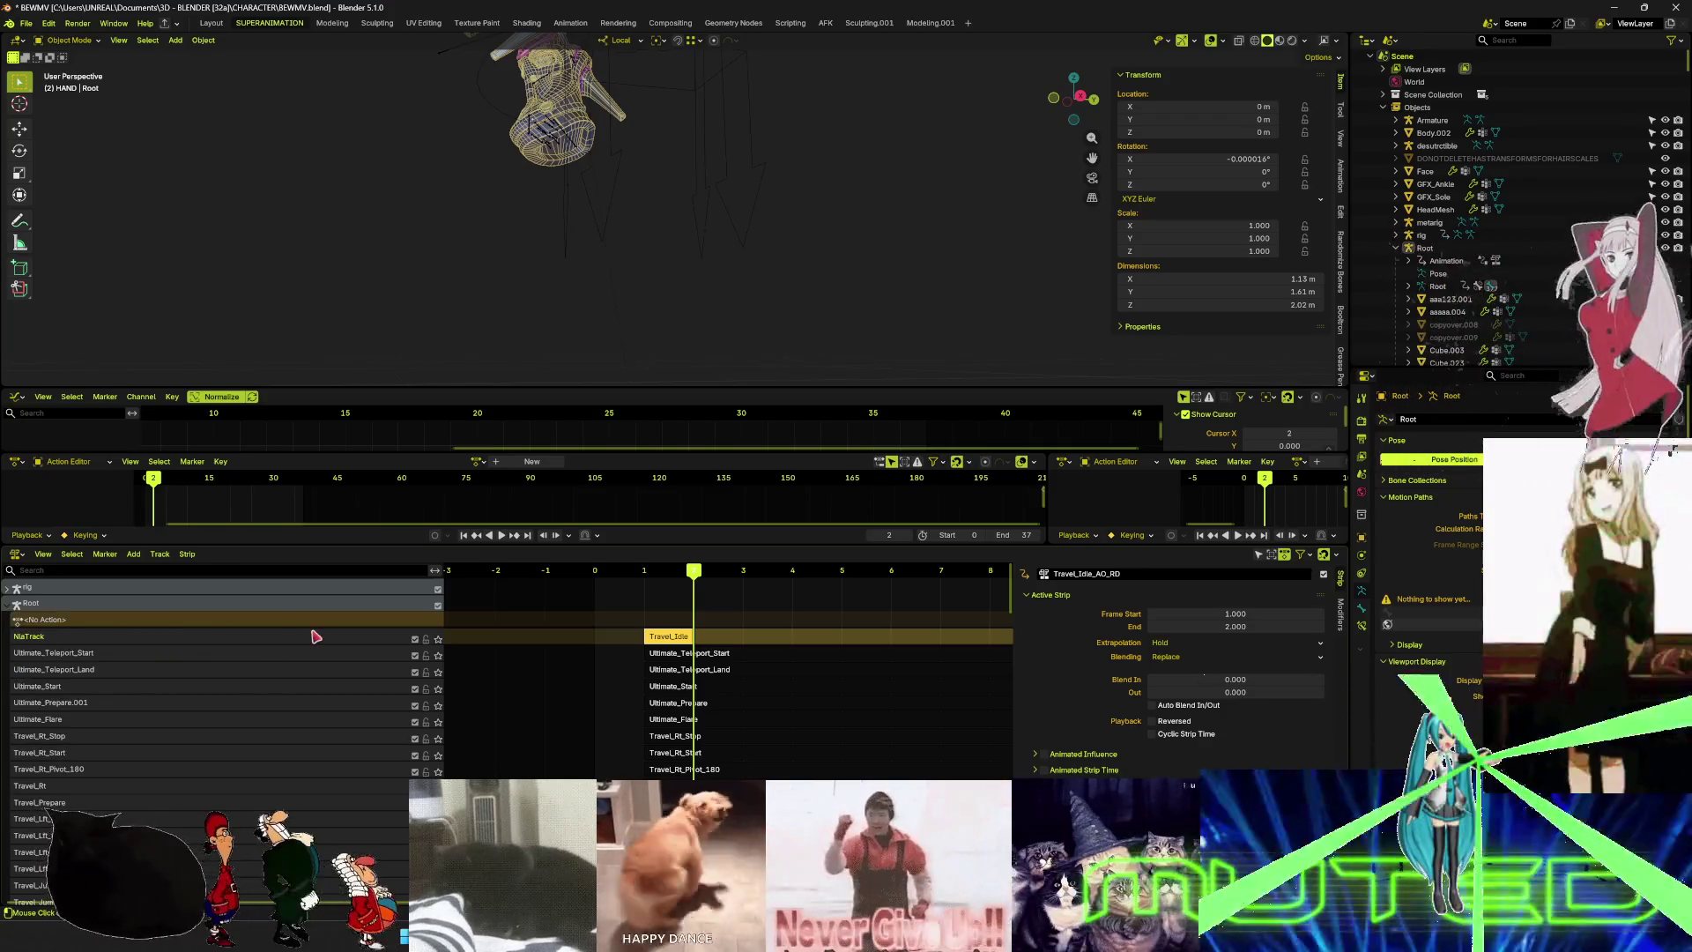
{"action": "scroll", "coordinate": [208, 674], "scroll_direction": "down", "scroll_amount": 5}
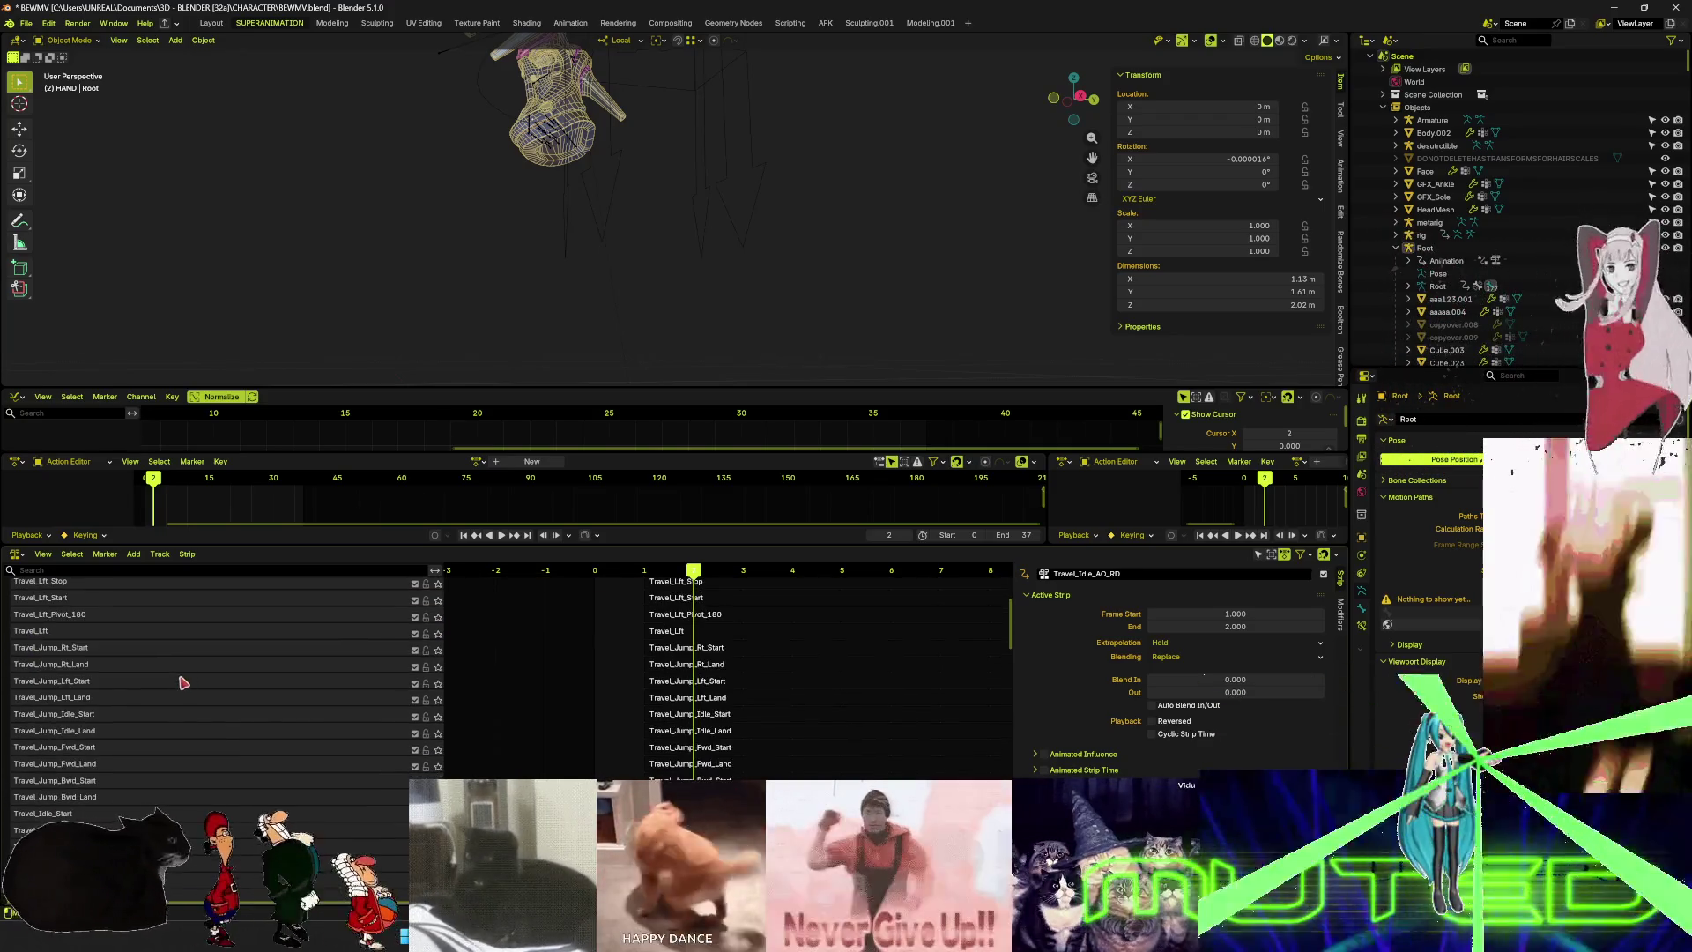
{"action": "scroll", "coordinate": [183, 683], "scroll_direction": "down", "scroll_amount": 2}
- Copy the Travel_Idle_AO_RD track name, then mistakenly rename the strip on the top track
{"action": "left_click", "coordinate": [77, 771]}
{"action": "double_click", "coordinate": [86, 773]}
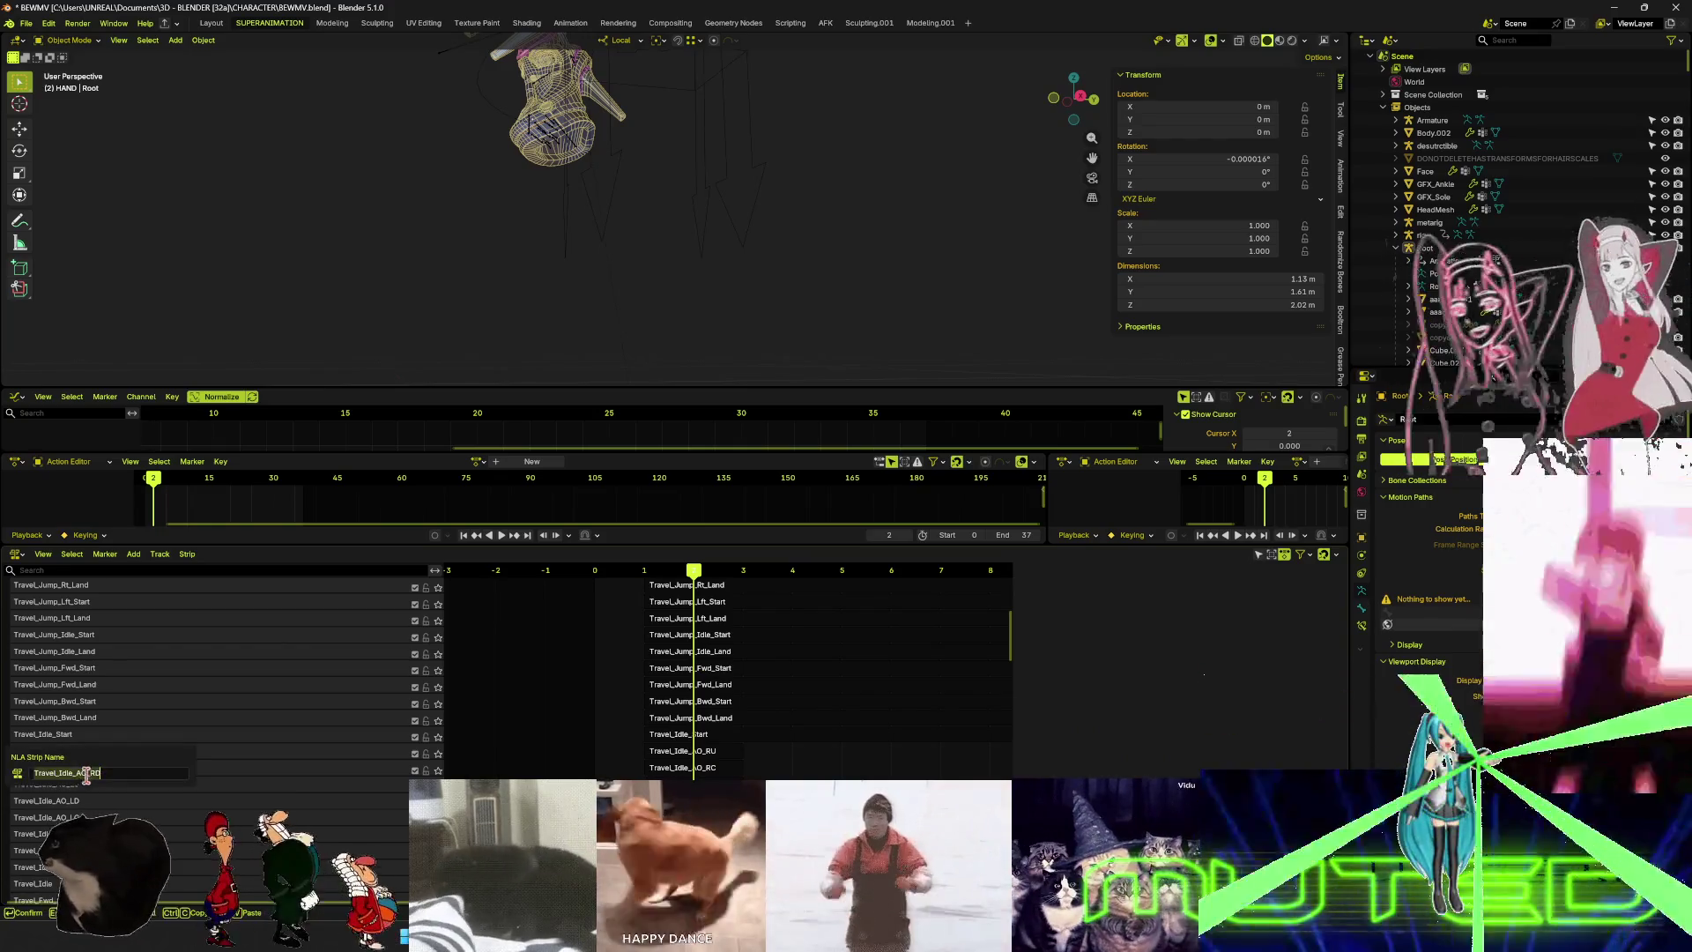
{"action": "key", "text": "Return"}
{"action": "scroll", "coordinate": [136, 646], "scroll_direction": "up", "scroll_amount": 7}
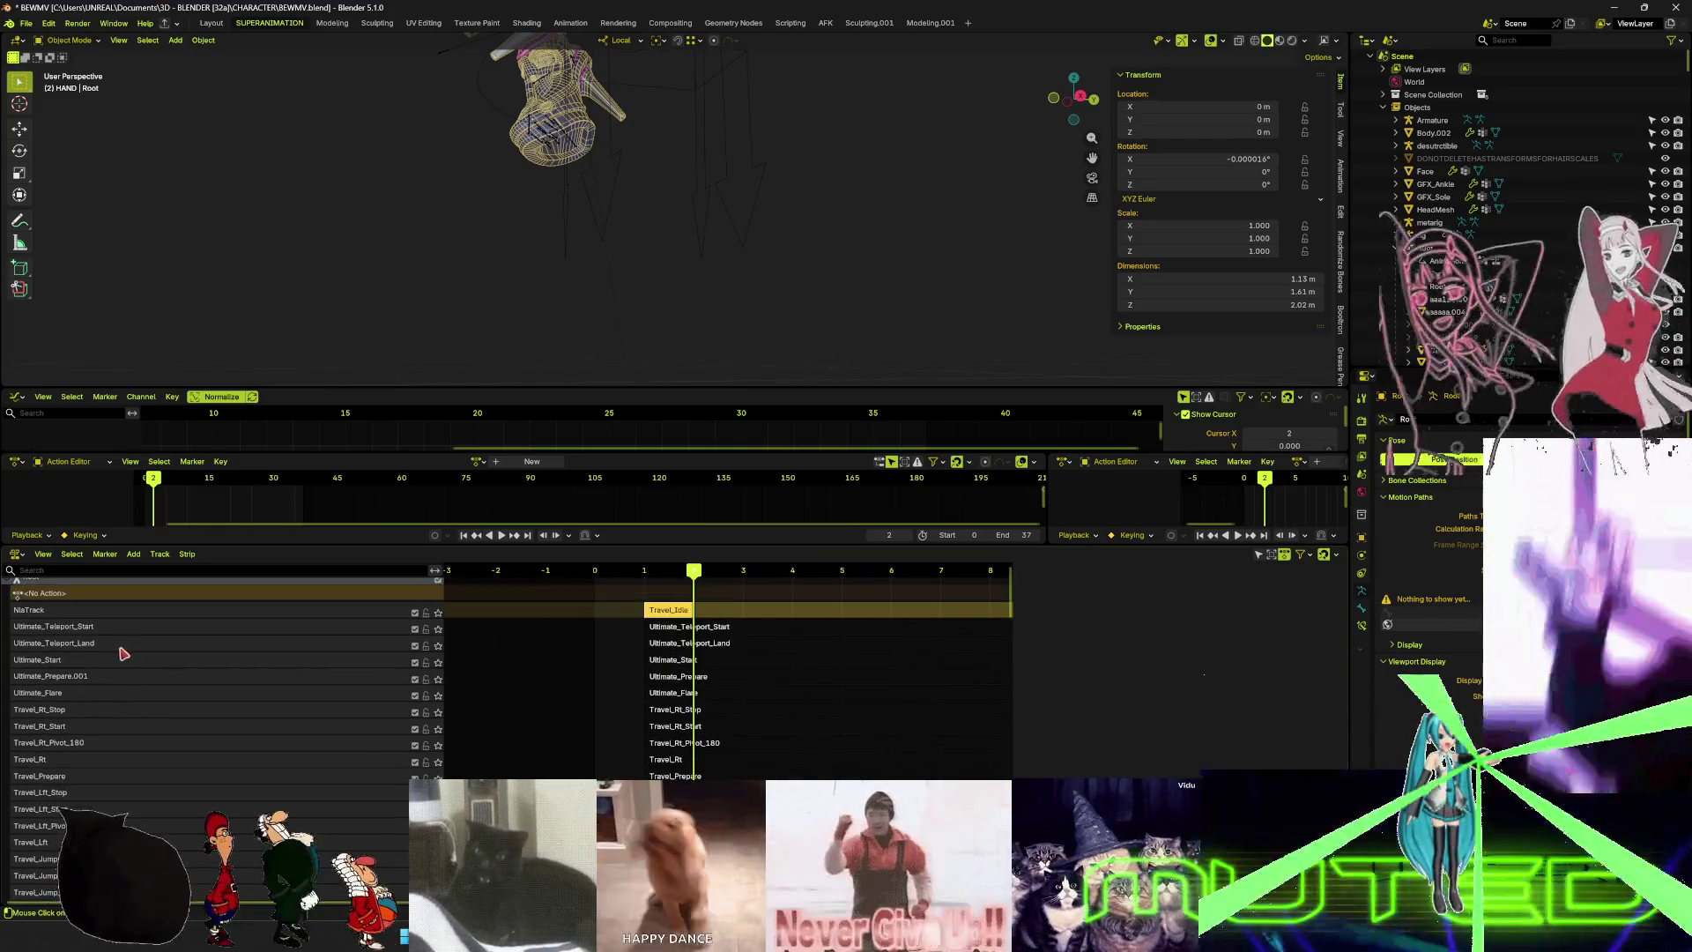
{"action": "left_click", "coordinate": [48, 638]}
{"action": "double_click", "coordinate": [84, 641]}
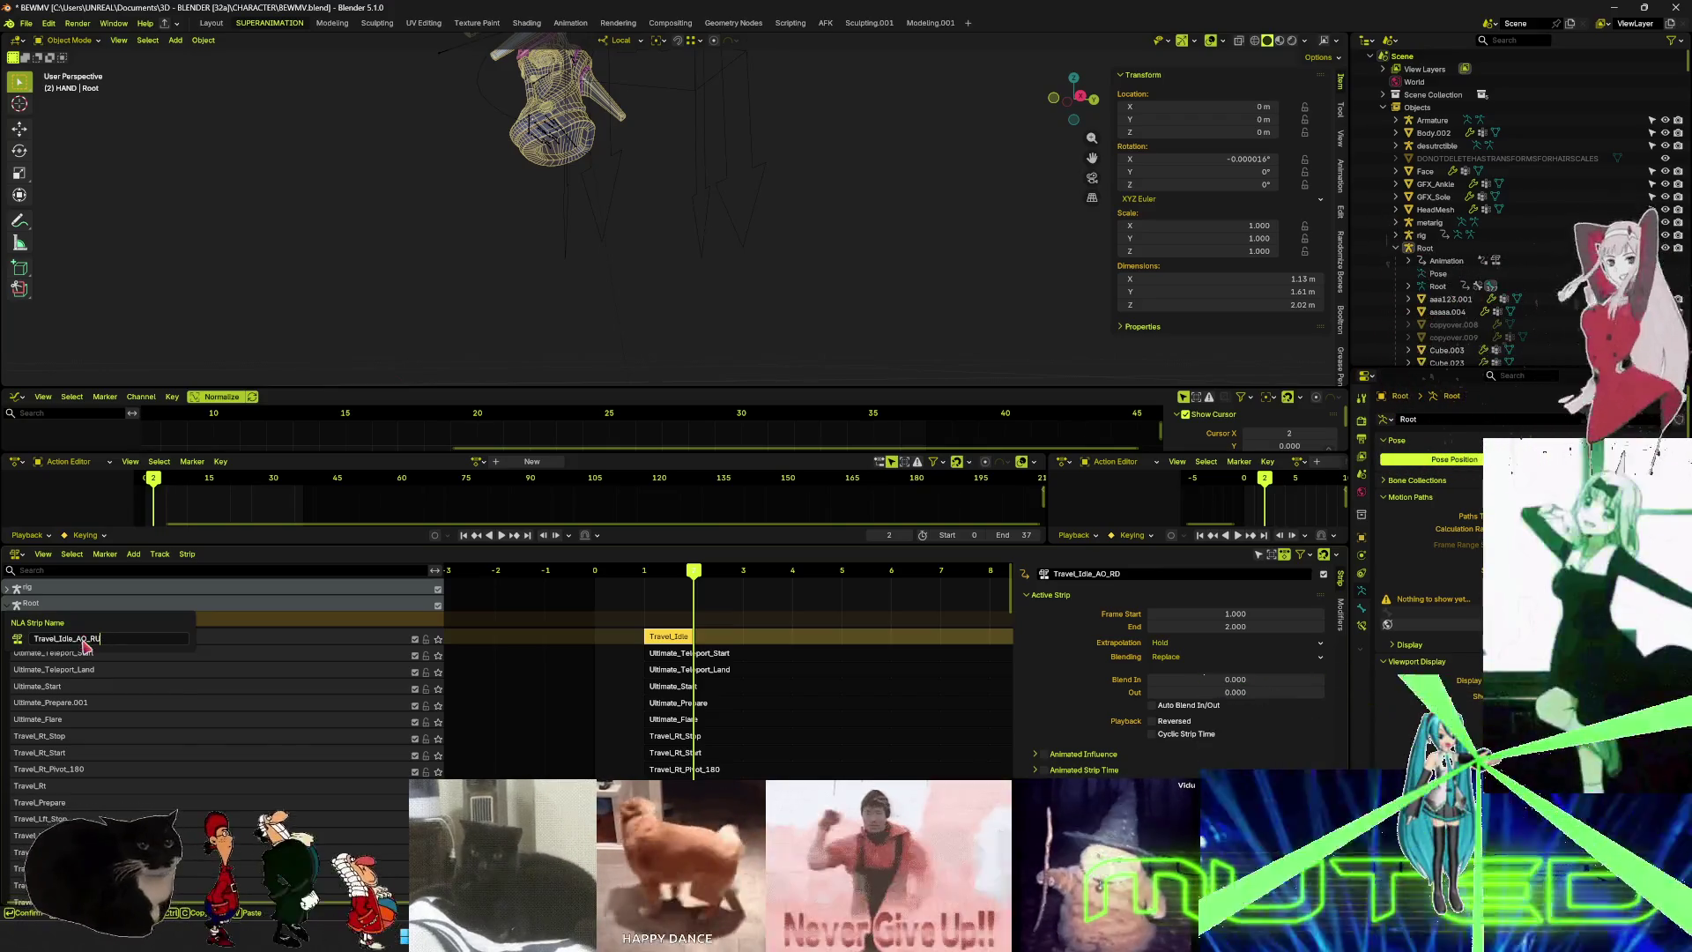
{"action": "key", "text": "Return"}
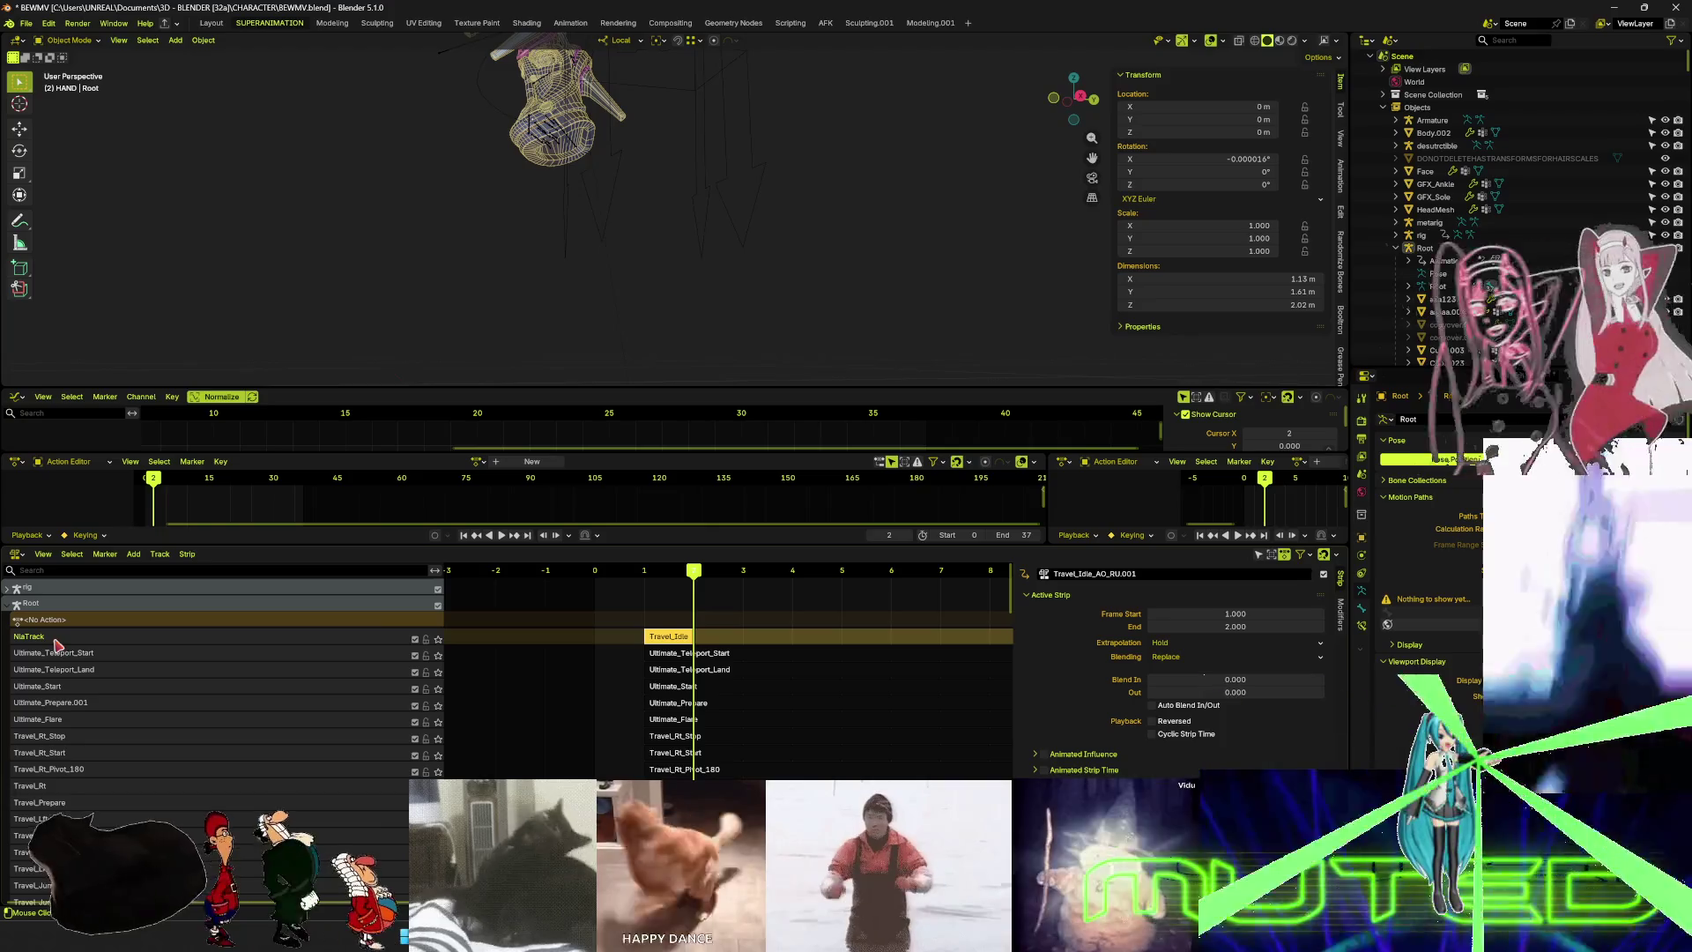
{"action": "scroll", "coordinate": [692, 599], "scroll_direction": "up", "scroll_amount": 4}
{"action": "scroll", "coordinate": [699, 663], "scroll_direction": "up", "scroll_amount": 1}
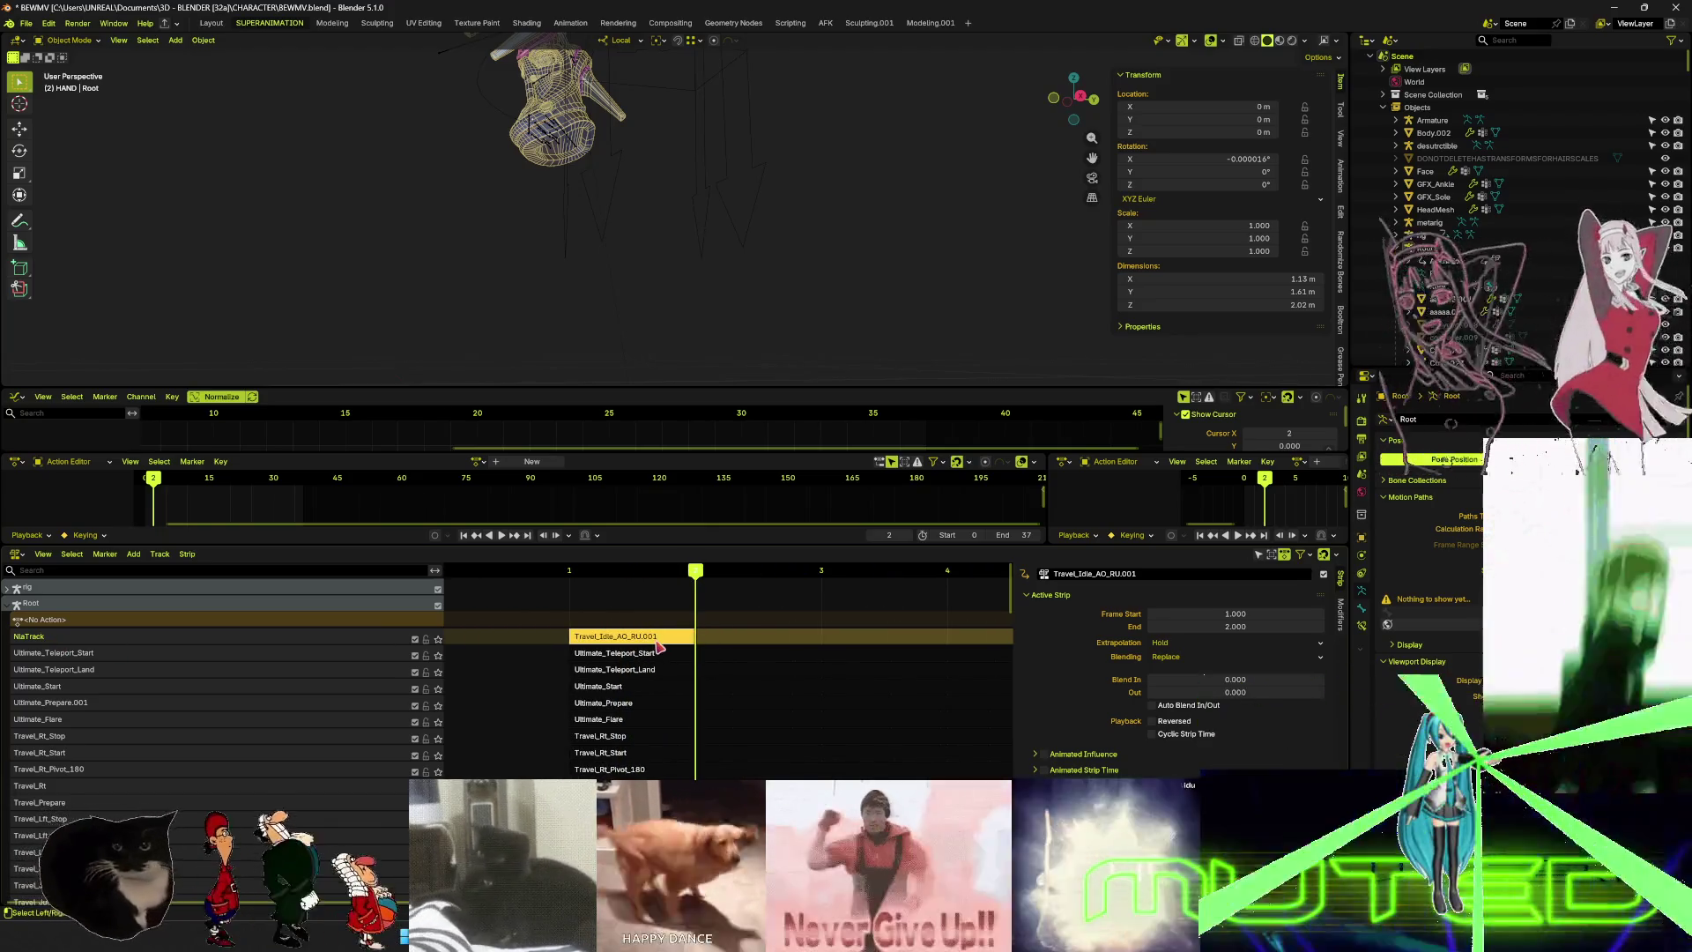
- Undo the strip rename and paste Travel_Idle_AO_RD as the NlaTrack's name
{"action": "key", "text": "ctrl+z"}
{"action": "double_click", "coordinate": [38, 636]}
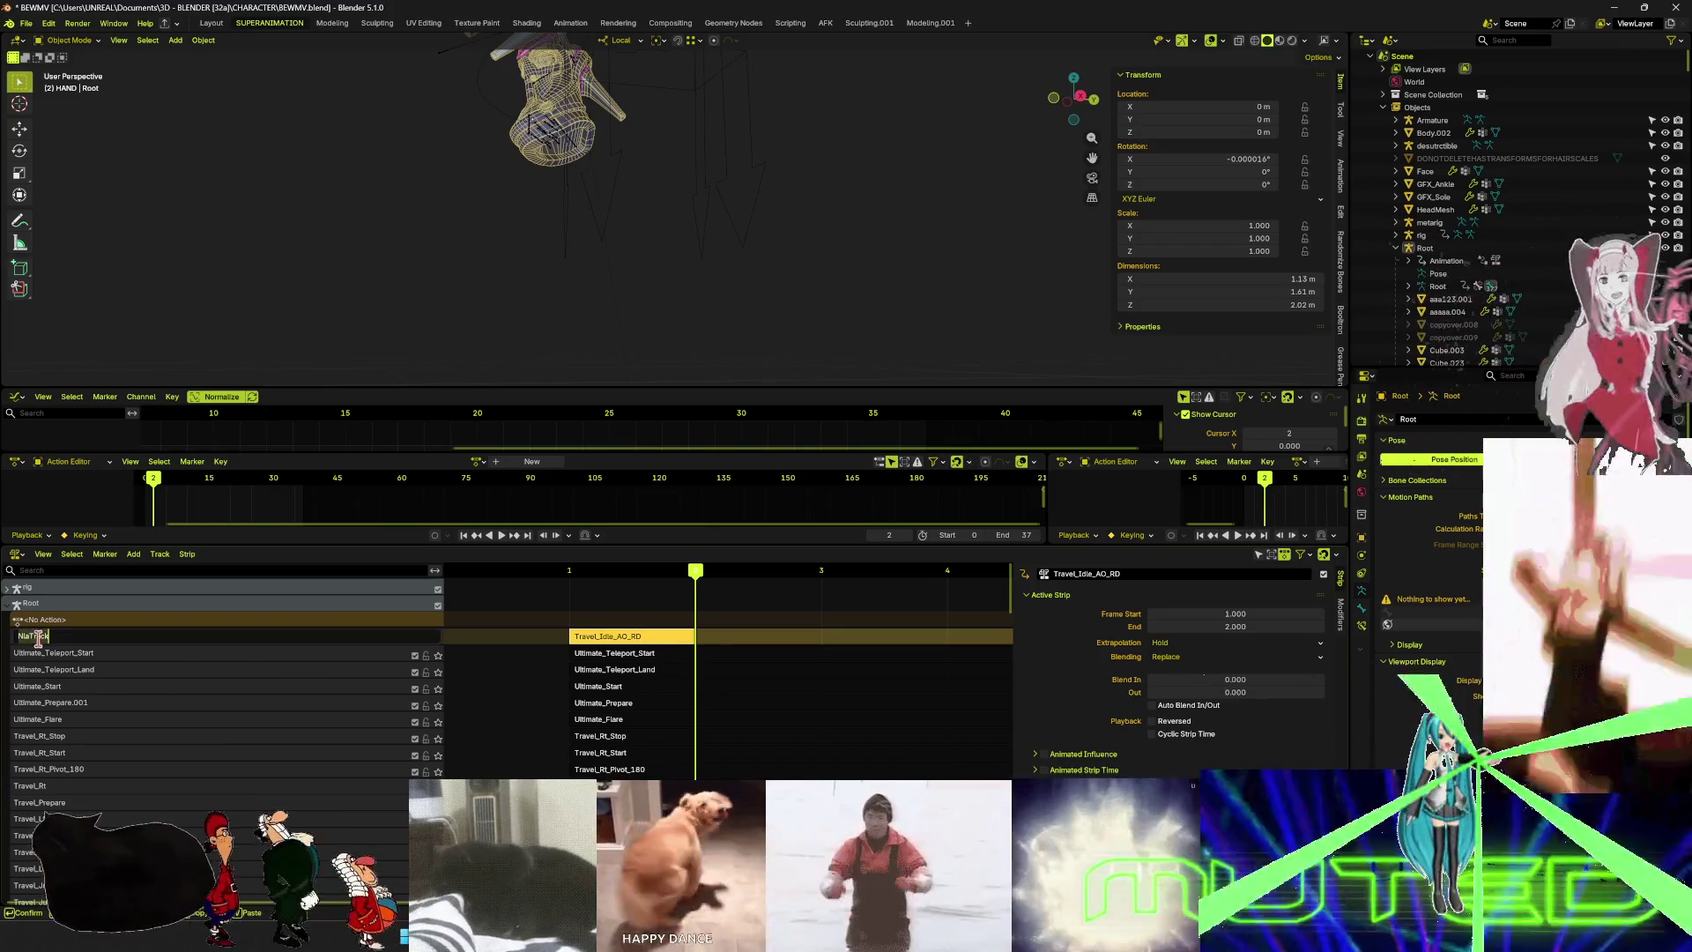
{"action": "type", "text": "Travel_Idle_AO_RD"}
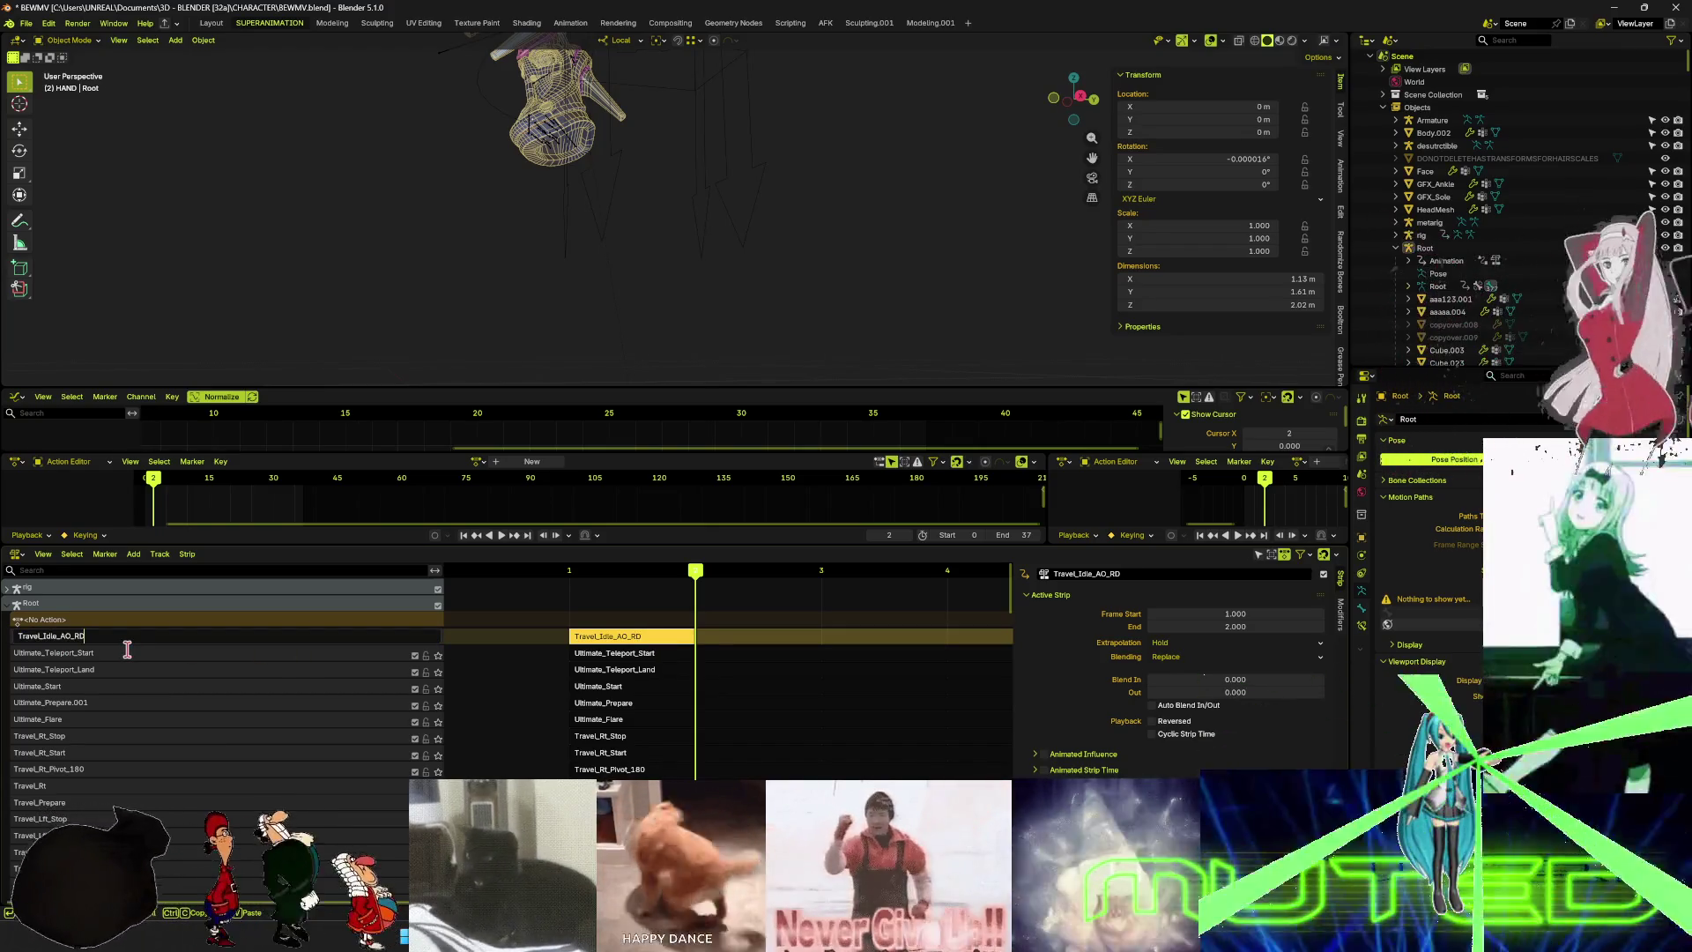
{"action": "key", "text": "Return"}
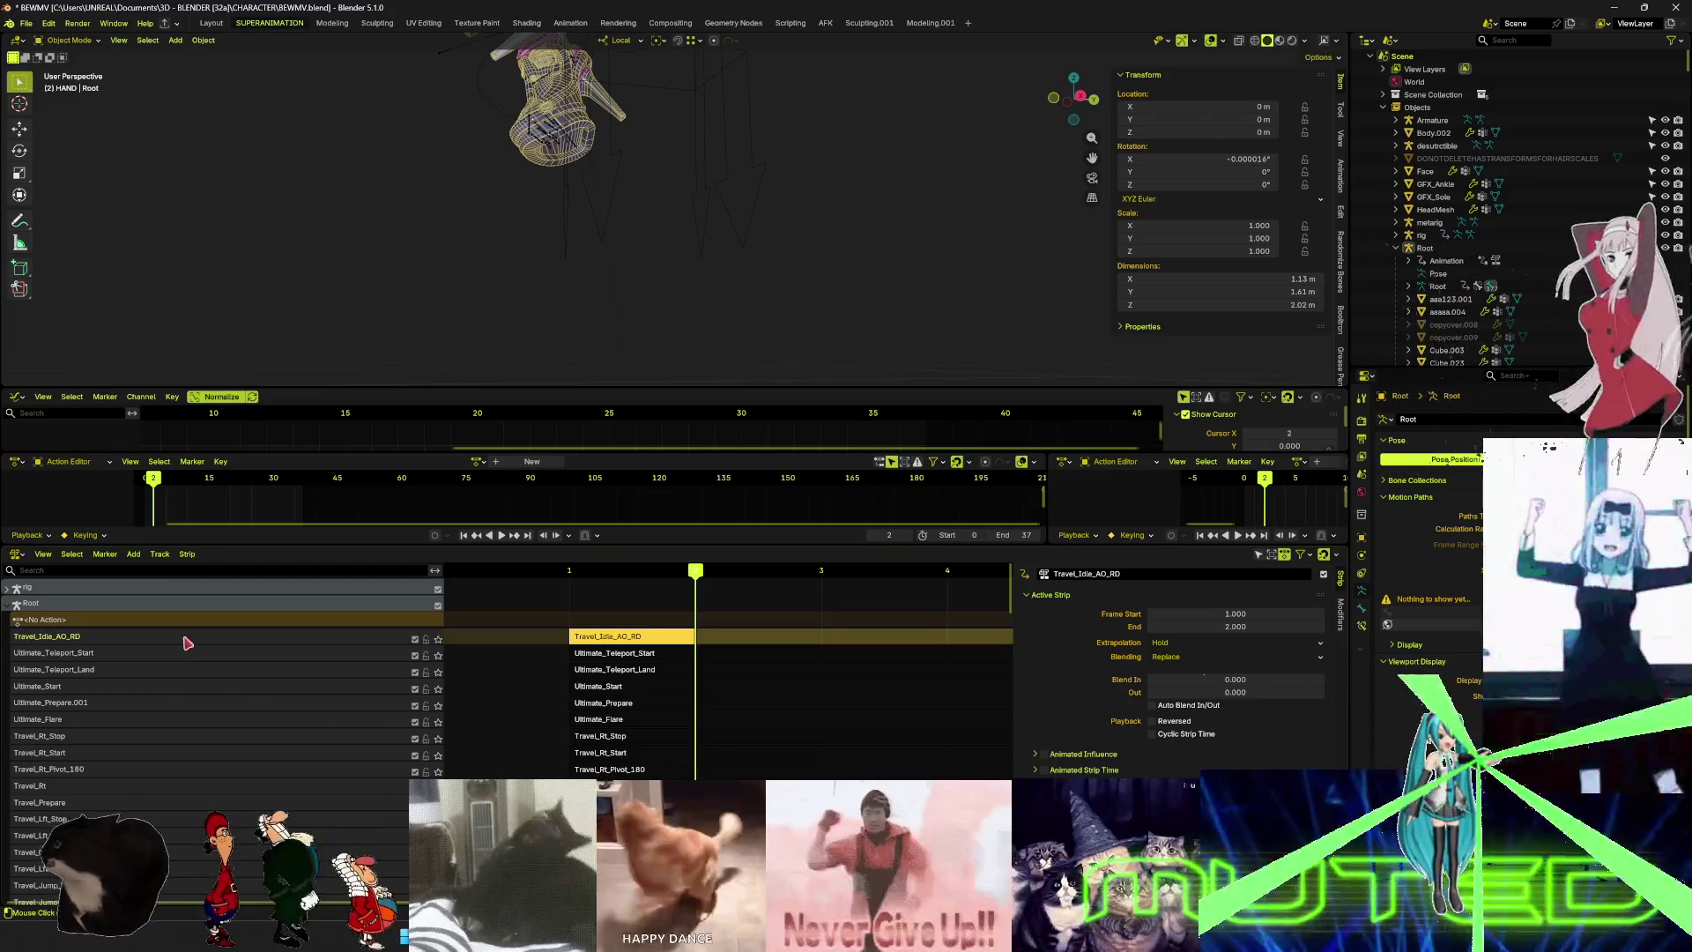
- Move the Travel_Idle_AO_RD track down three places, to below Ultimate_Start
{"action": "left_click", "coordinate": [160, 554]}
{"action": "mouse_move", "coordinate": [206, 614]}
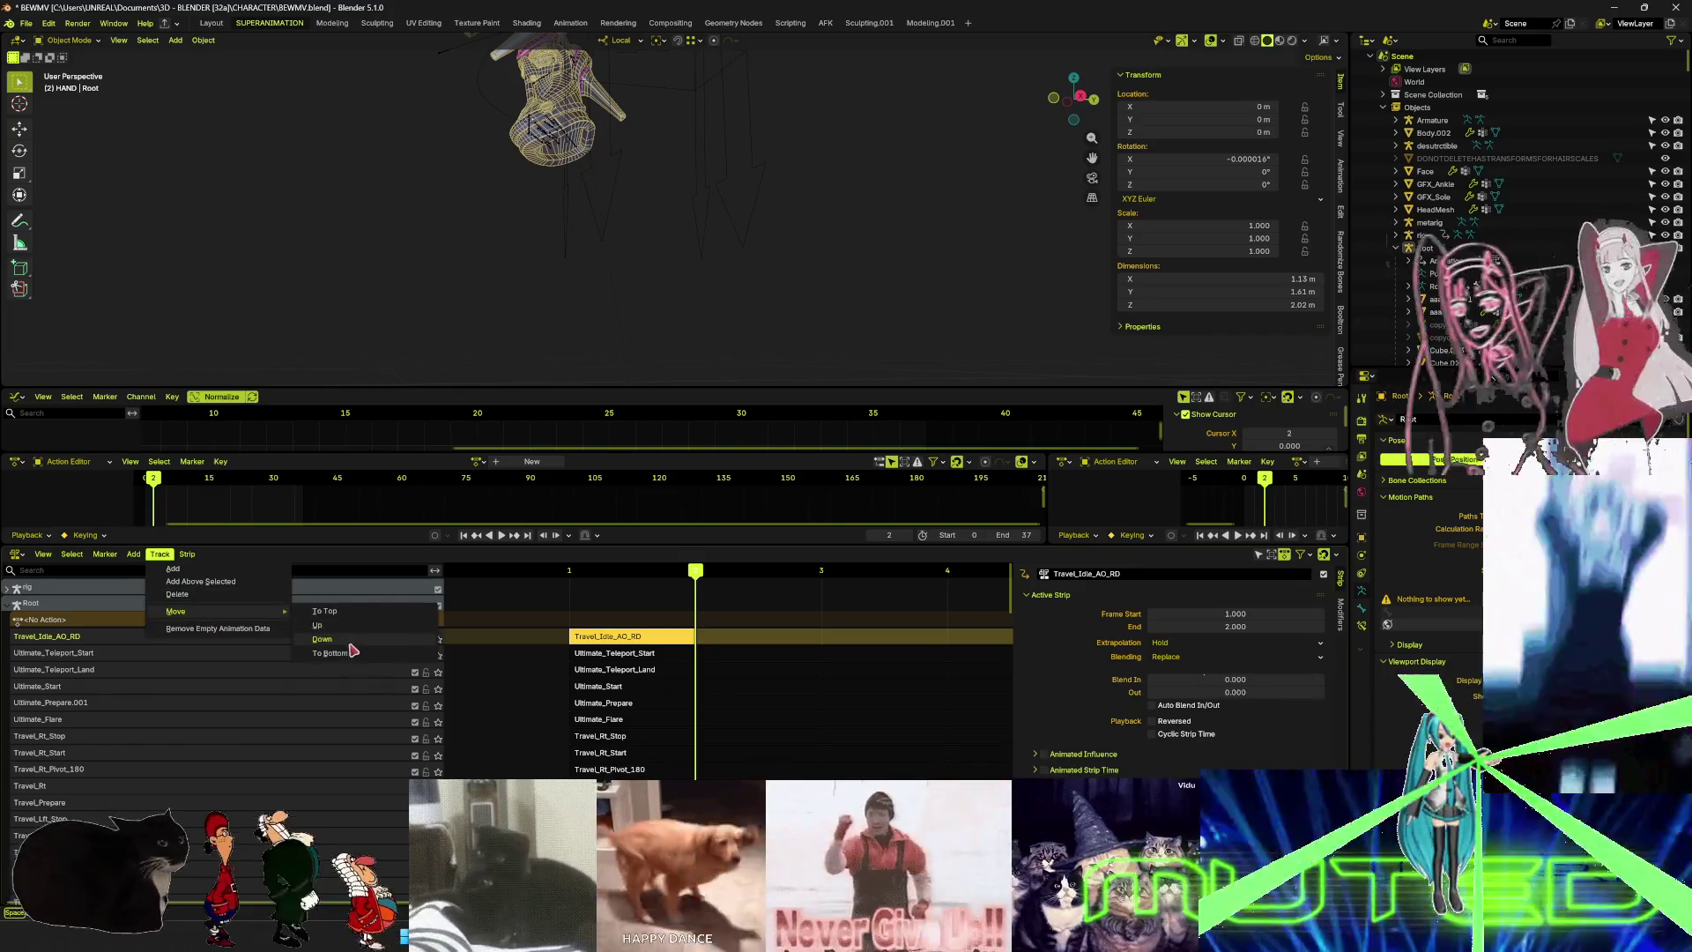
{"action": "left_click", "coordinate": [348, 640]}
{"action": "left_click", "coordinate": [161, 555]}
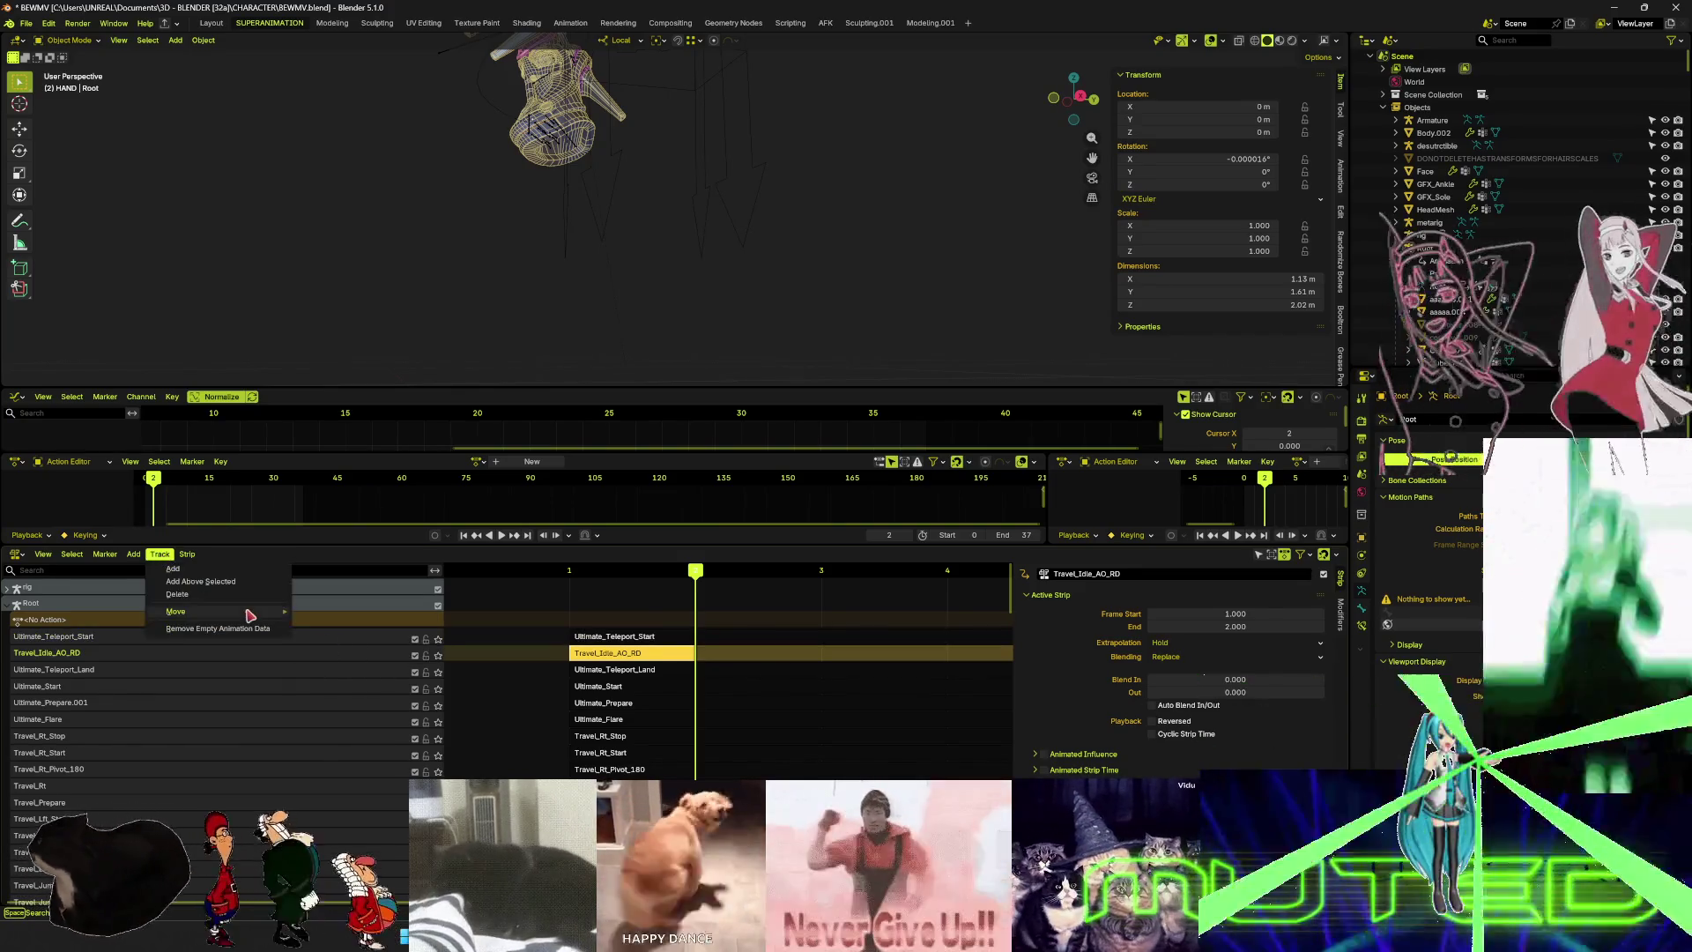
{"action": "mouse_move", "coordinate": [247, 614]}
{"action": "left_click", "coordinate": [341, 641]}
{"action": "left_click", "coordinate": [159, 553]}
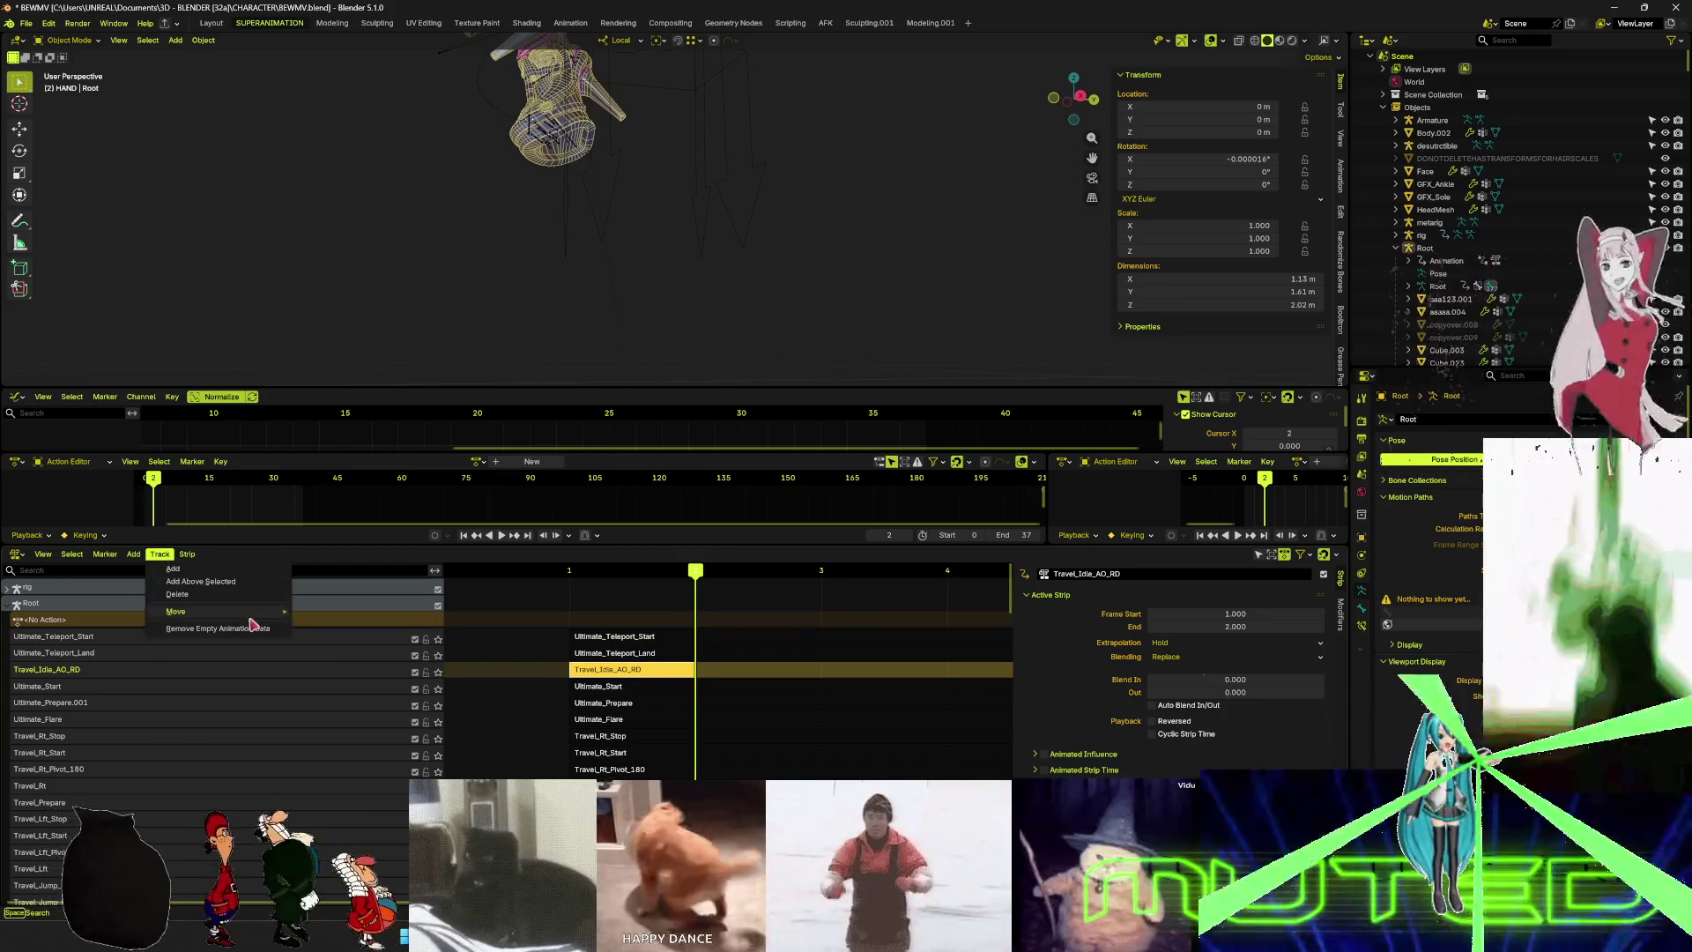
{"action": "left_click", "coordinate": [336, 641]}
- Move Travel_Idle_AO_RD further down, below Ultimate_Prepare.001 and one more track
{"action": "left_click", "coordinate": [159, 553]}
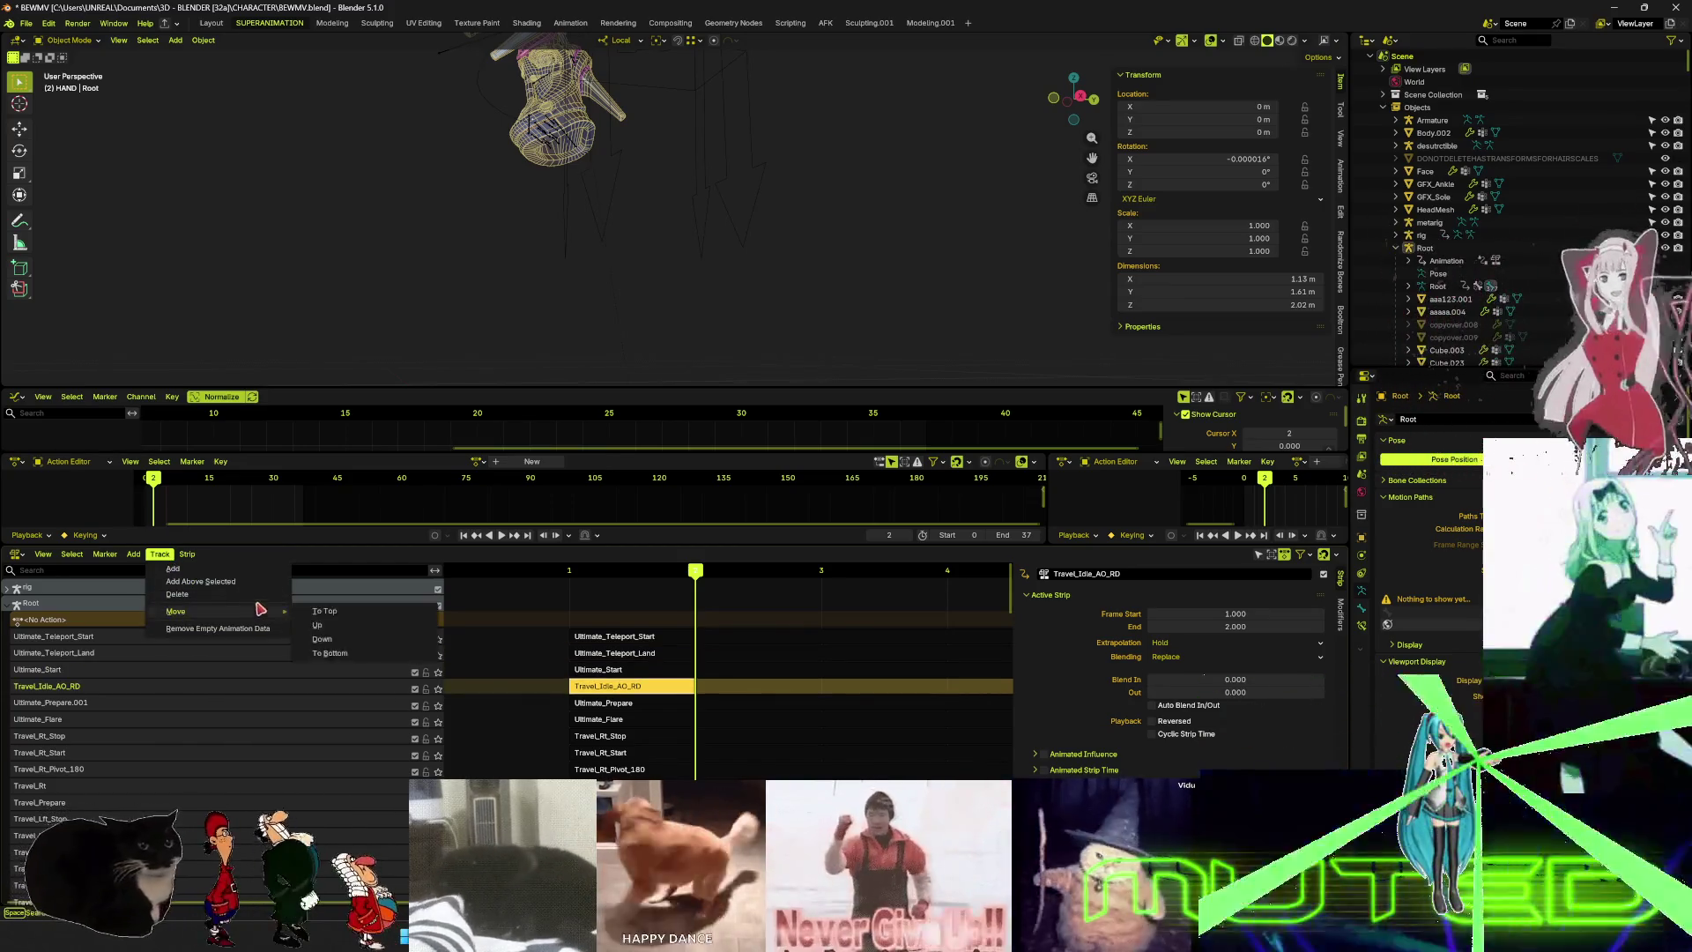
{"action": "left_click", "coordinate": [317, 640]}
{"action": "left_click", "coordinate": [160, 554]}
{"action": "mouse_move", "coordinate": [217, 612]}
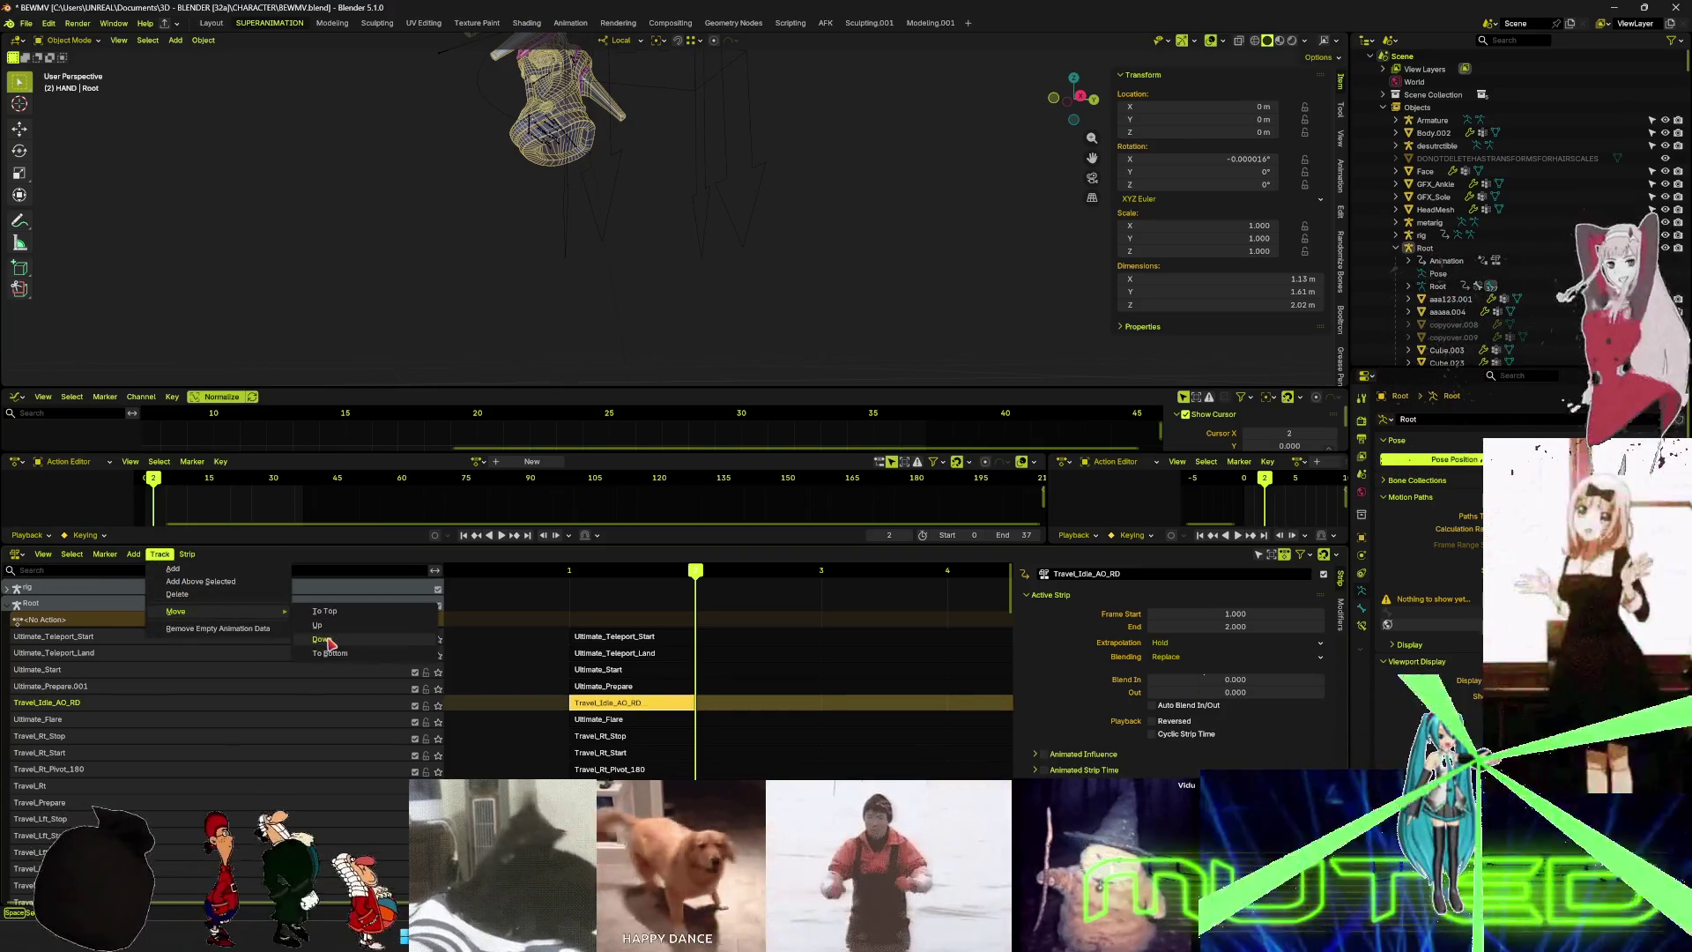
{"action": "left_click", "coordinate": [322, 641]}
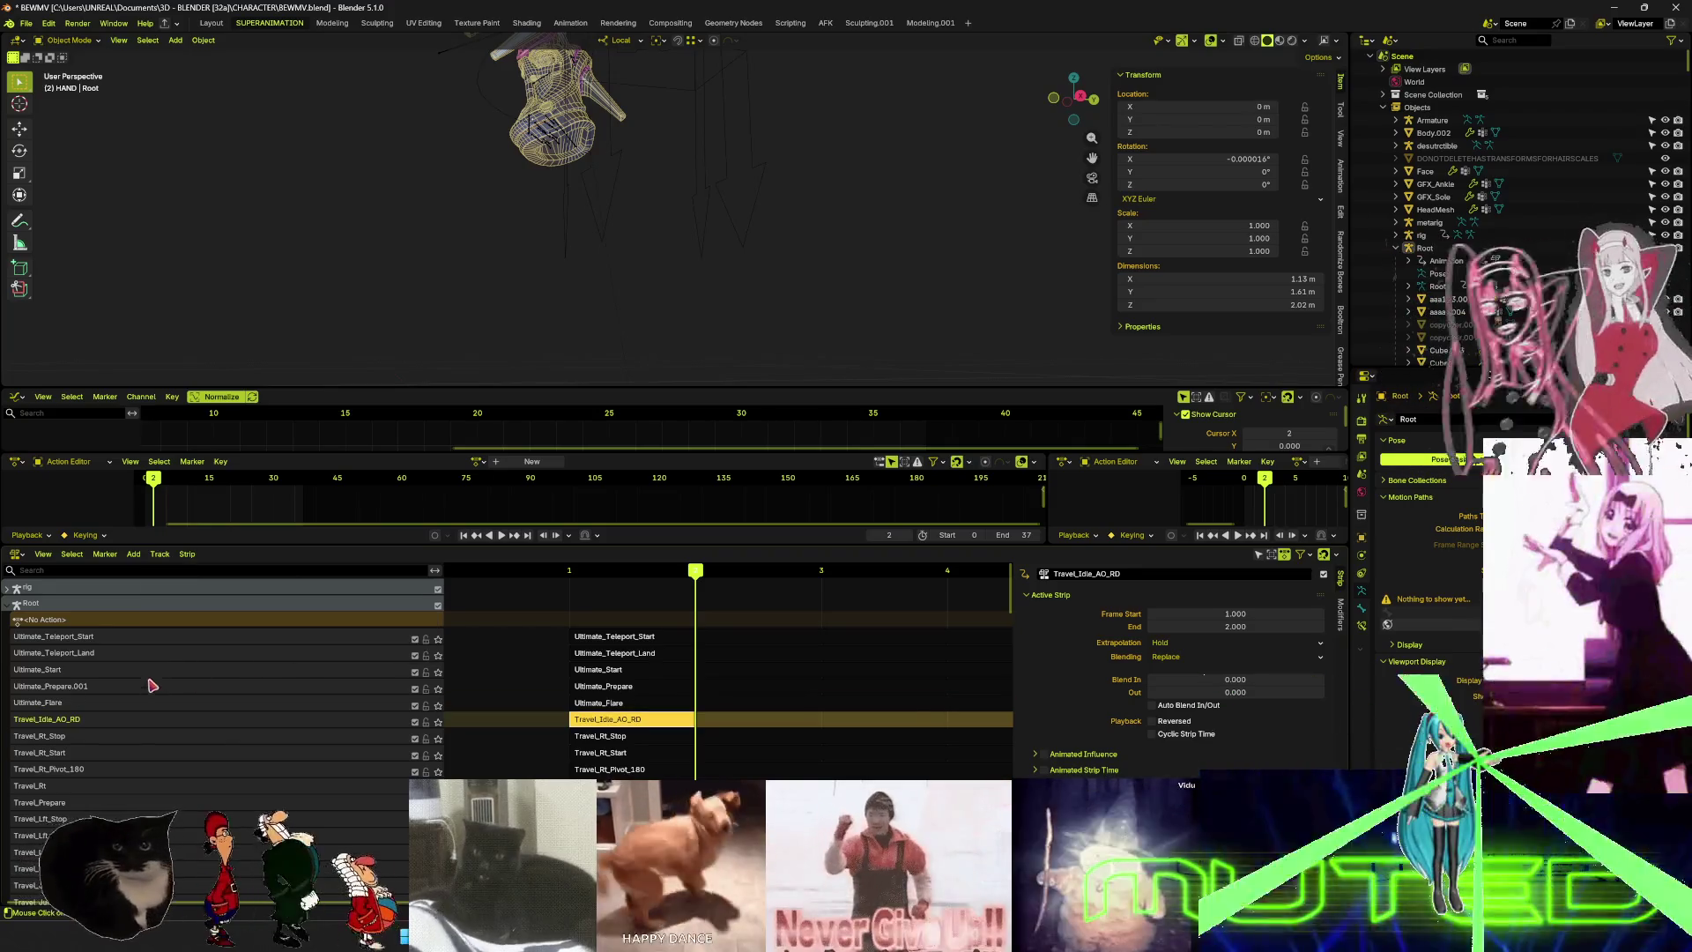
{"action": "left_click", "coordinate": [159, 553]}
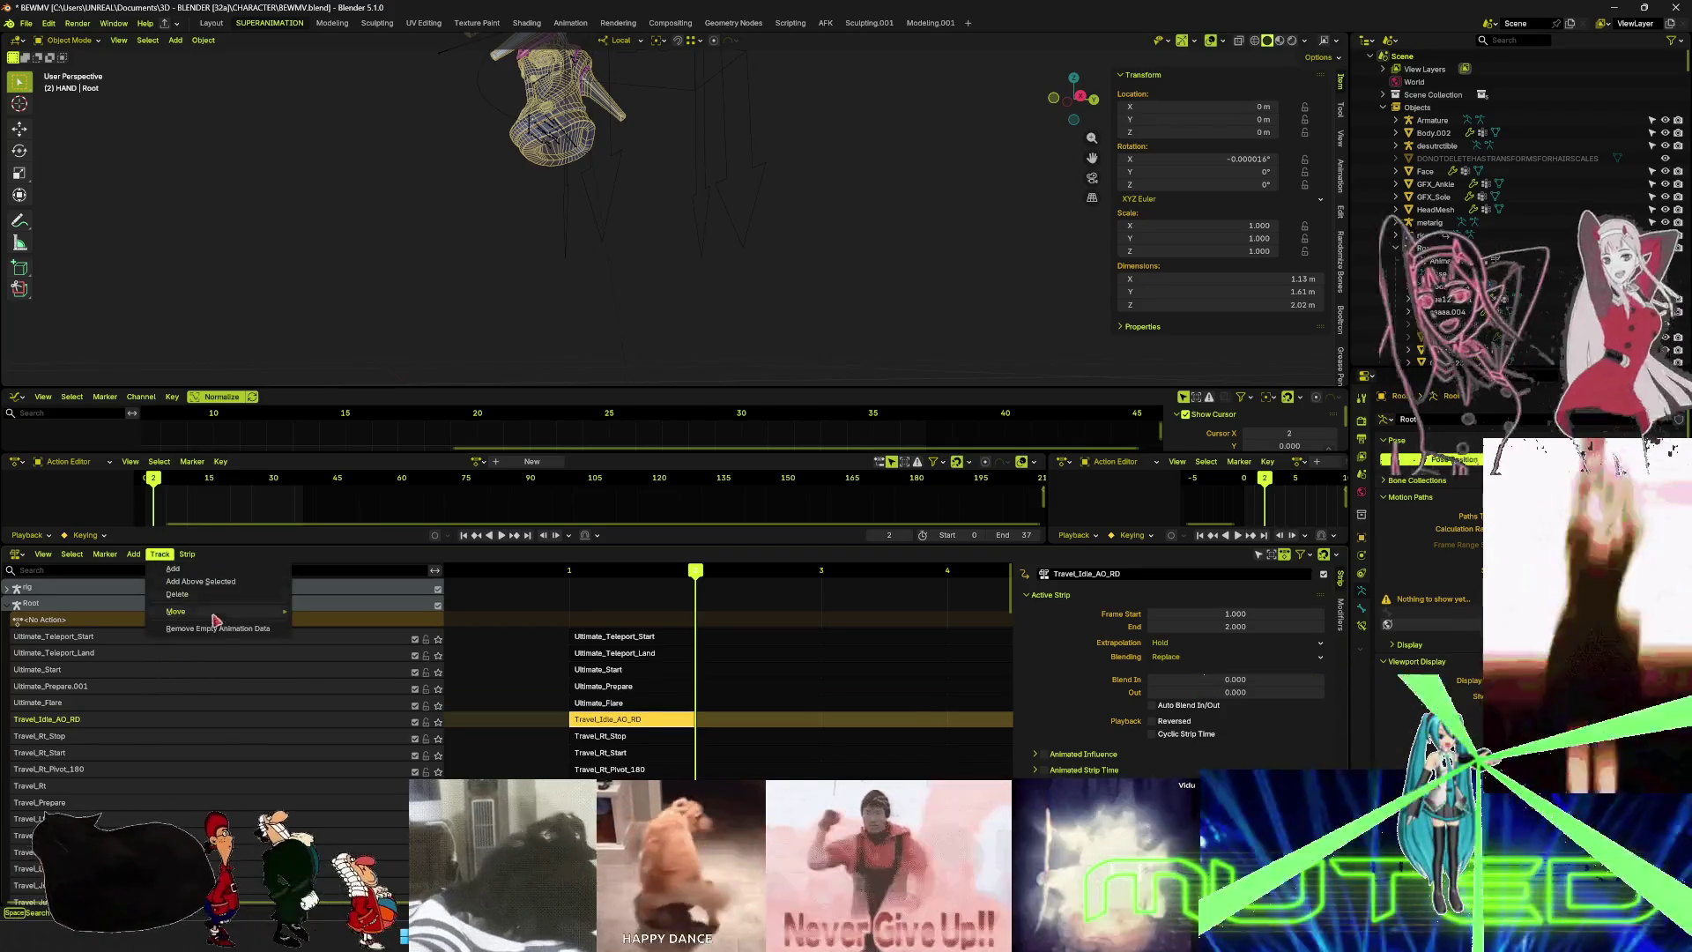
{"action": "key", "text": "Escape"}
{"action": "left_click", "coordinate": [234, 617]}
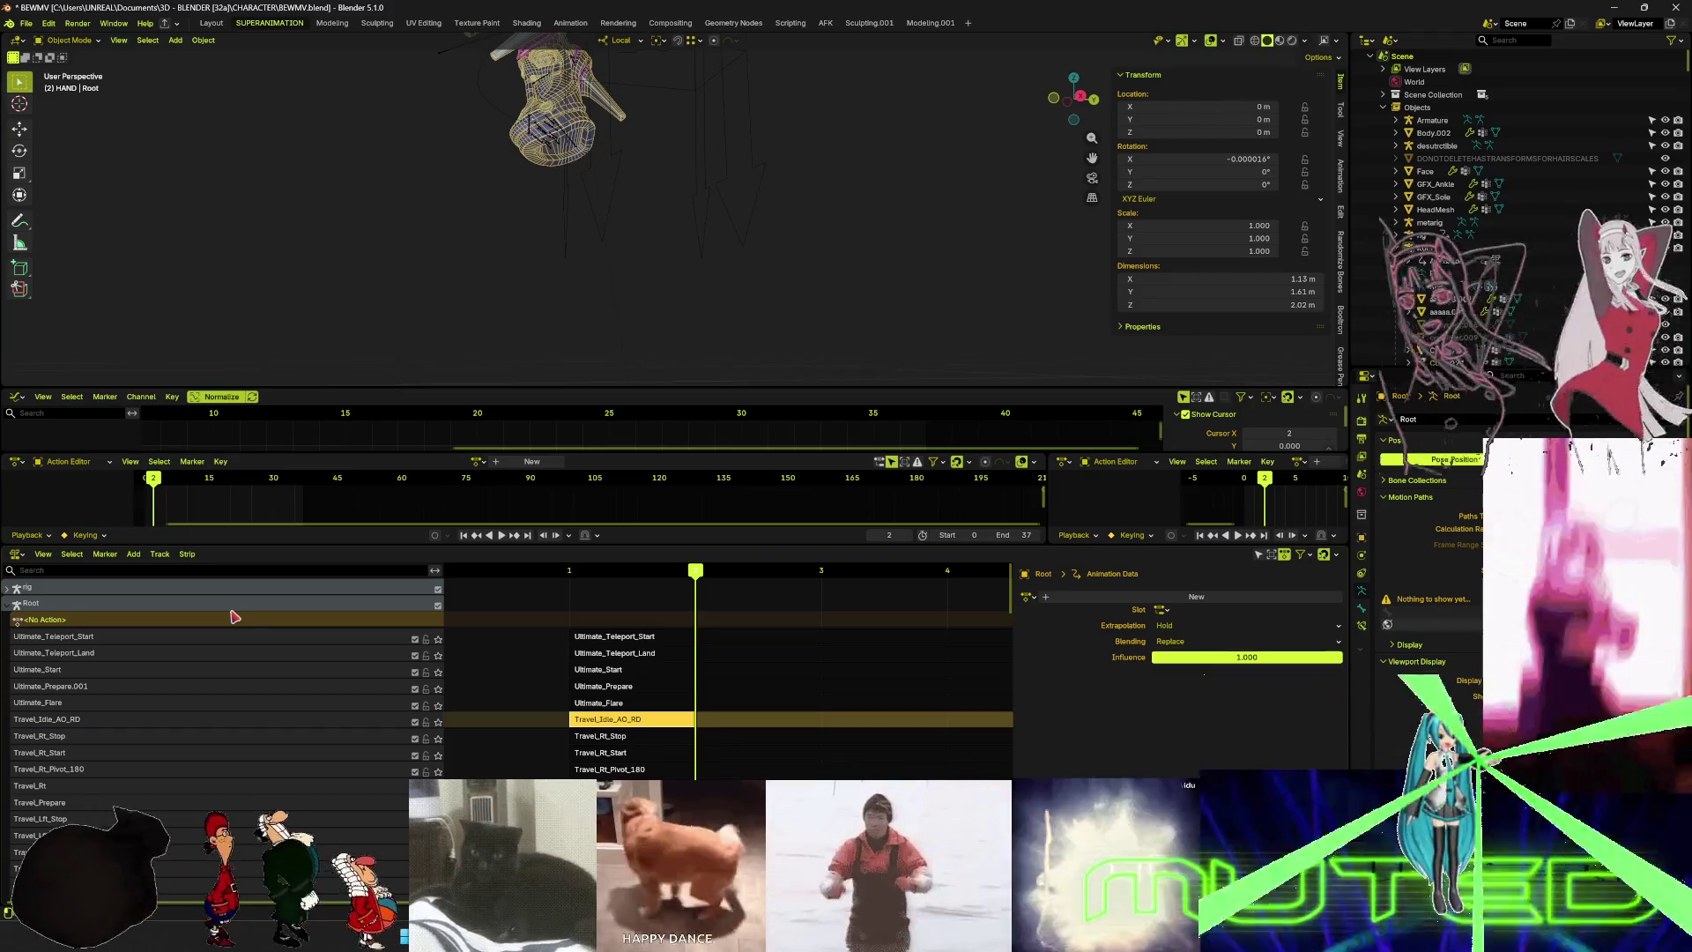
- Move Travel_Idle_AO_RD past Travel_Rt_Stop, Travel_Rt_Start and Travel_Rt_Pivot_180 to below Travel_Rt
{"action": "left_click", "coordinate": [159, 553]}
{"action": "mouse_move", "coordinate": [220, 611]}
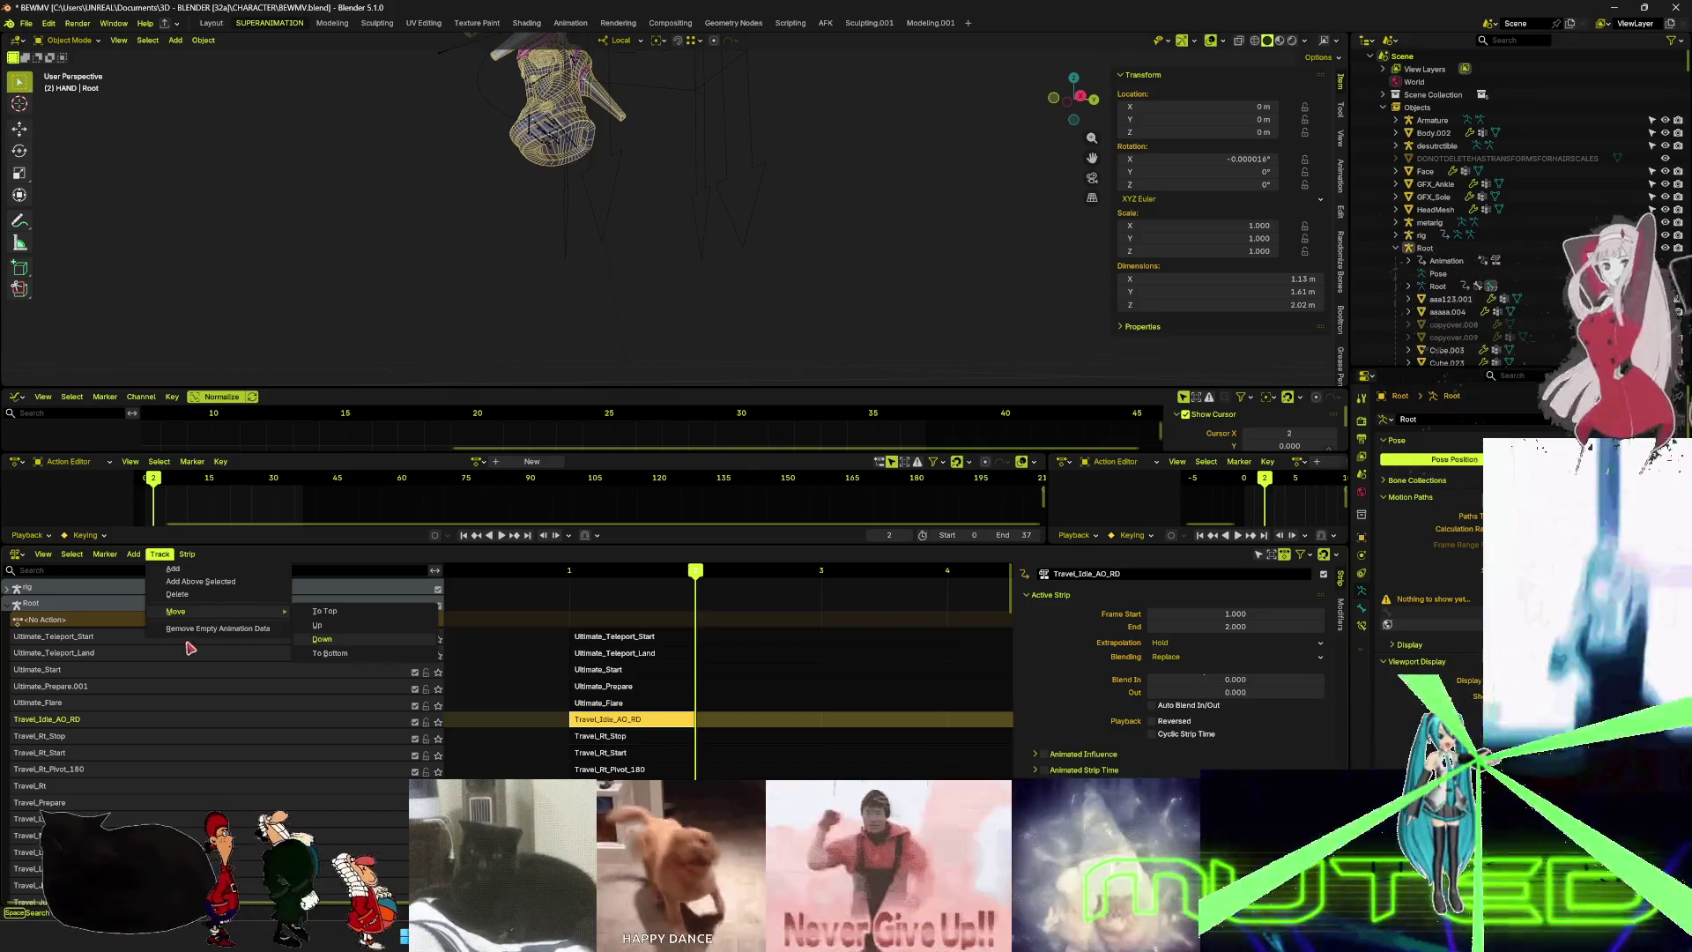
{"action": "left_click", "coordinate": [322, 639]}
{"action": "left_click", "coordinate": [160, 554]}
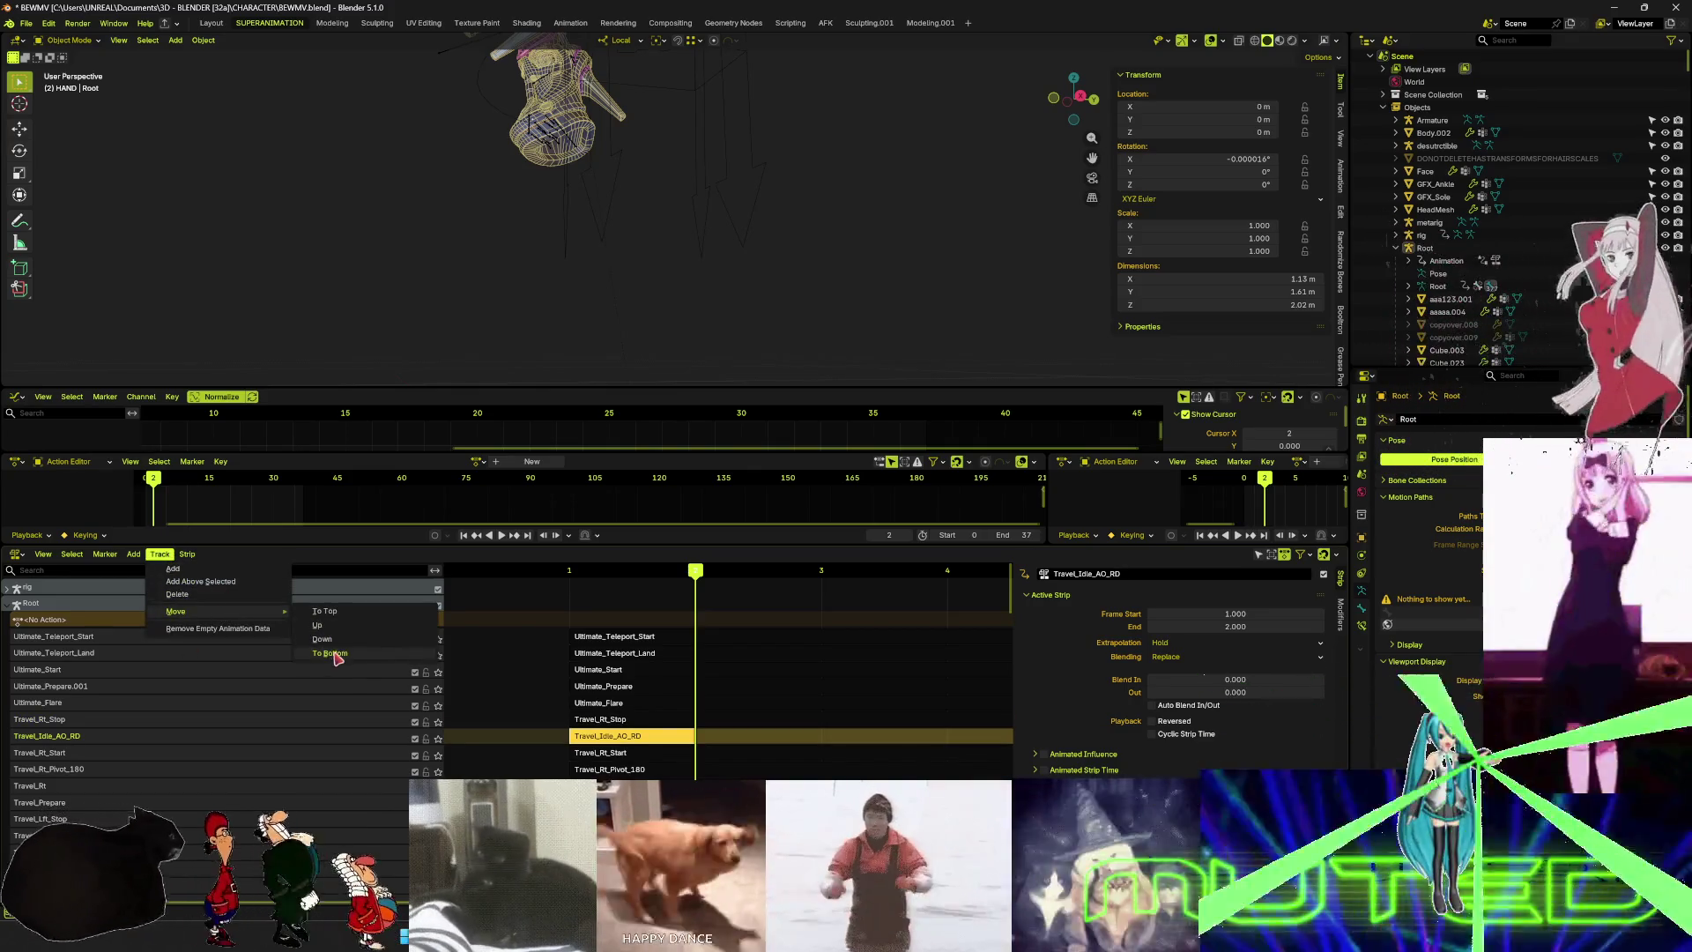
{"action": "left_click", "coordinate": [321, 639]}
{"action": "left_click", "coordinate": [160, 556]}
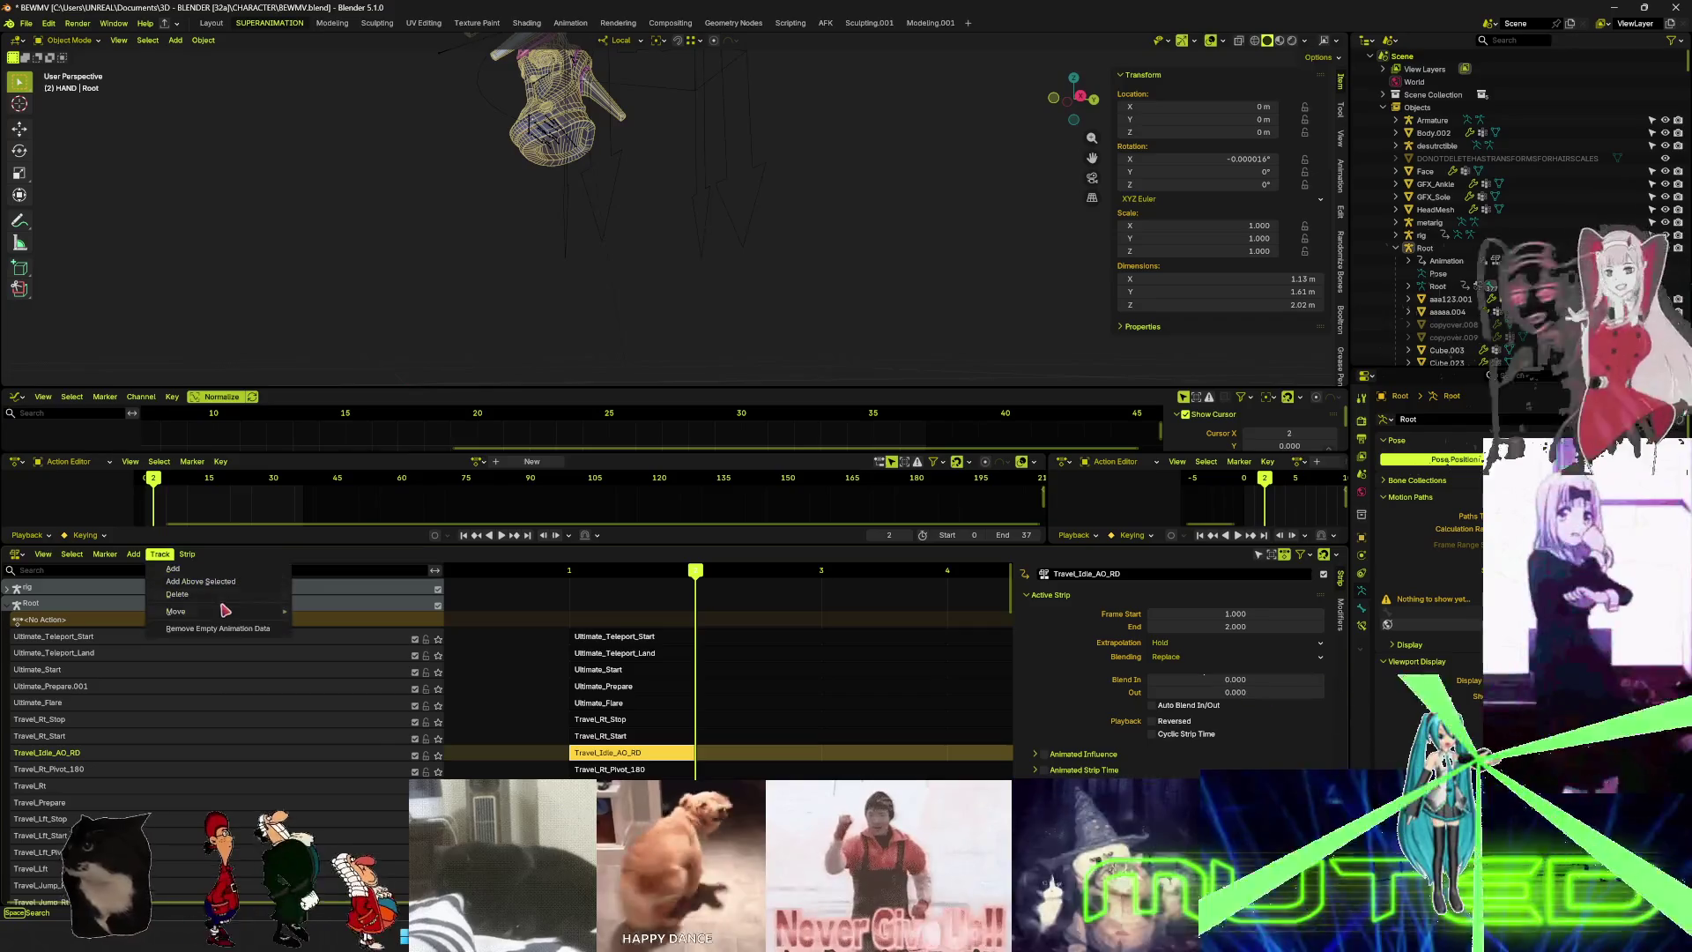
{"action": "mouse_move", "coordinate": [238, 612]}
{"action": "left_click", "coordinate": [323, 642]}
{"action": "left_click", "coordinate": [160, 553]}
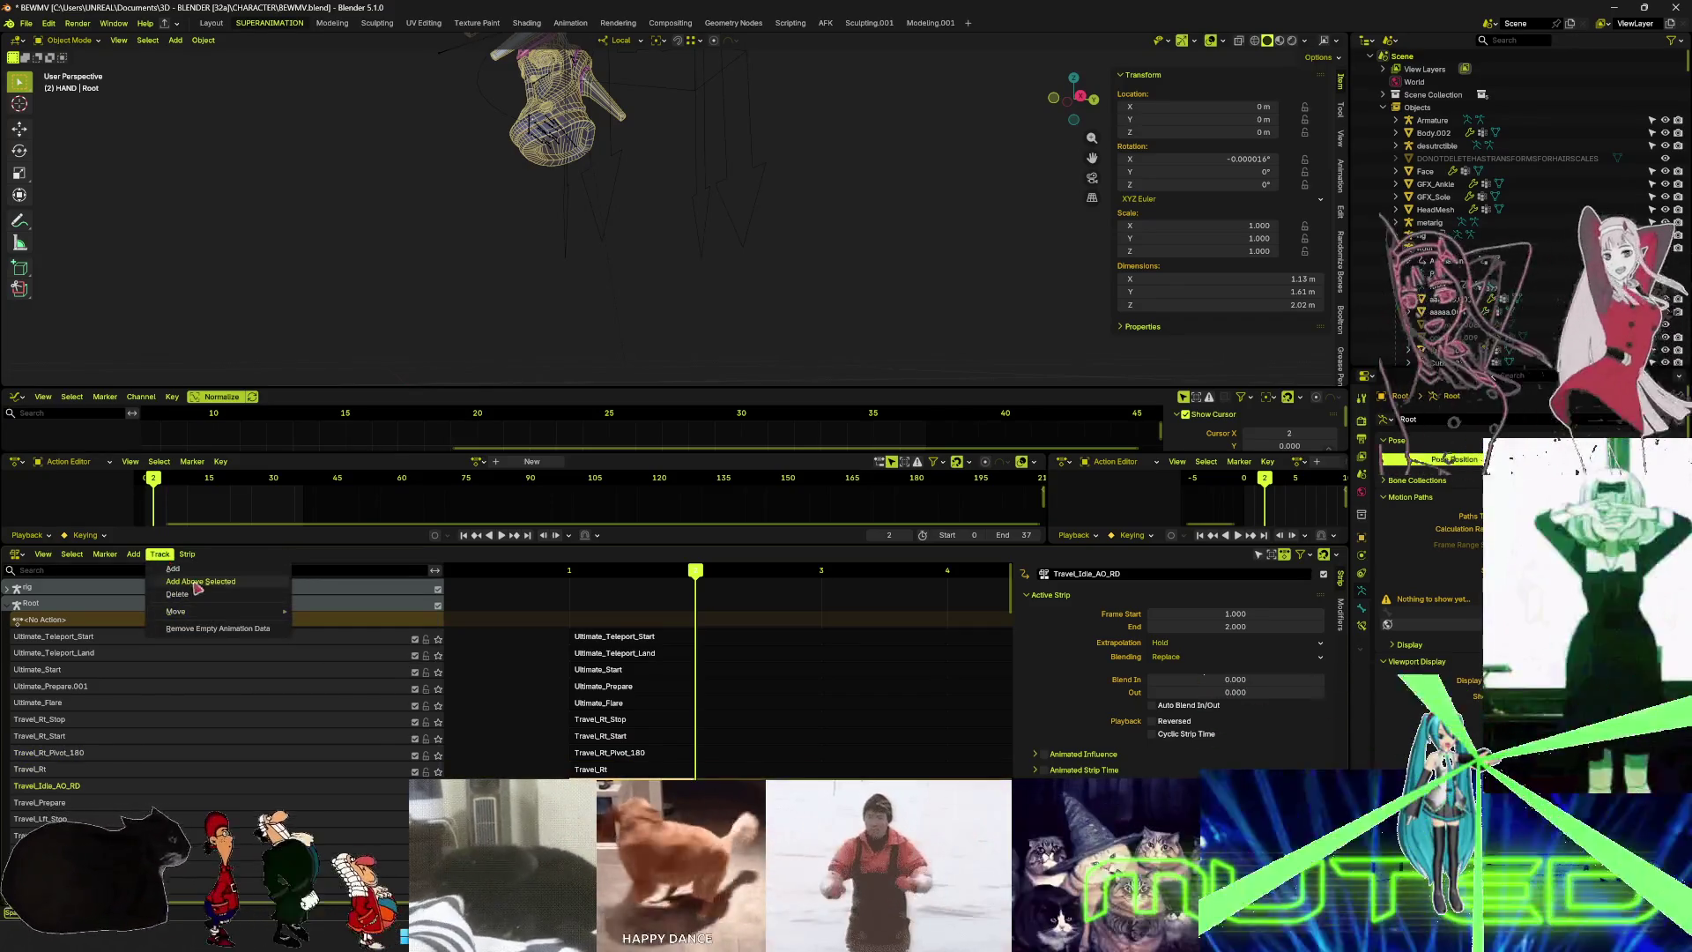
{"action": "left_click", "coordinate": [324, 639]}
{"action": "key", "text": "Return"}
- Move Travel_Idle_AO_RD down past Travel_Lft_Stop and Travel_Lft_Start to below Travel_Lft_Pivot_180
{"action": "scroll", "coordinate": [129, 749], "scroll_direction": "down", "scroll_amount": 5}
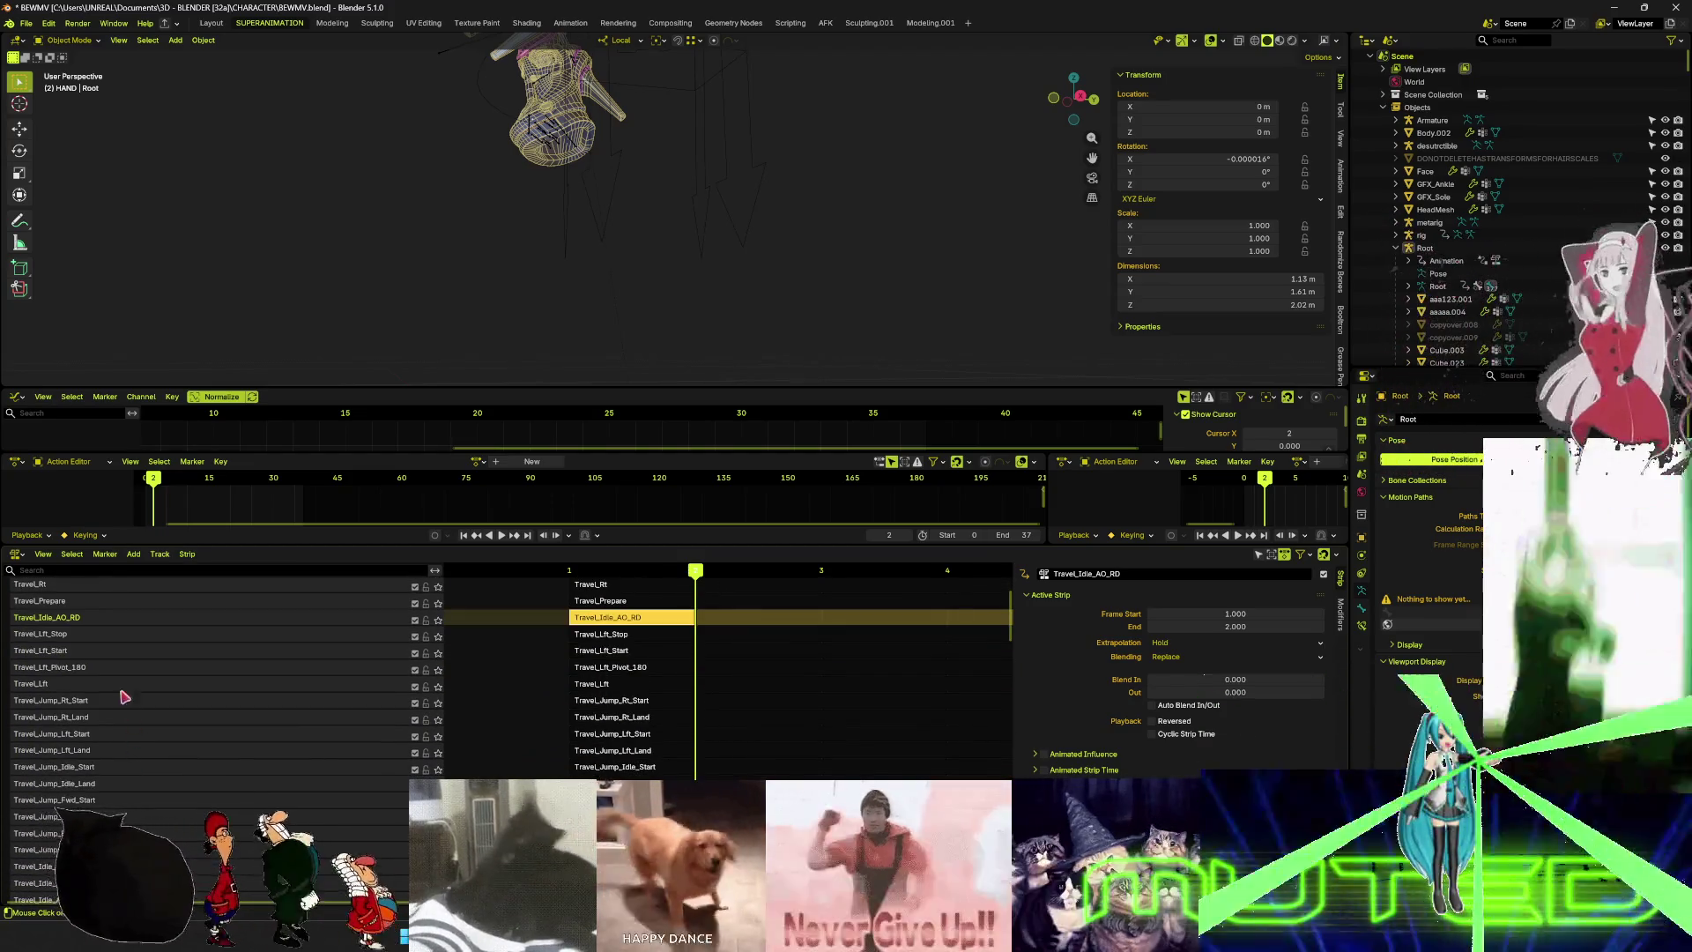
{"action": "right_click", "coordinate": [157, 571]}
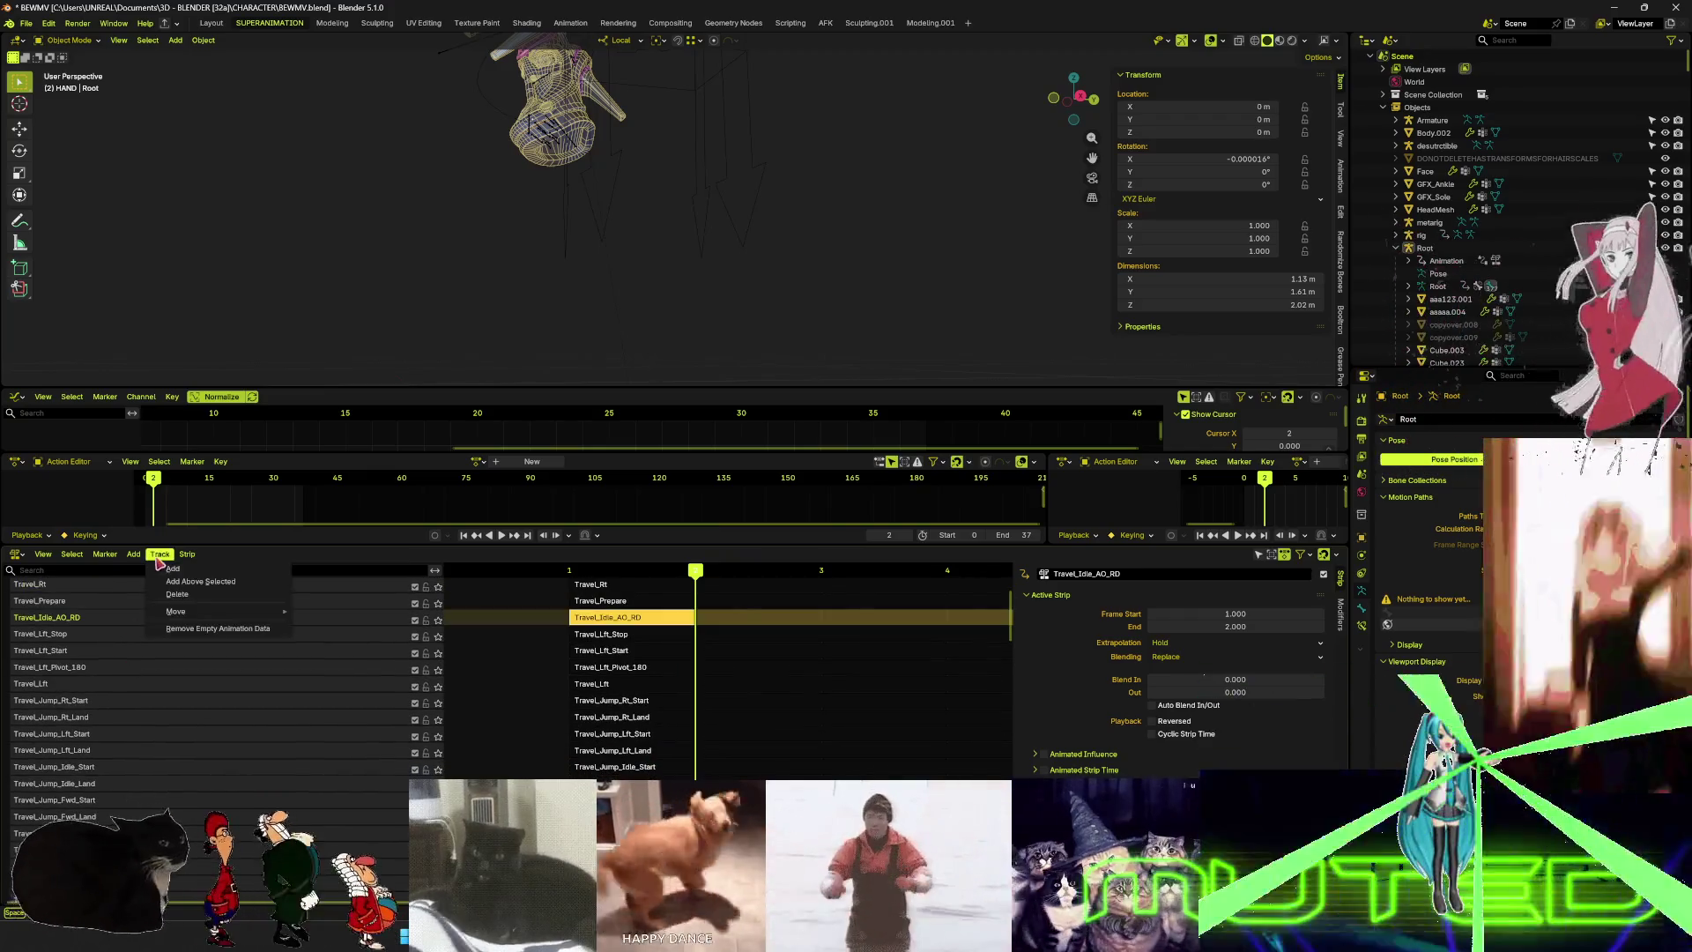
{"action": "mouse_move", "coordinate": [212, 611]}
{"action": "left_click", "coordinate": [300, 610]}
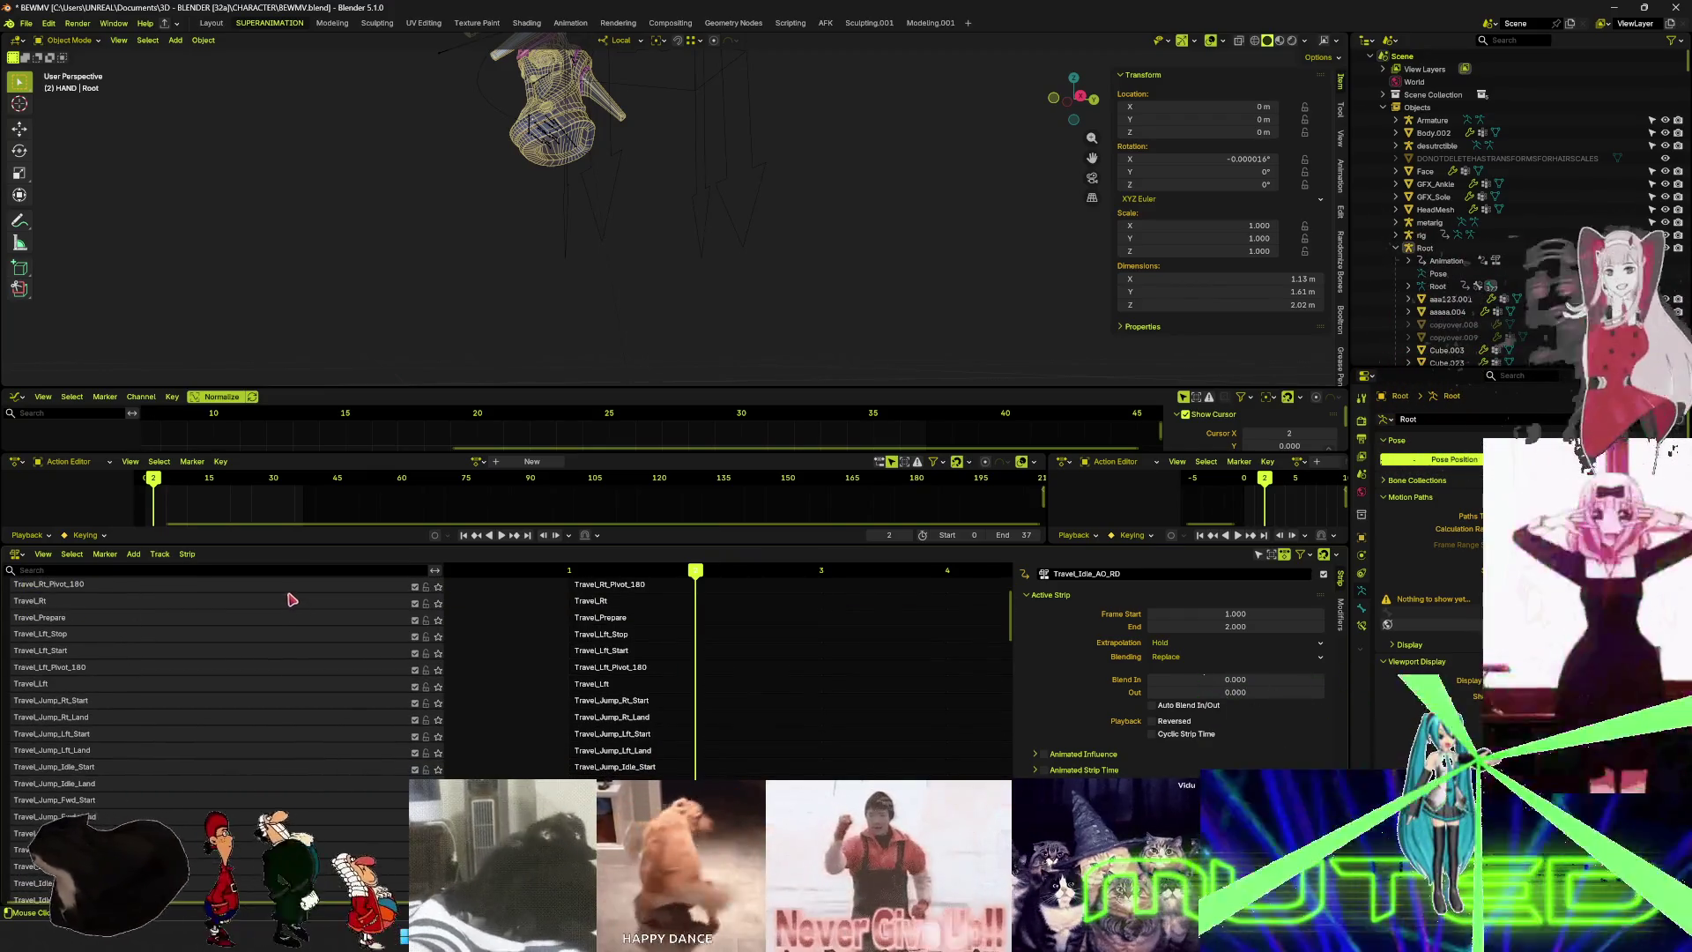
{"action": "left_click", "coordinate": [159, 553]}
{"action": "mouse_move", "coordinate": [225, 612]}
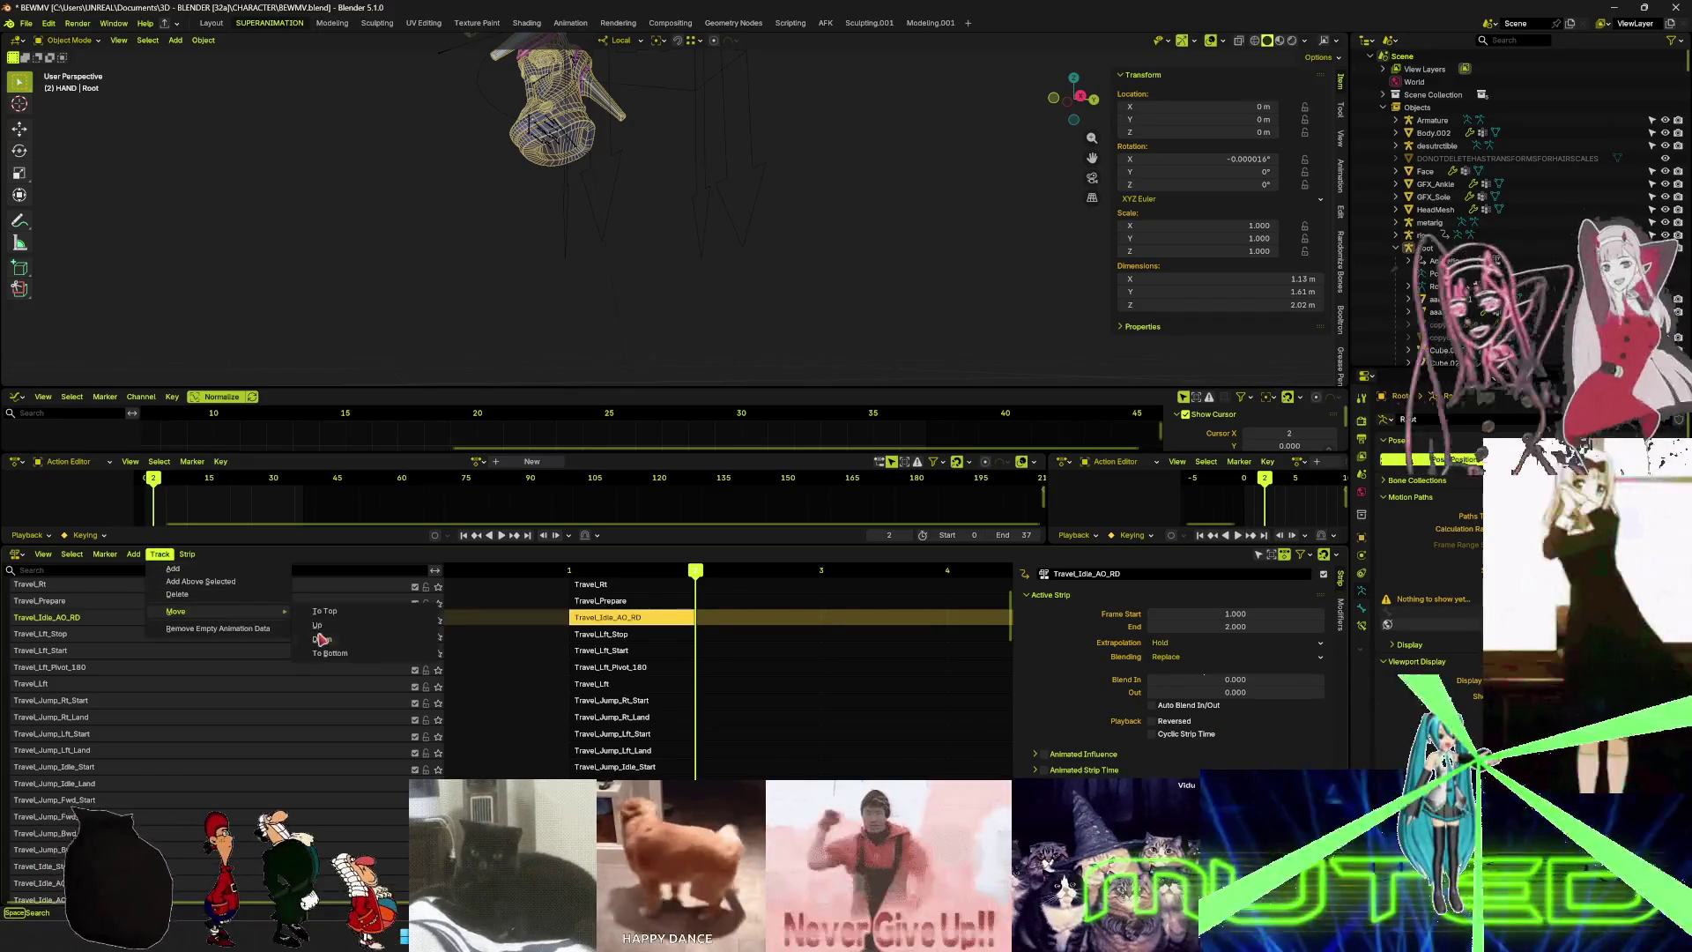
{"action": "left_click", "coordinate": [319, 638]}
{"action": "left_click", "coordinate": [159, 553]}
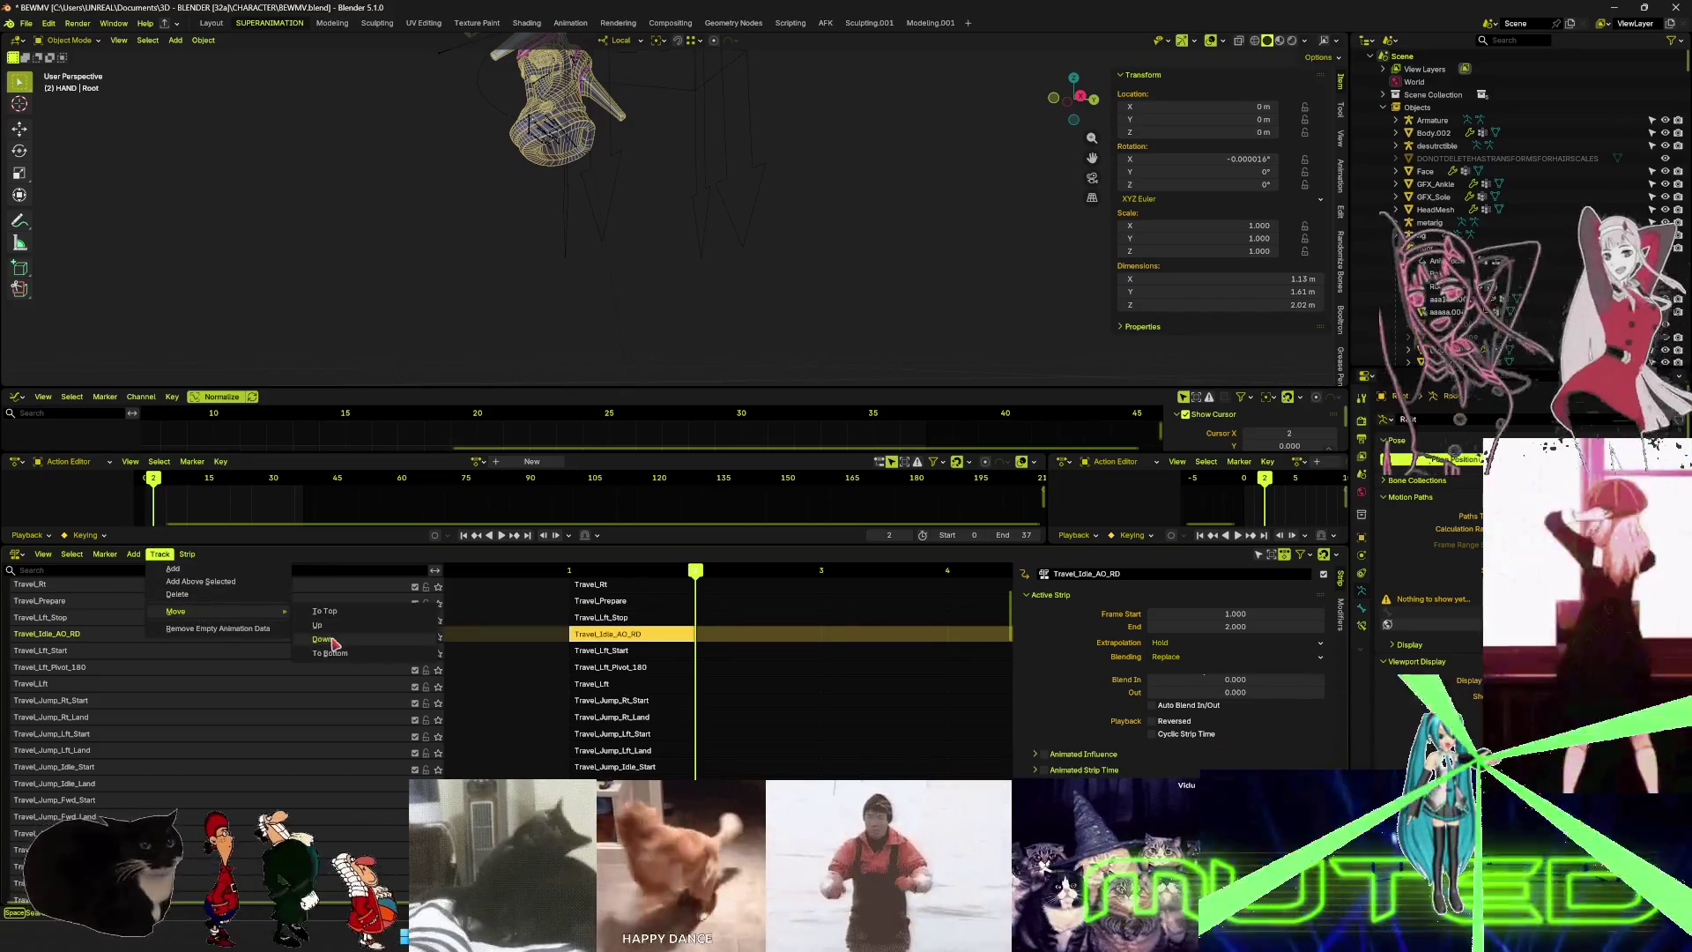
{"action": "left_click", "coordinate": [326, 639]}
{"action": "left_click", "coordinate": [159, 553]}
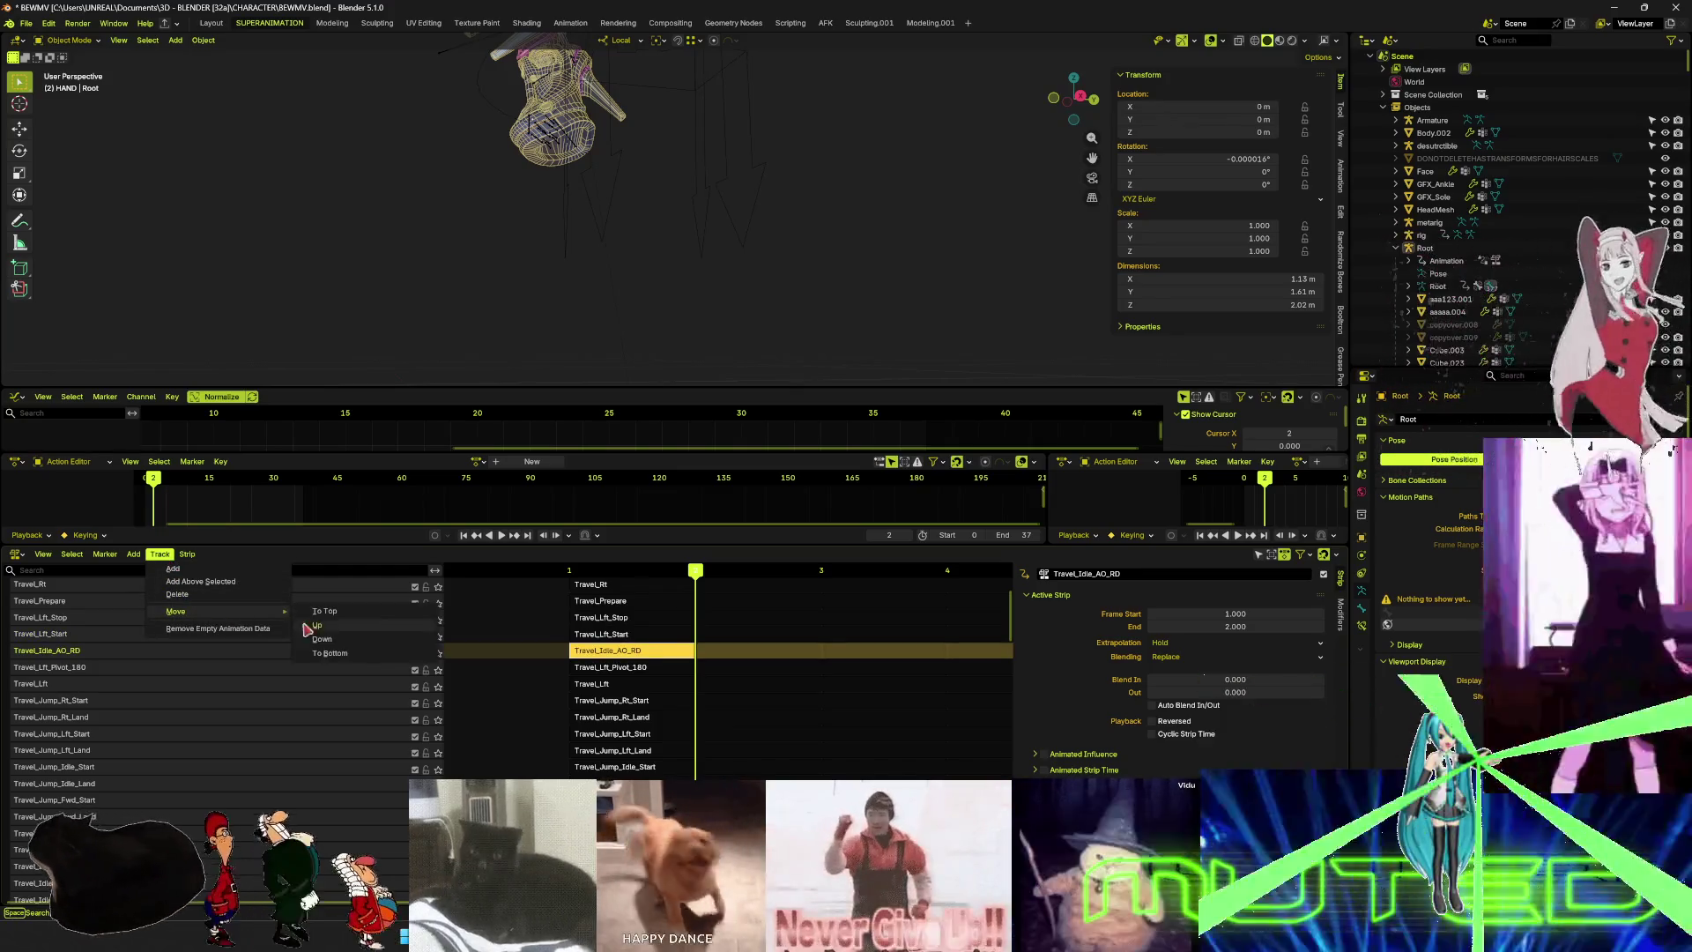
{"action": "left_click", "coordinate": [327, 639]}
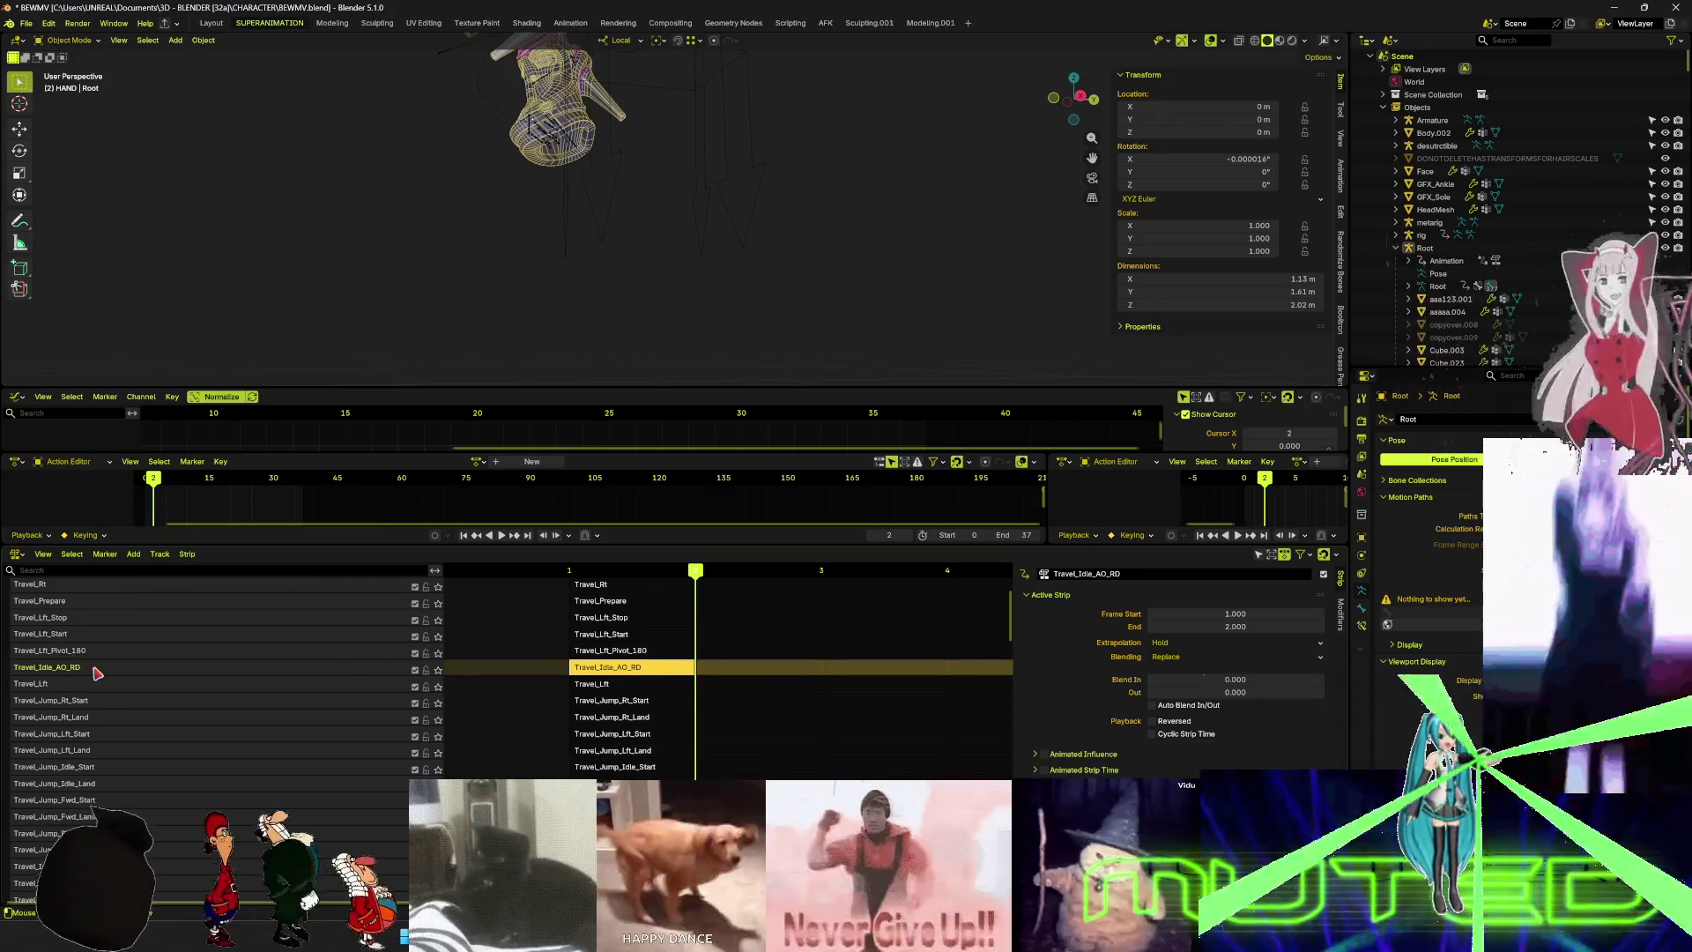
- Move Travel_Idle_AO_RD below Travel_Jump_Lft_Start, then show Unreal's flying AnimGraph
{"action": "left_click", "coordinate": [159, 553]}
{"action": "mouse_move", "coordinate": [231, 616]}
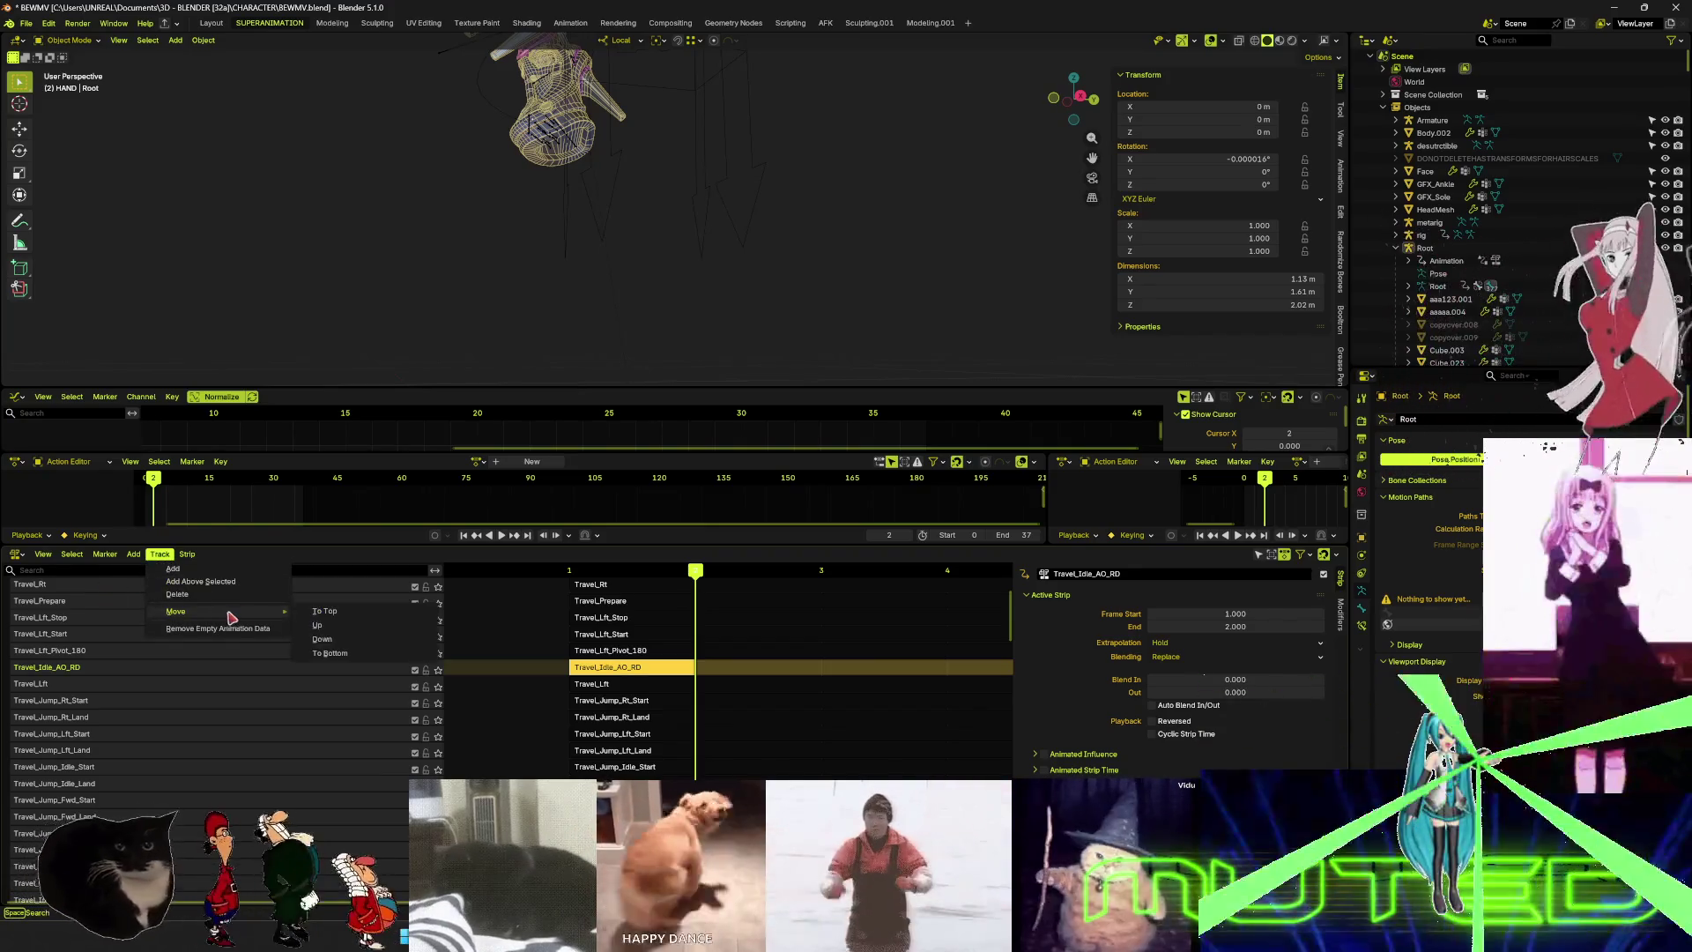
{"action": "left_click", "coordinate": [322, 639]}
{"action": "left_click", "coordinate": [159, 554]}
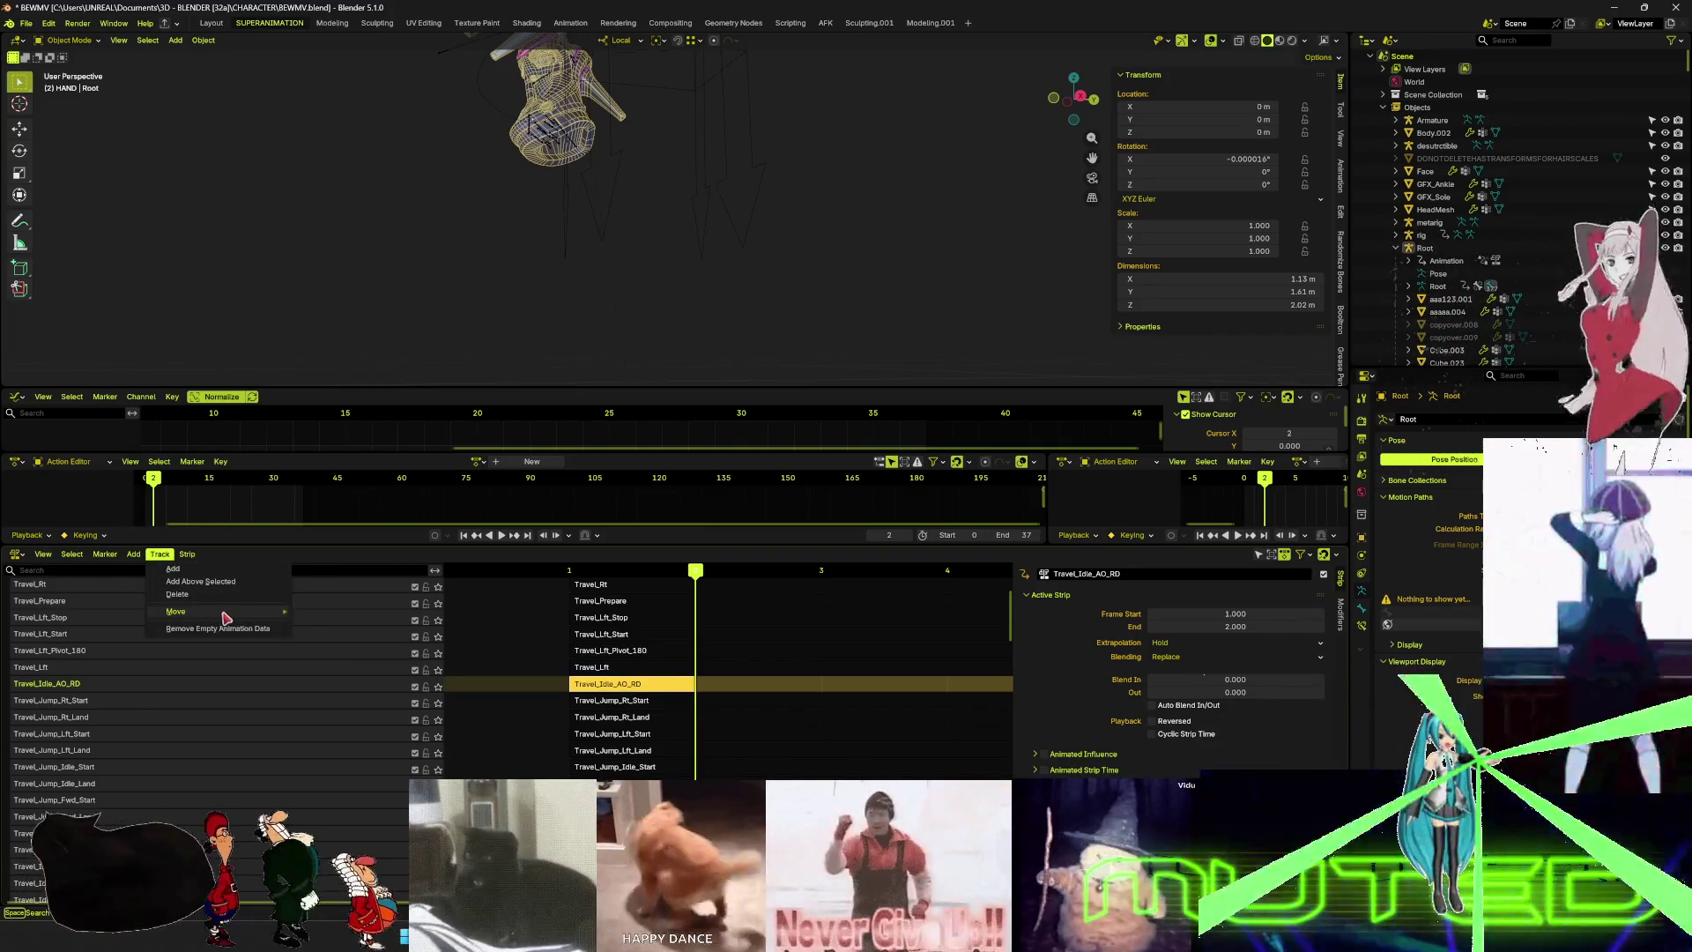
{"action": "left_click", "coordinate": [330, 641]}
{"action": "left_click", "coordinate": [159, 553]}
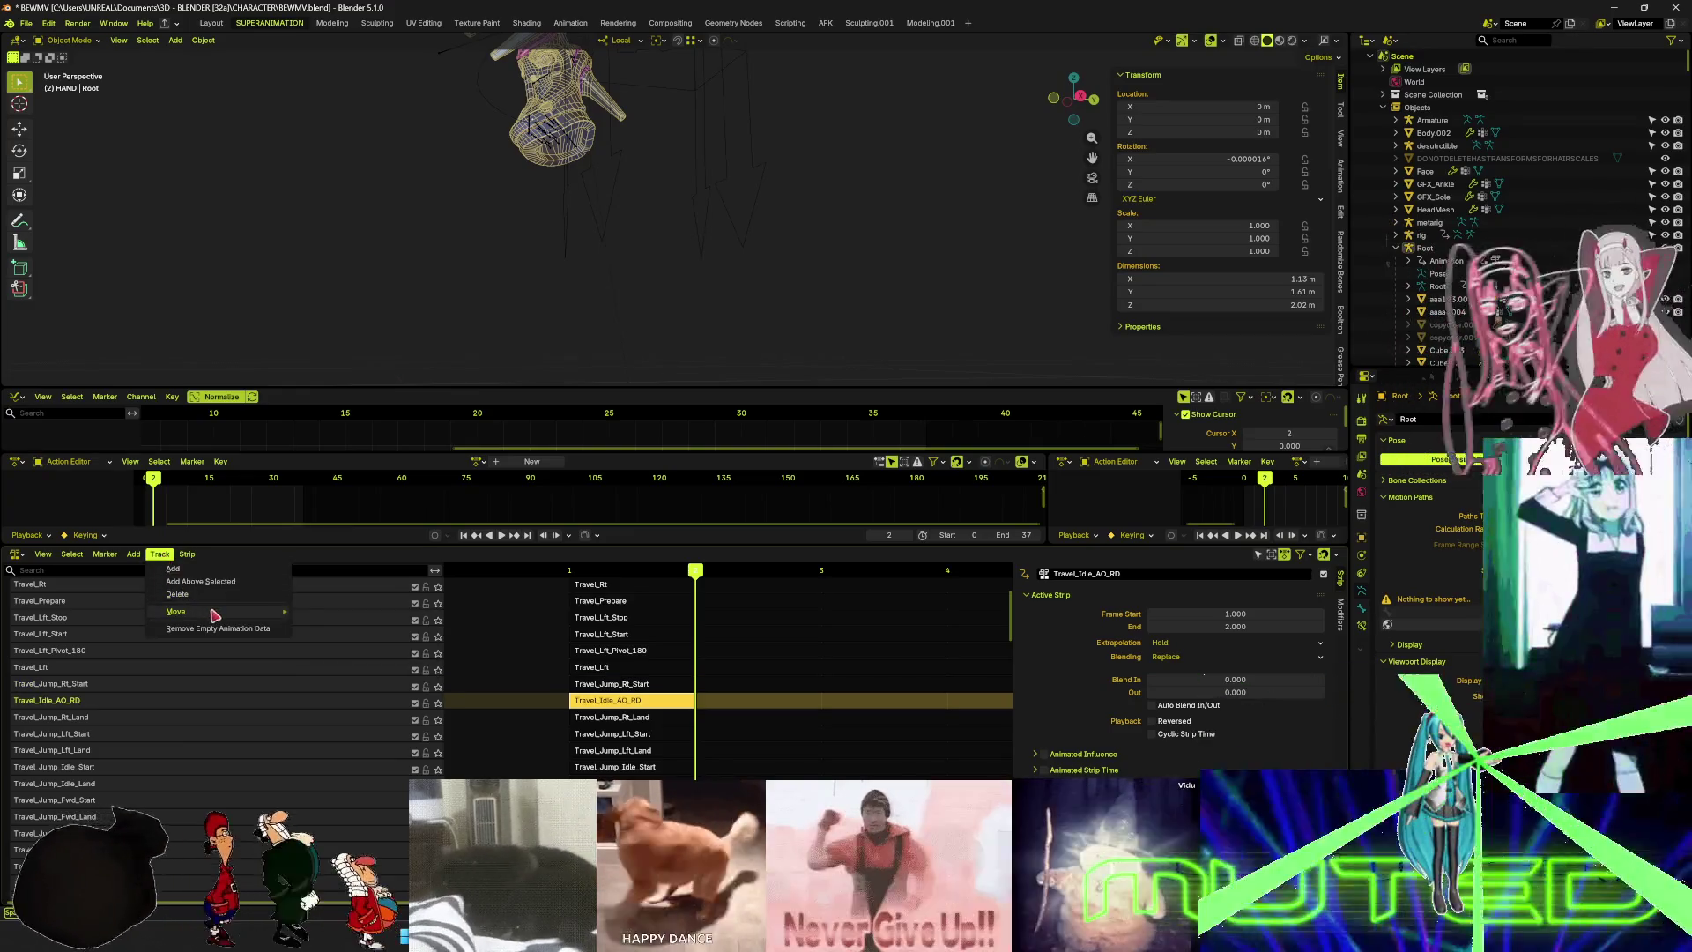
{"action": "left_click", "coordinate": [326, 640]}
{"action": "left_click", "coordinate": [159, 554]}
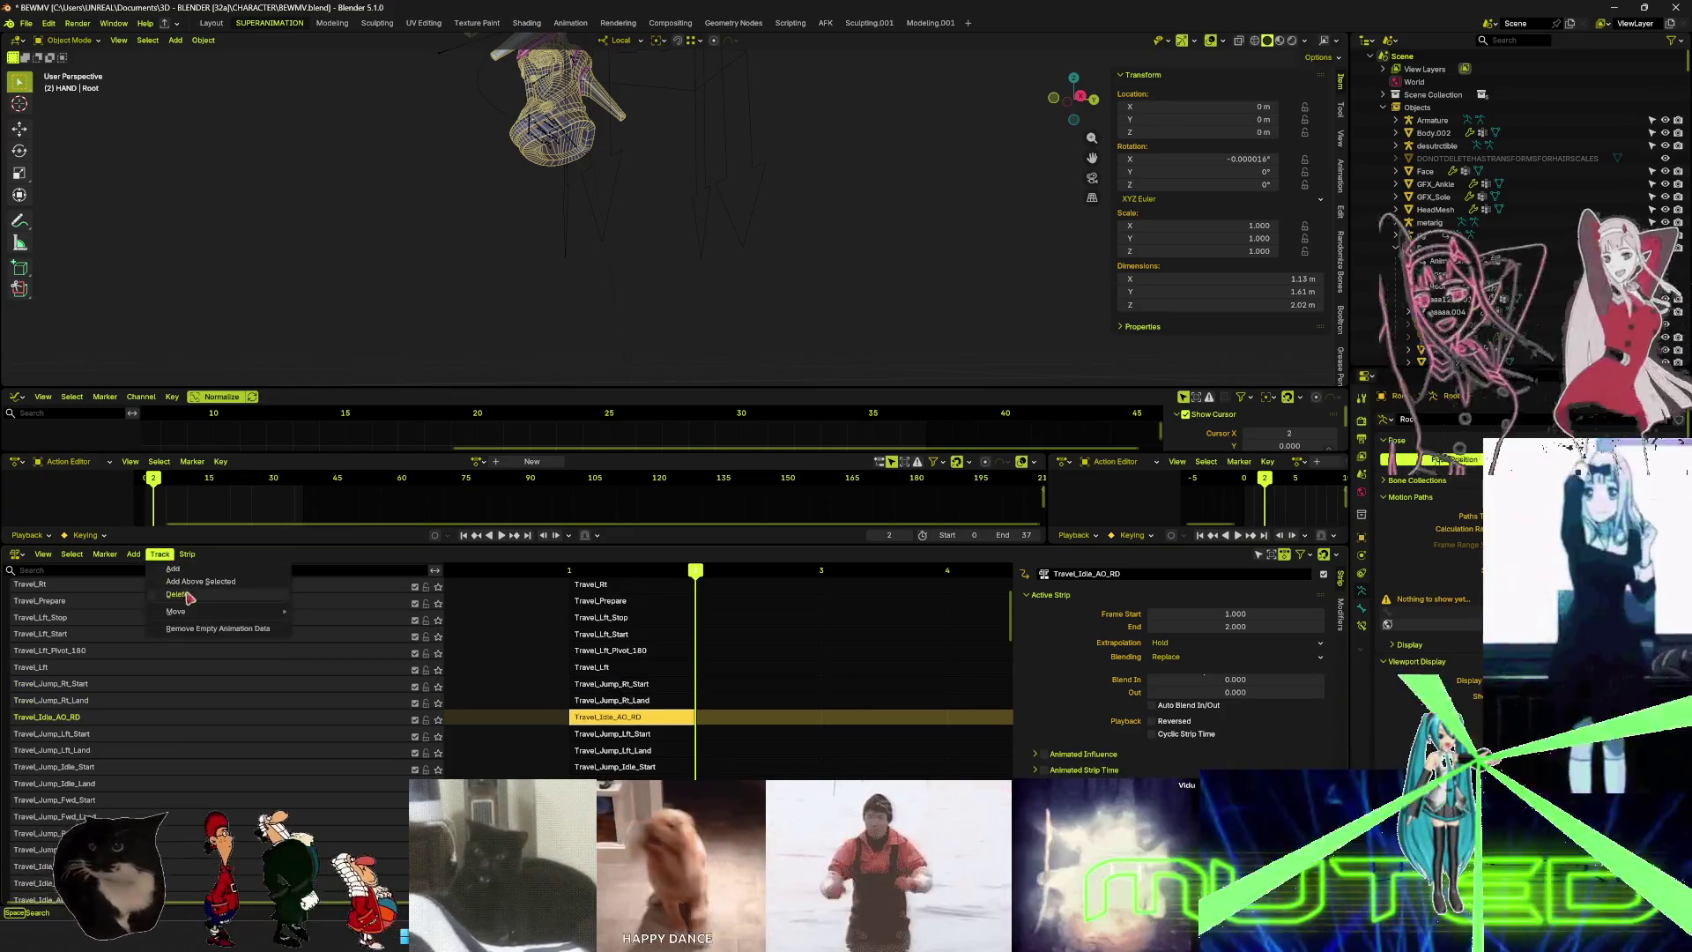
{"action": "left_click", "coordinate": [325, 639]}
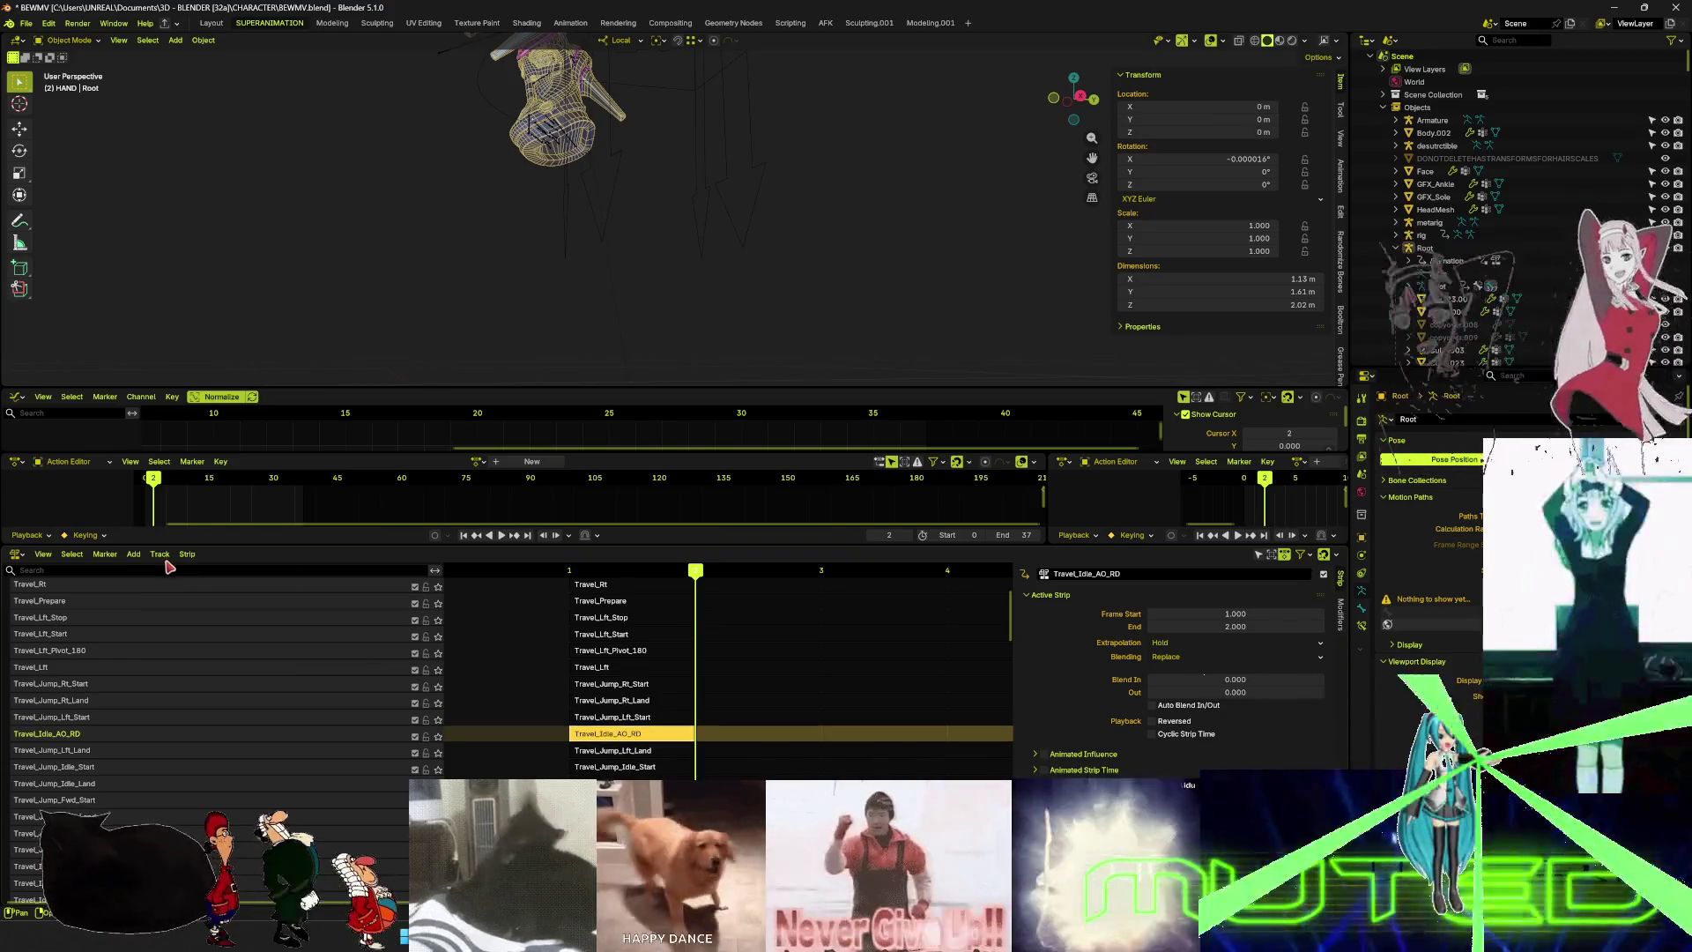
{"action": "left_click", "coordinate": [170, 559]}
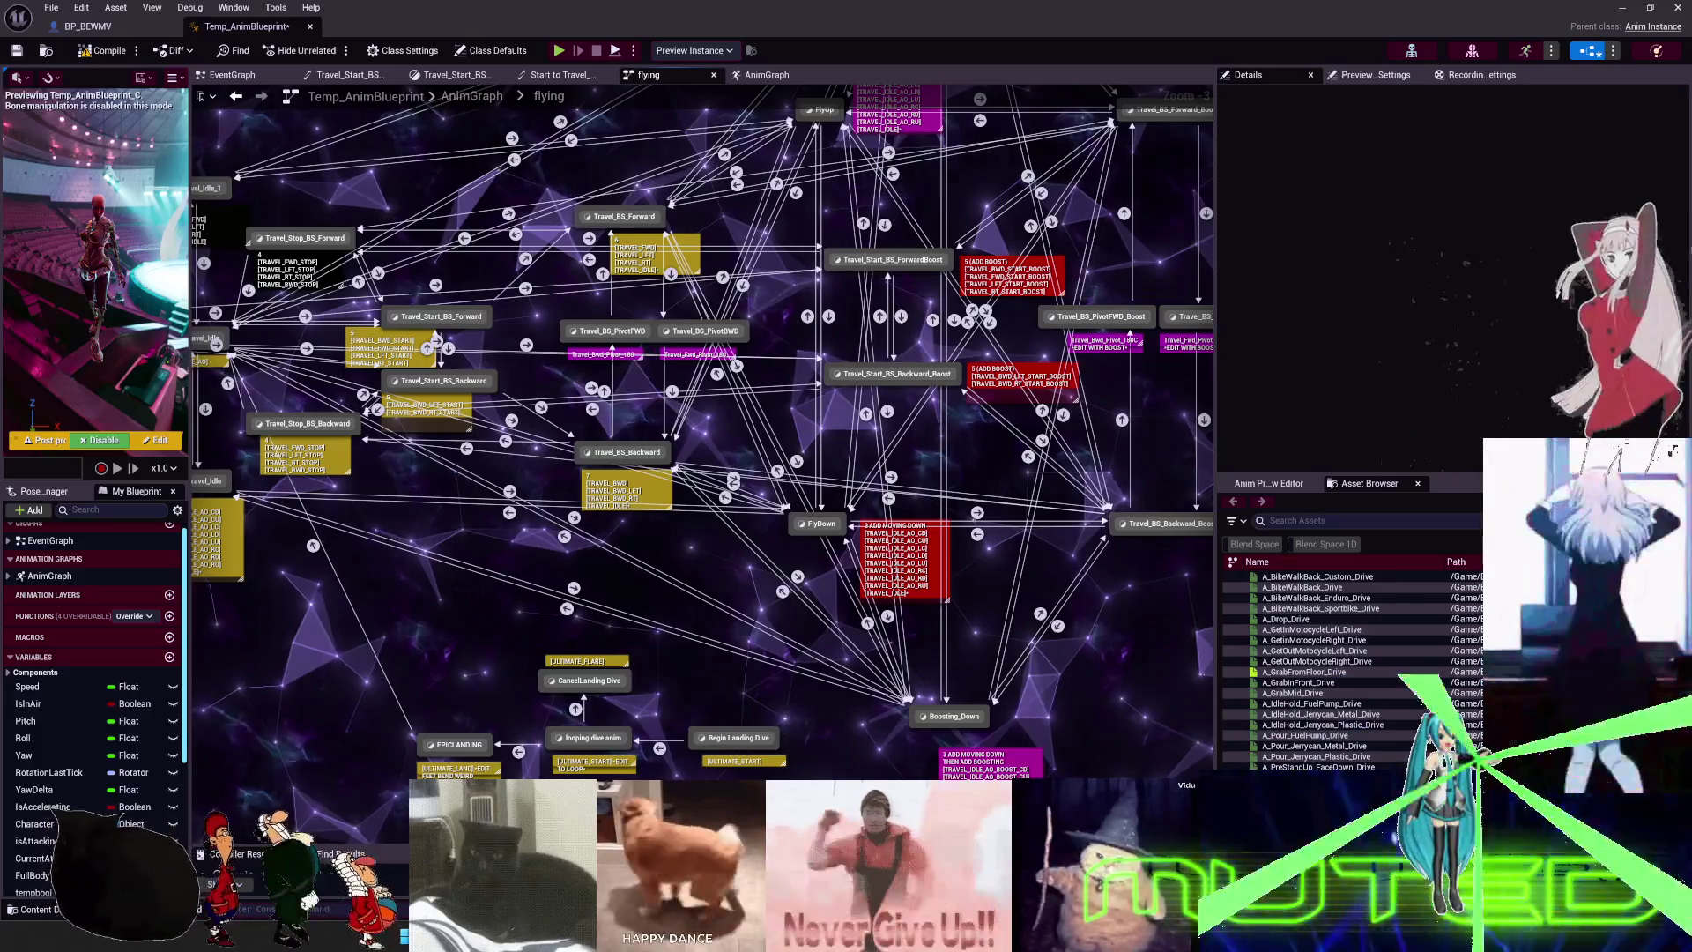